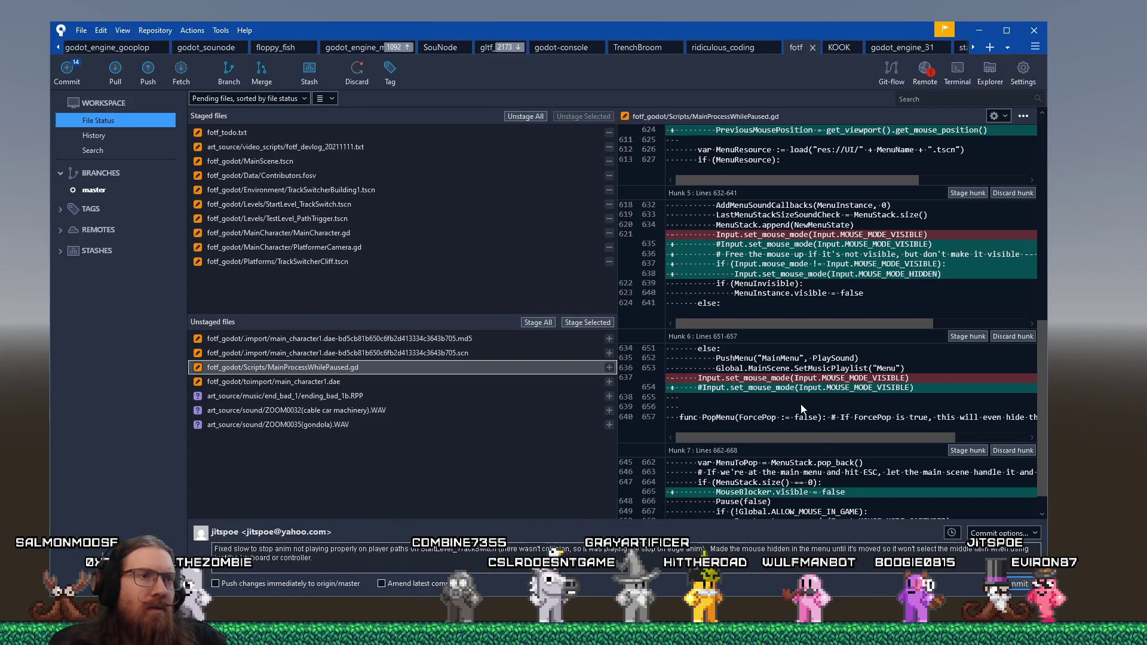
Review the MainProcessWhilePaused.gd diff, stage it with the other files, and commit the staged changes.
scroll(801, 408, "up", 3)
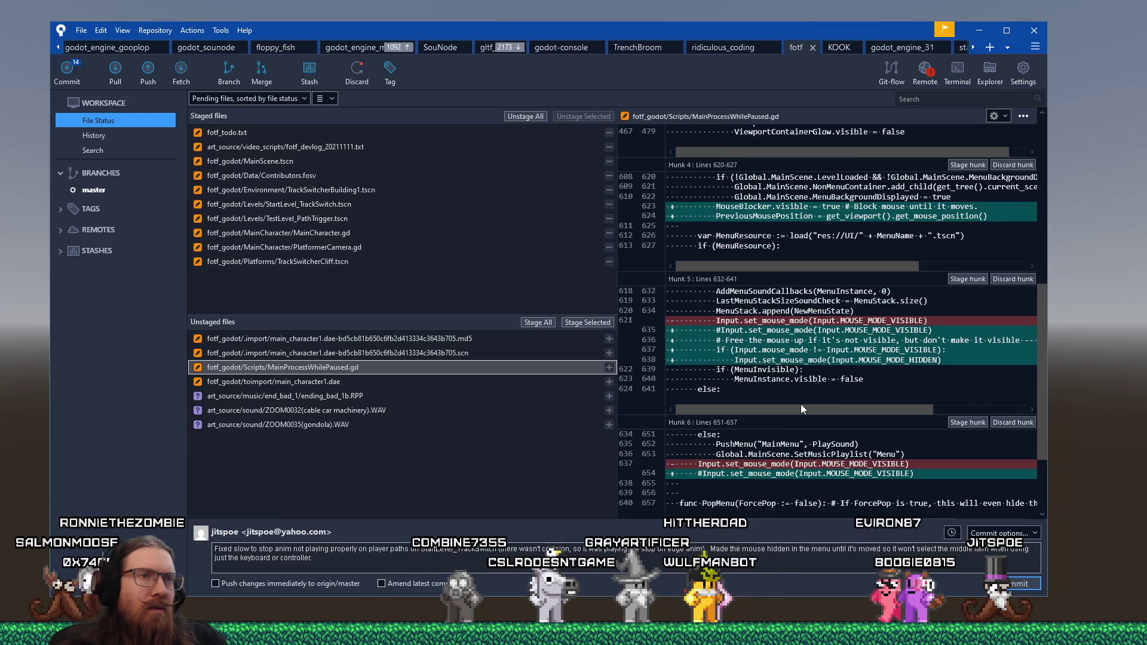
scroll(803, 409, "up", 2)
scroll(802, 408, "up", 4)
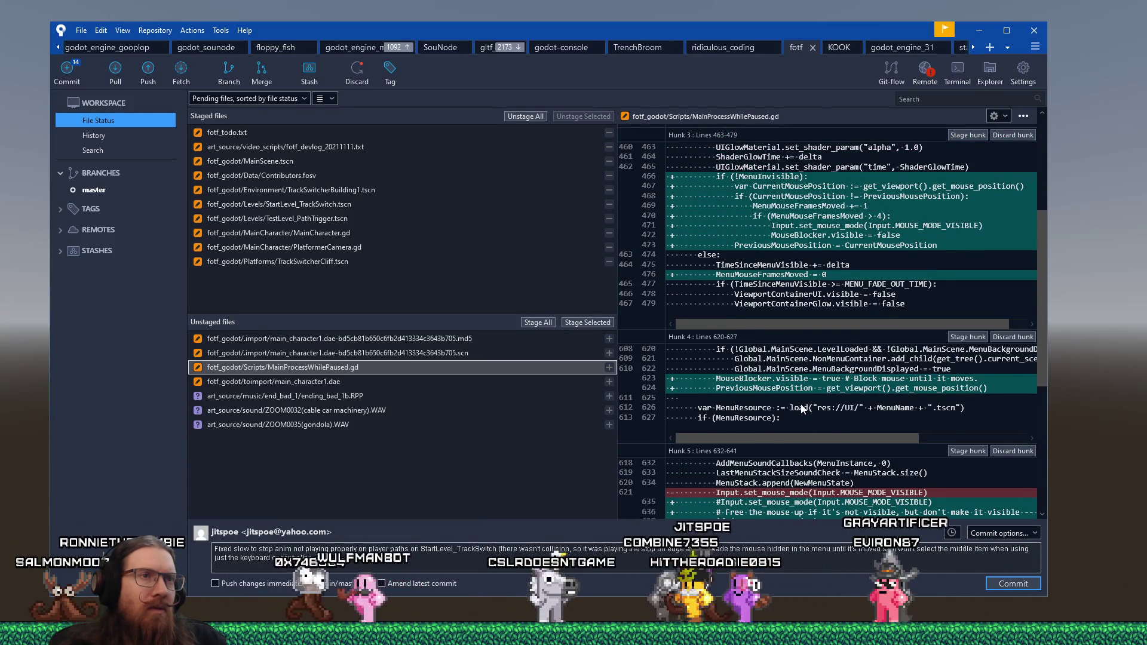
scroll(802, 409, "up", 5)
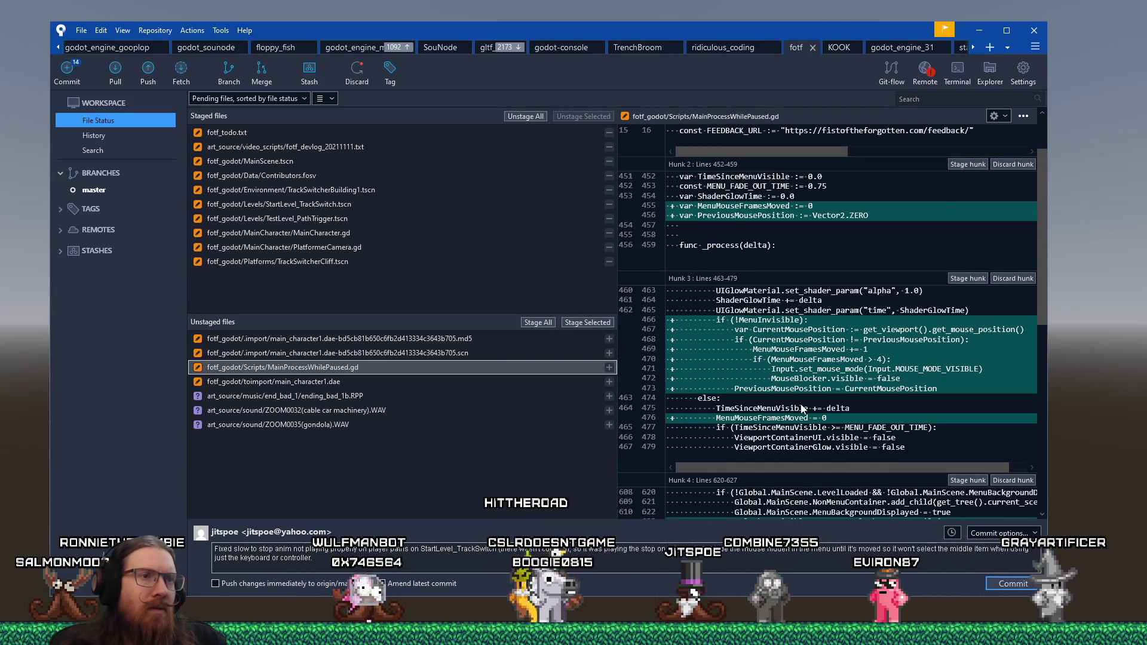
scroll(802, 409, "up", 2)
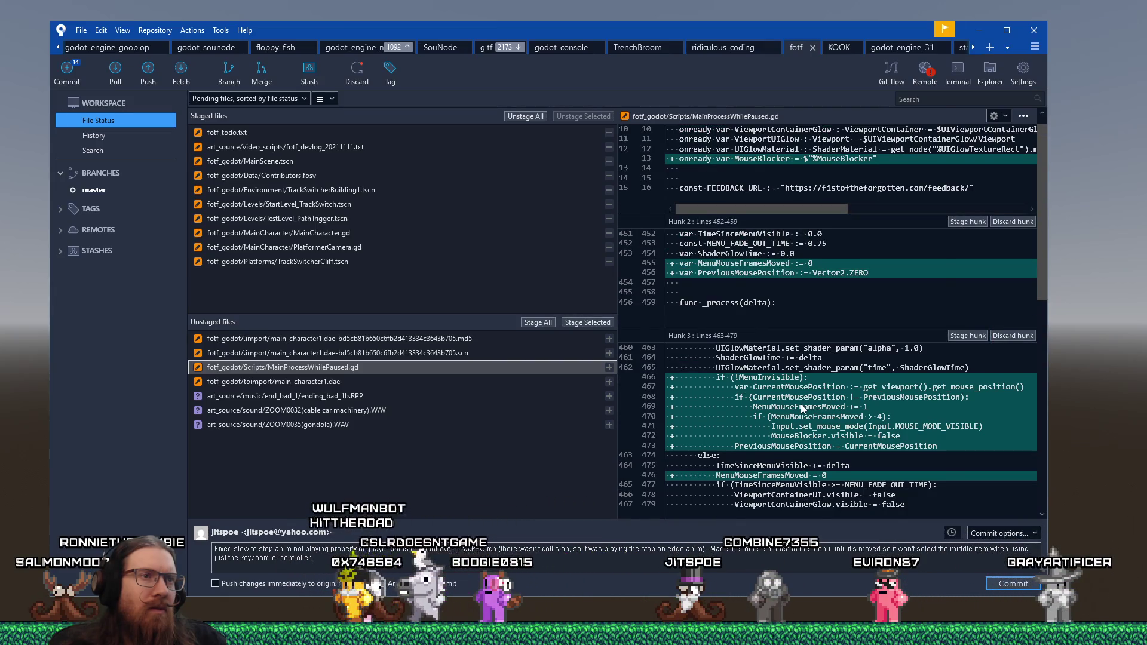
scroll(802, 408, "up", 1)
left_click(598, 322)
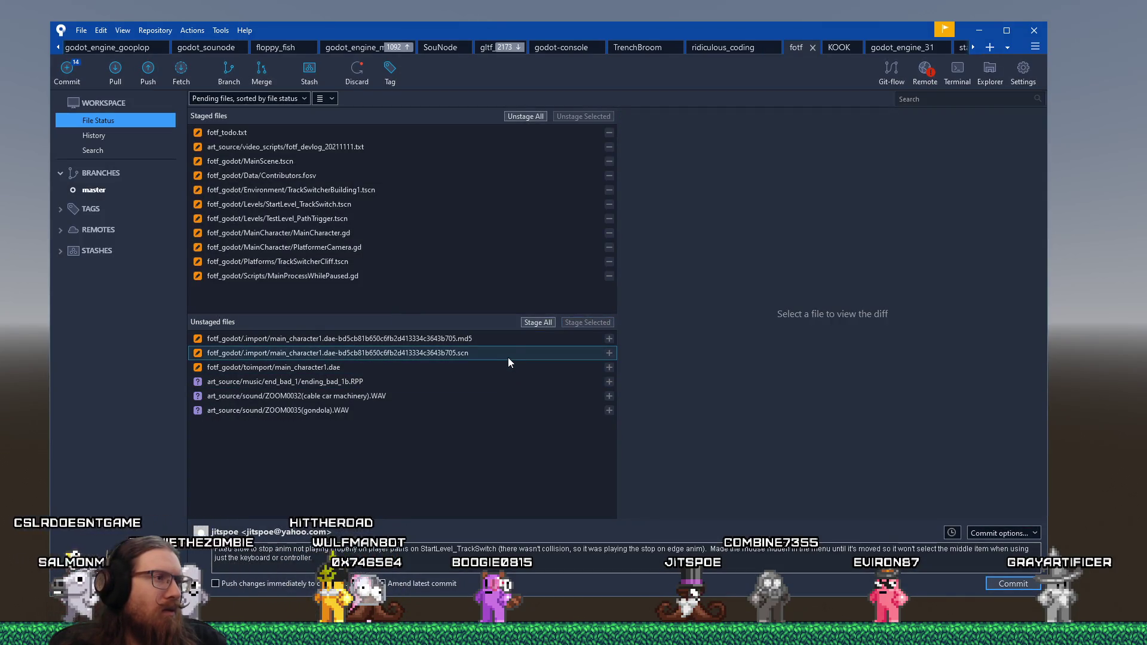
left_click(996, 585)
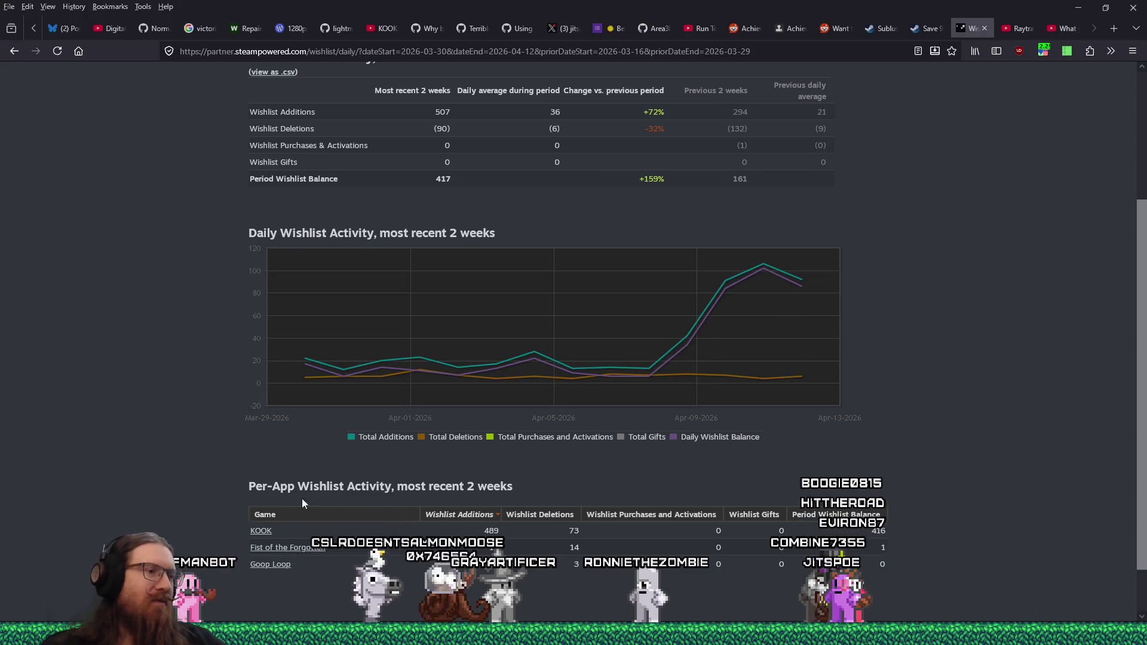
Open the KOOK wishlist actions report and scroll down to its Wishlist Action Summary.
left_click(261, 531)
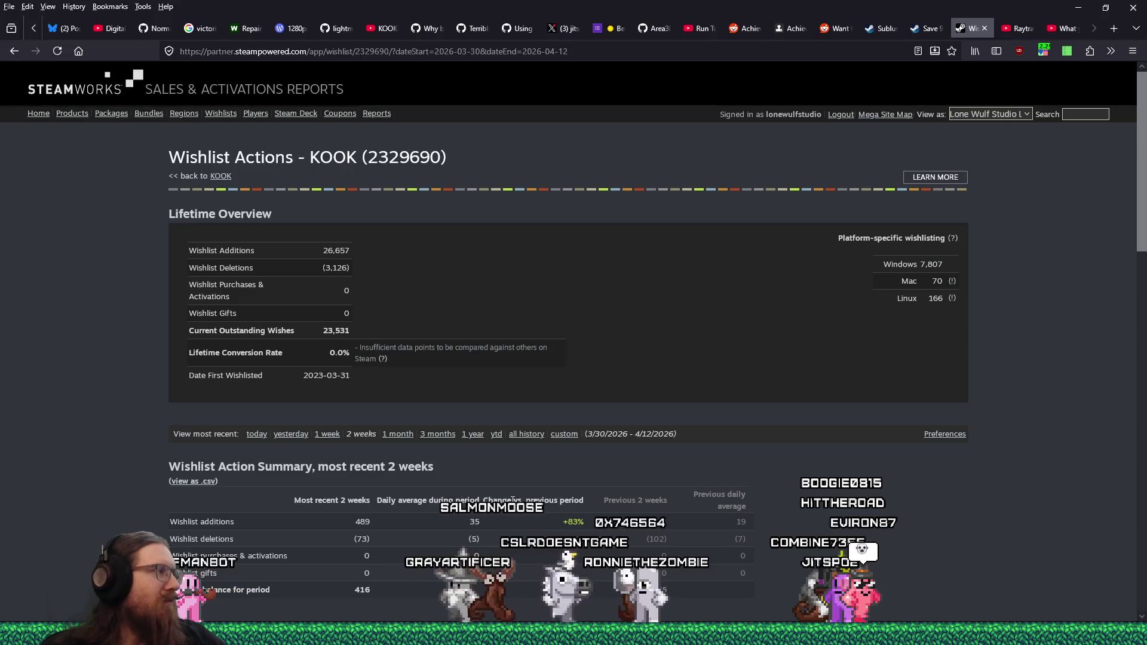
scroll(512, 501, "down", 5)
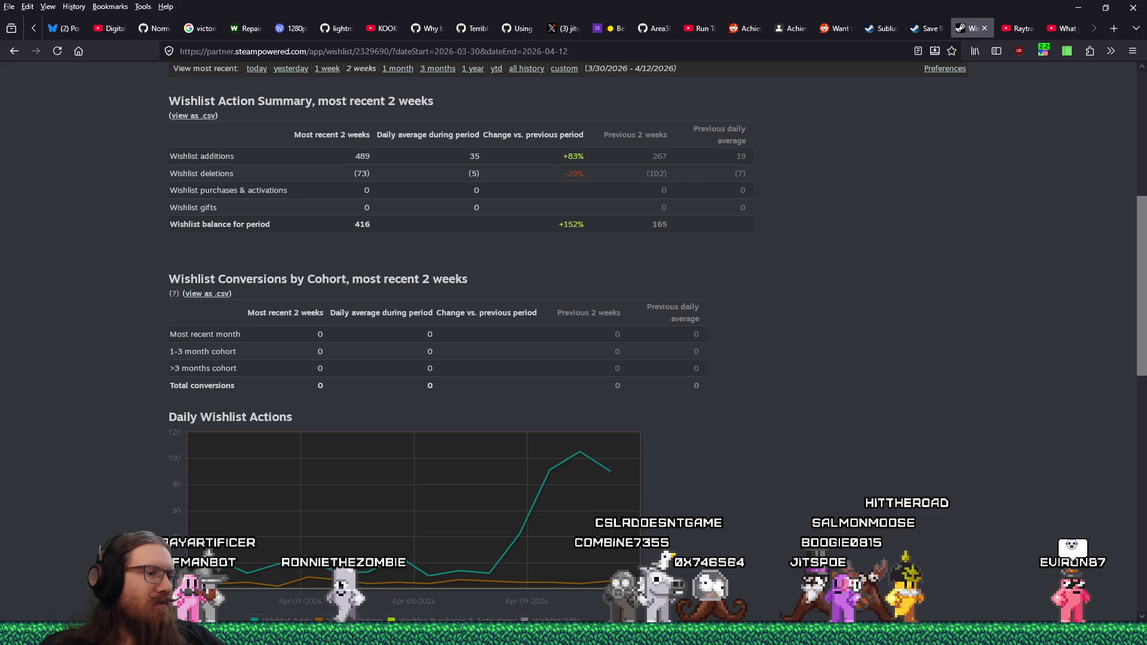
Set the kook_marketing.txt log beside the Steam wishlist report to compare the tables.
mouse_move(261, 634)
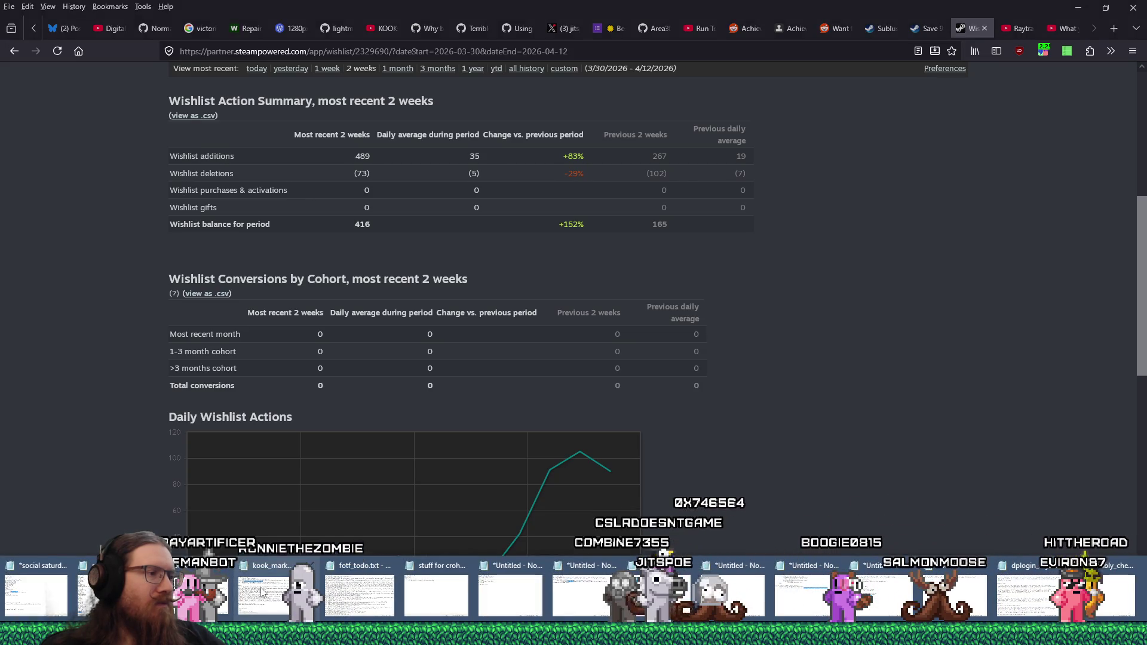
left_click(261, 592)
left_click_drag(991, 161, 1002, 528)
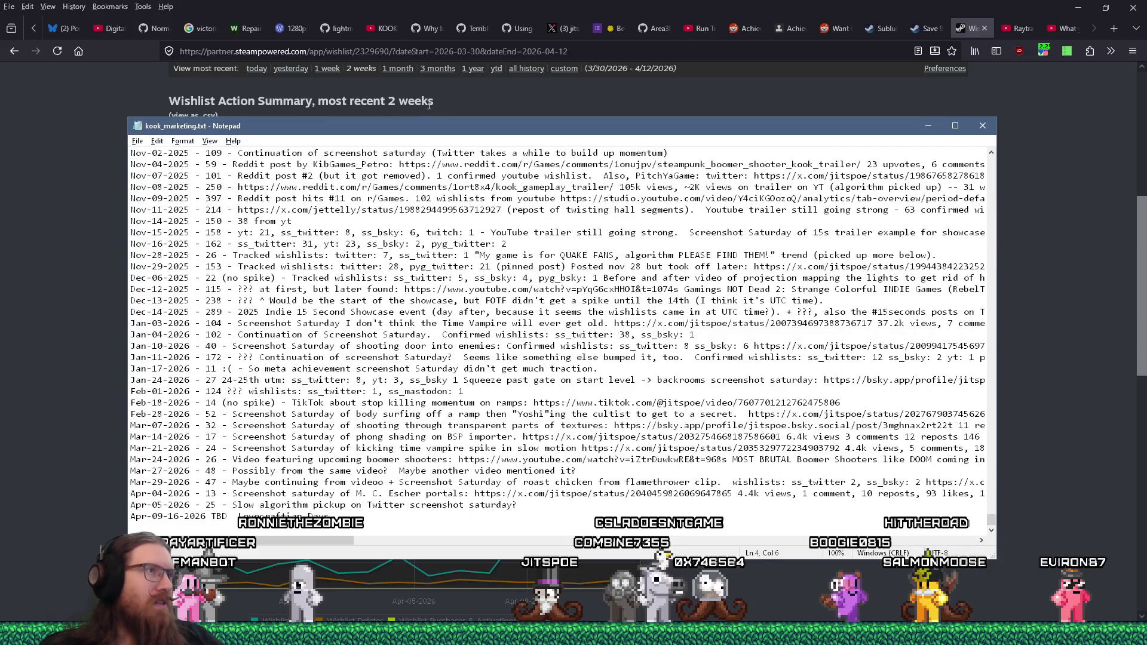
left_click_drag(430, 125, 762, 97)
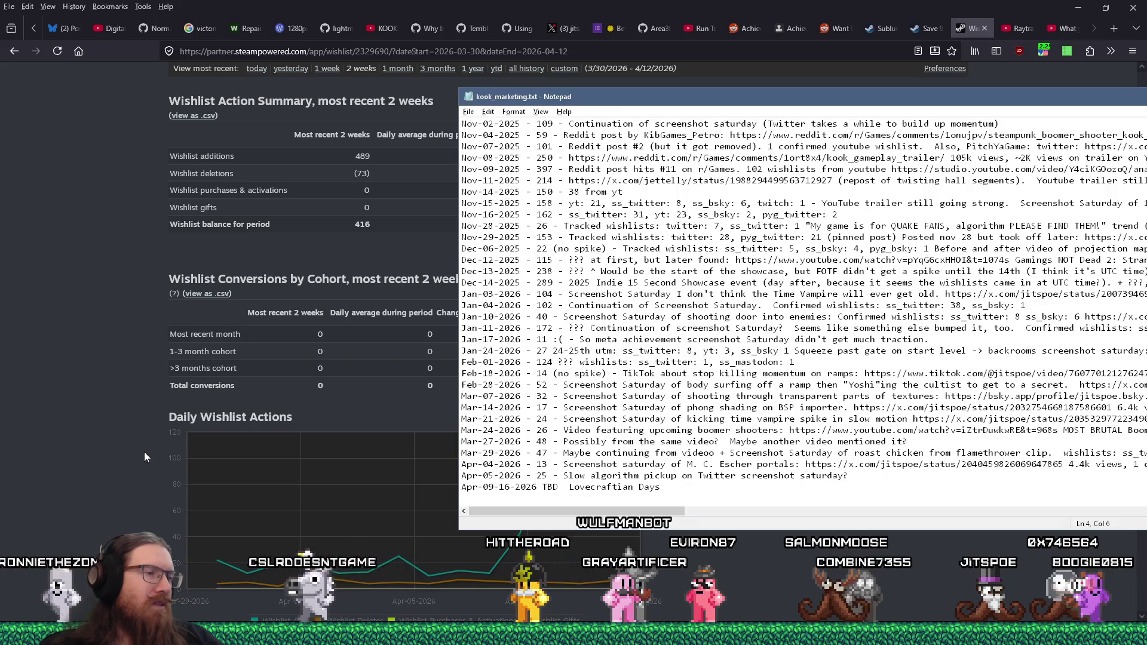
left_click(228, 462)
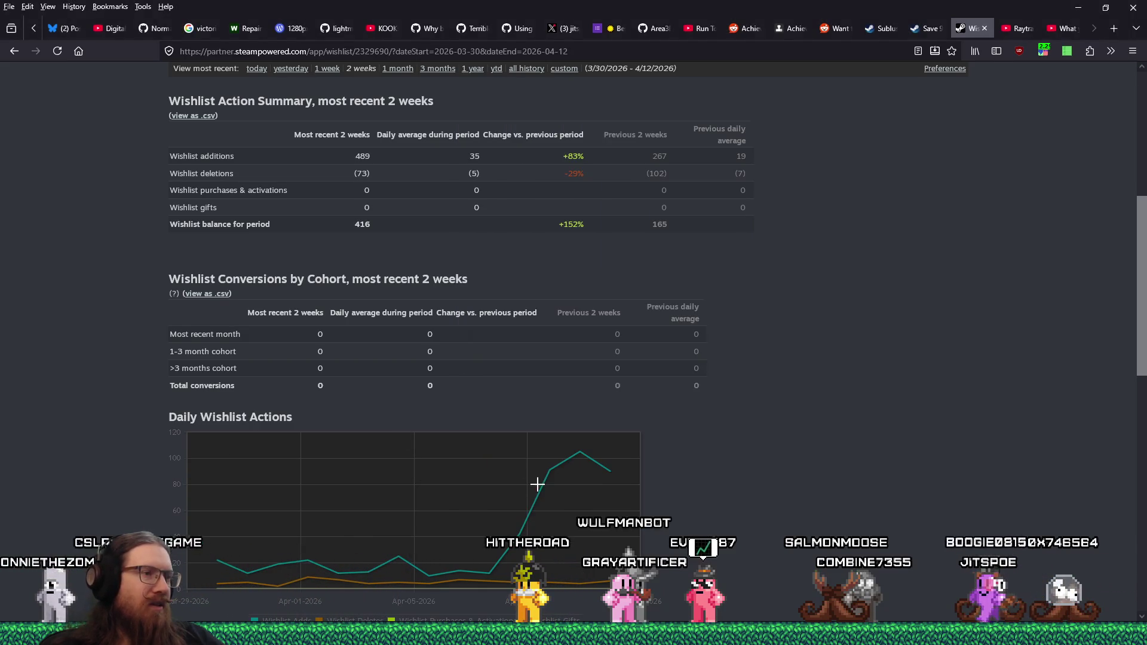
key("alt+Tab")
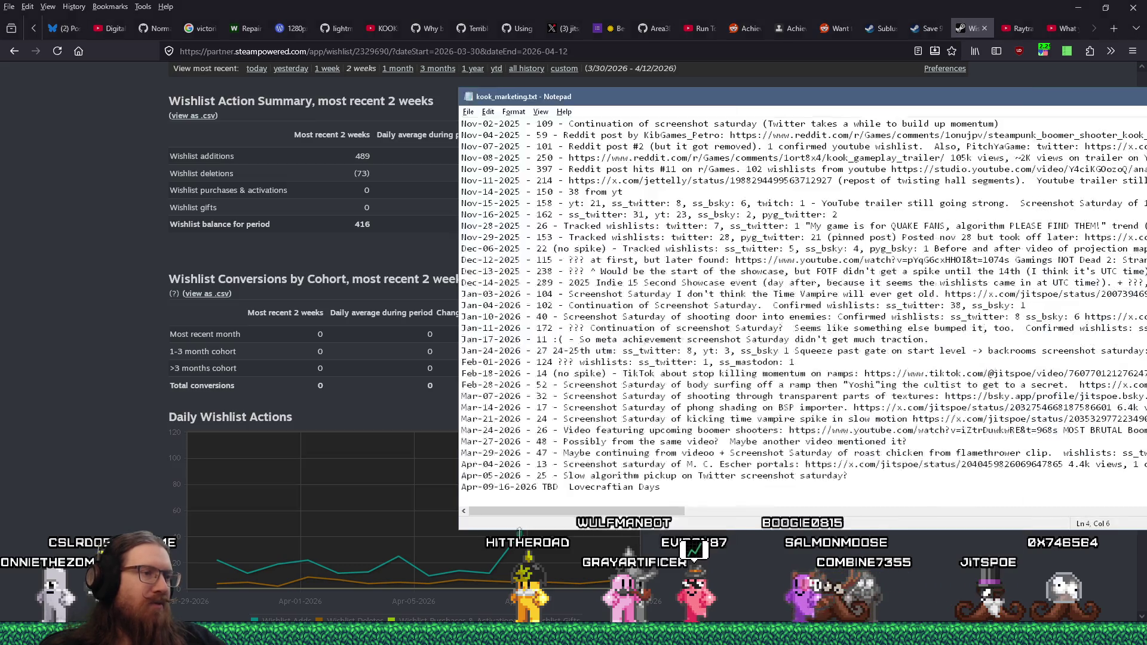
Log Apr-09-2026 with 42 wishlist additions from the chart and start an Apr-10-2026 line.
left_click(511, 497)
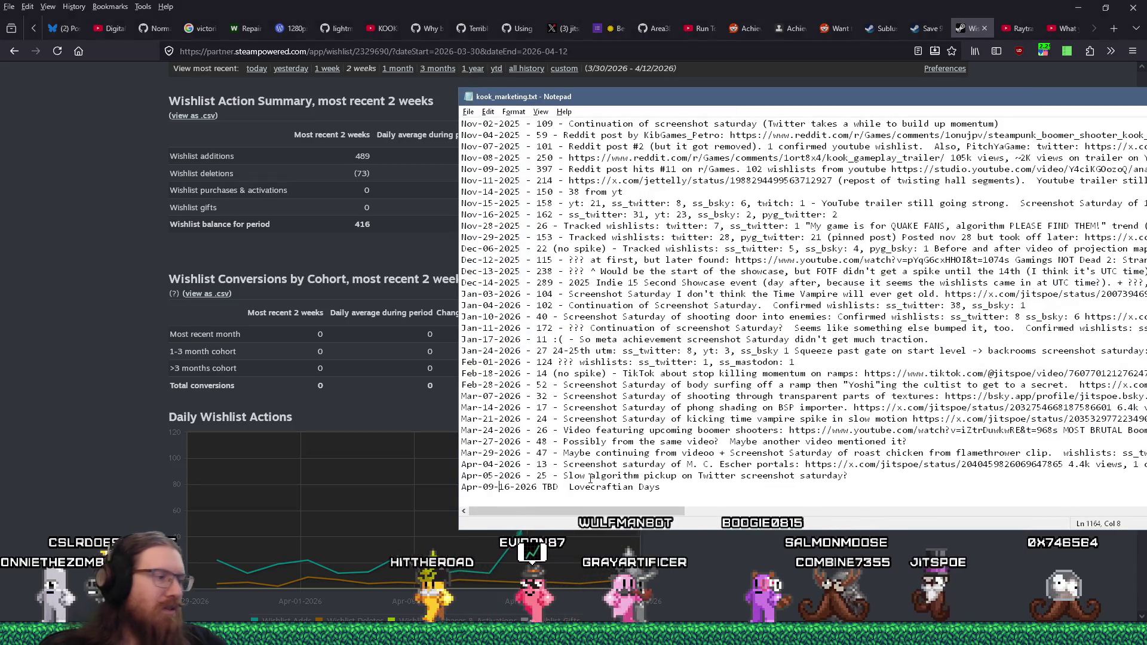
type("2026 -")
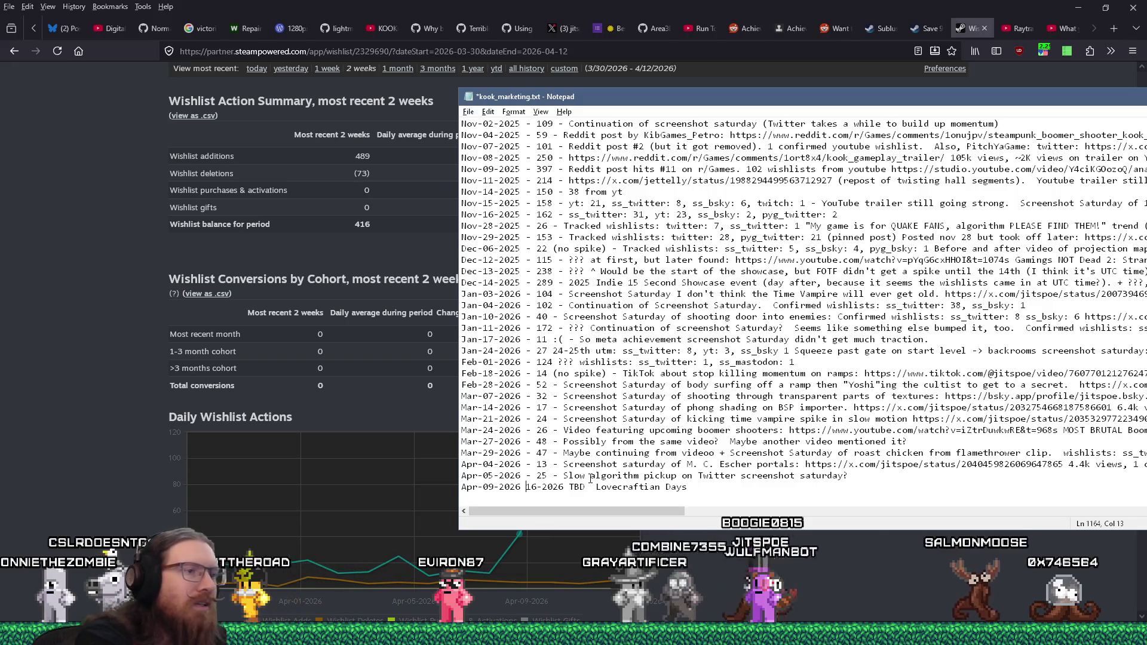
left_click(520, 534)
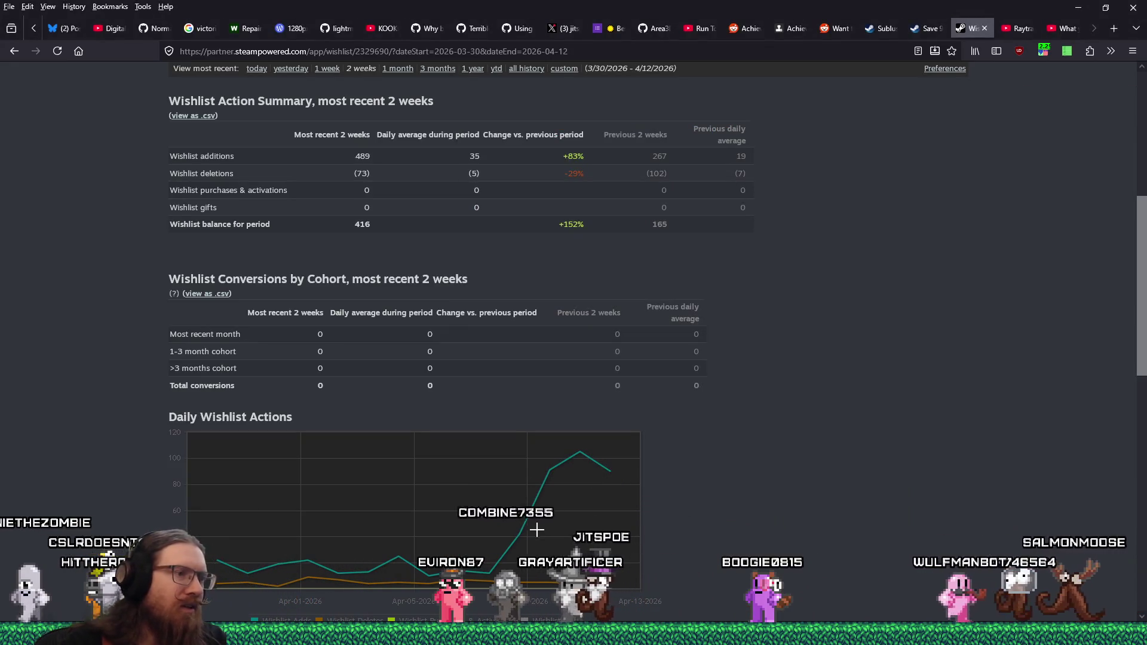
key("alt+Tab")
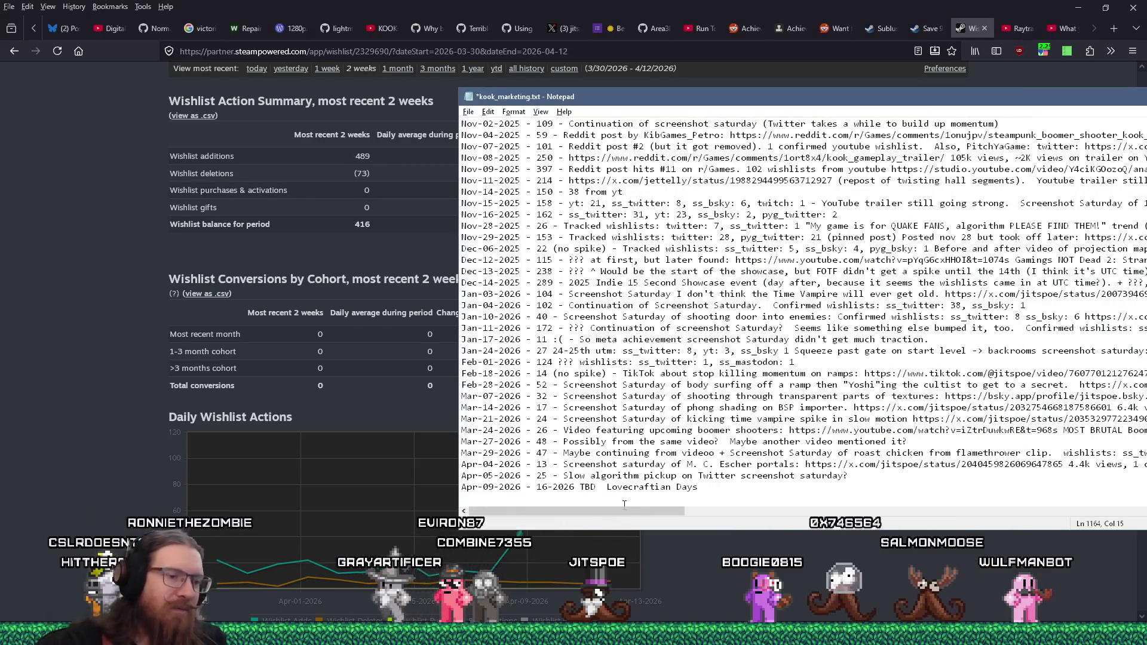
type("42")
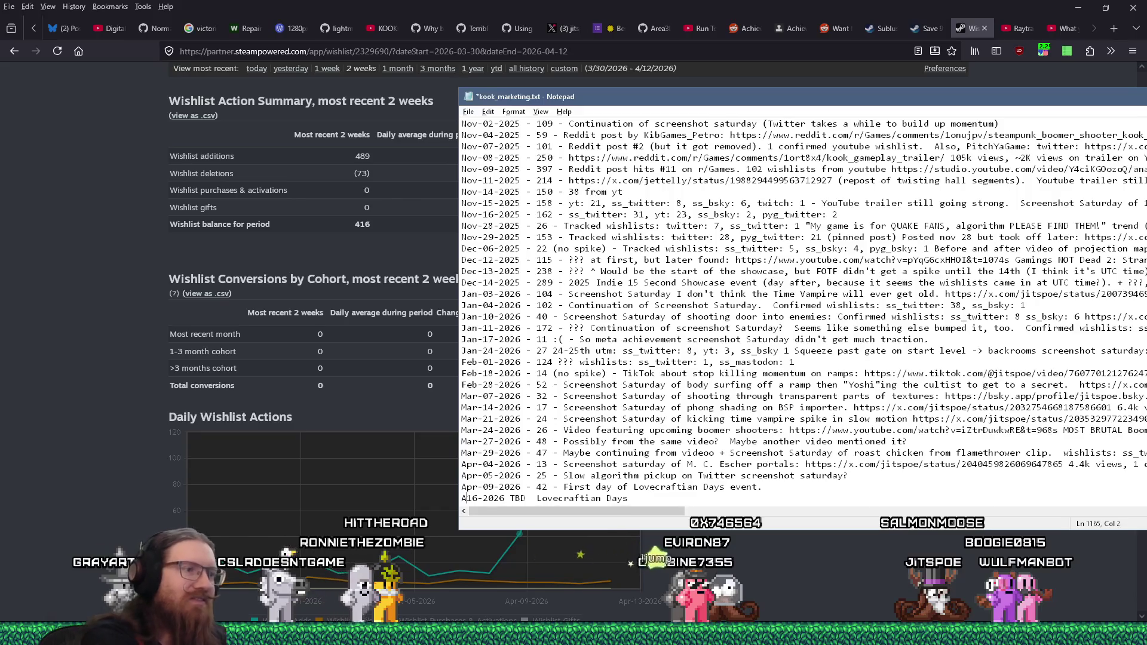
key("BackSpace")
type("10-202")
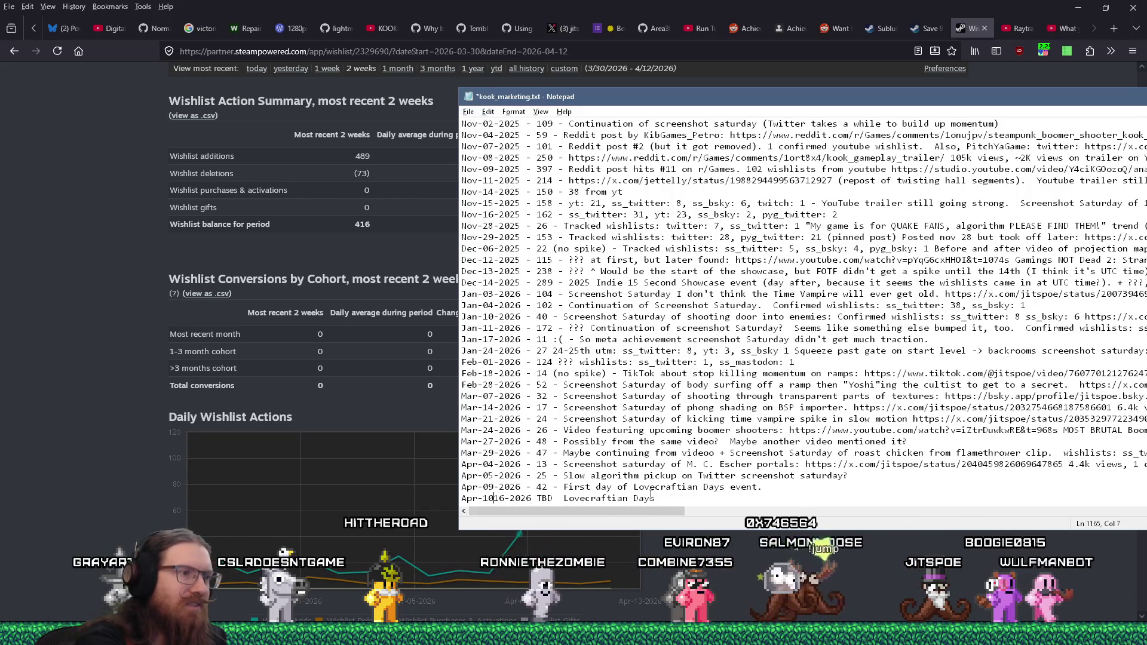
type("6 -")
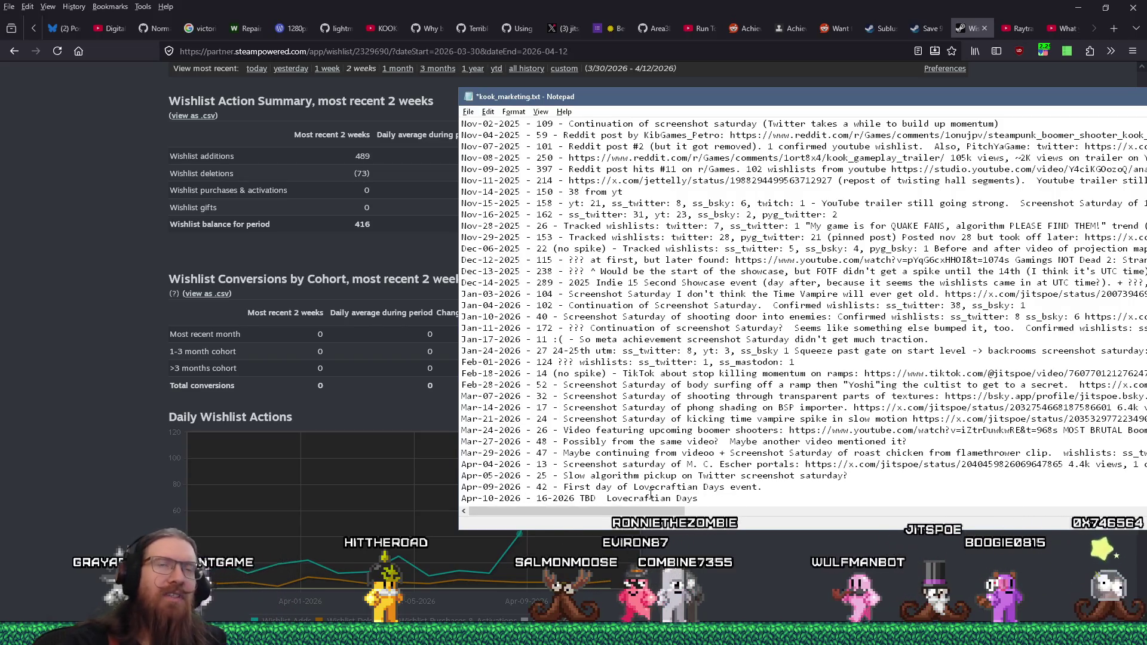
left_click(923, 5)
In a new tab, go to YouTube and search for 'lovecraftian days'.
left_click(1113, 28)
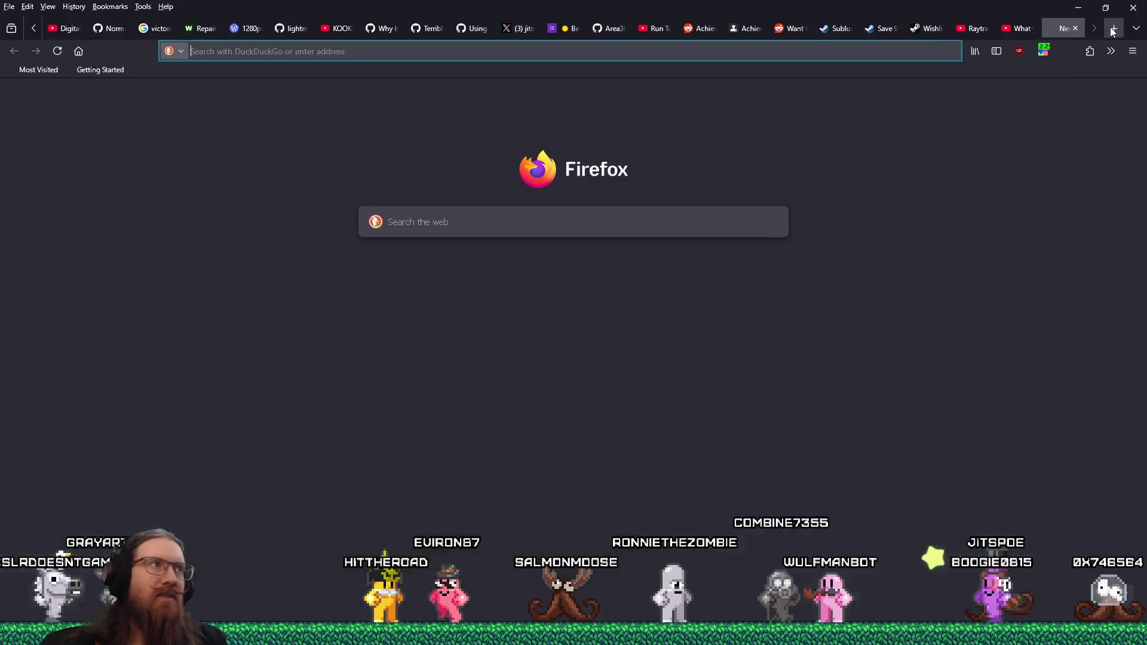
type("youtube.com/")
key("Return")
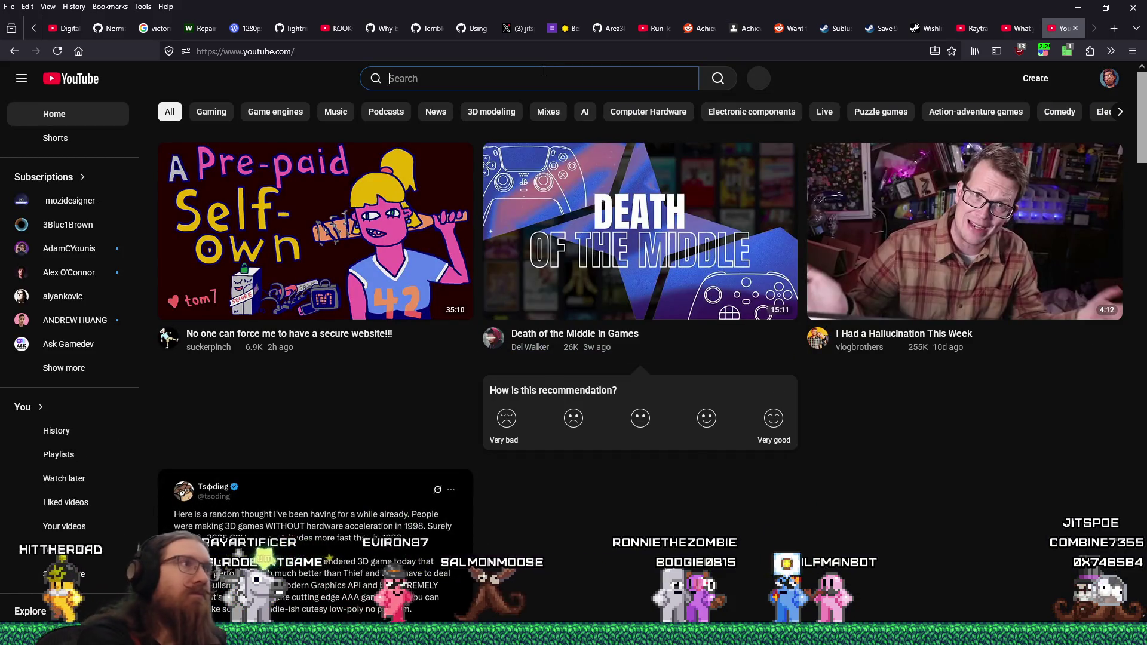
type("lovecraftian days")
key("Return")
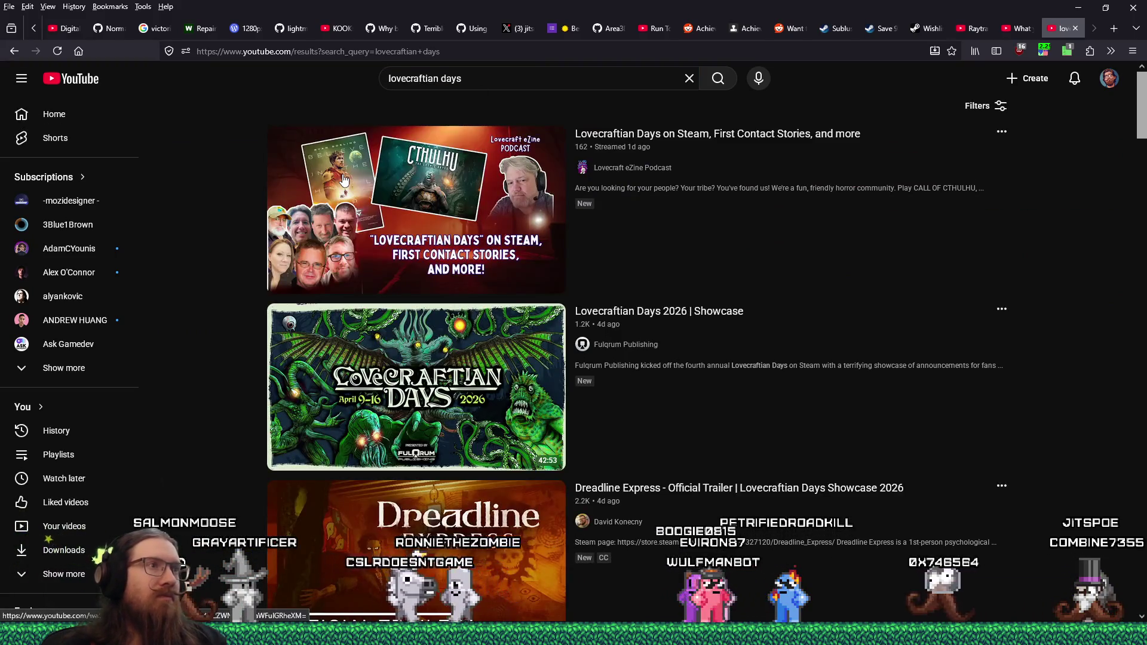
mouse_move(343, 180)
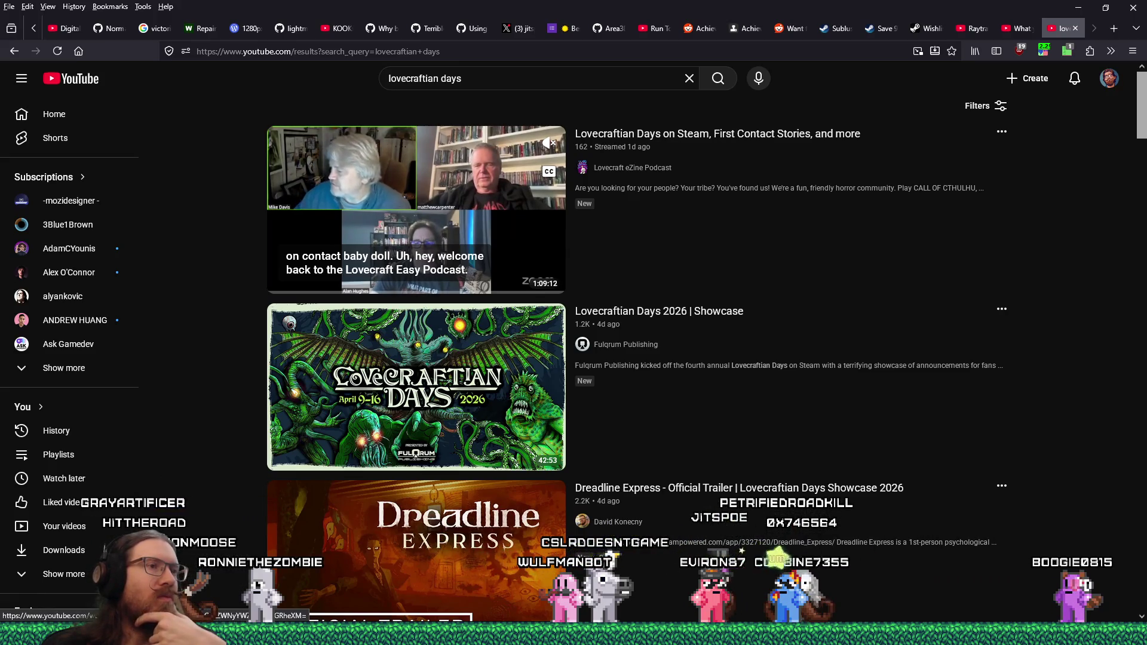
Play the Lovecraftian Days 2026 Showcase video and expand its full description.
left_click(425, 351)
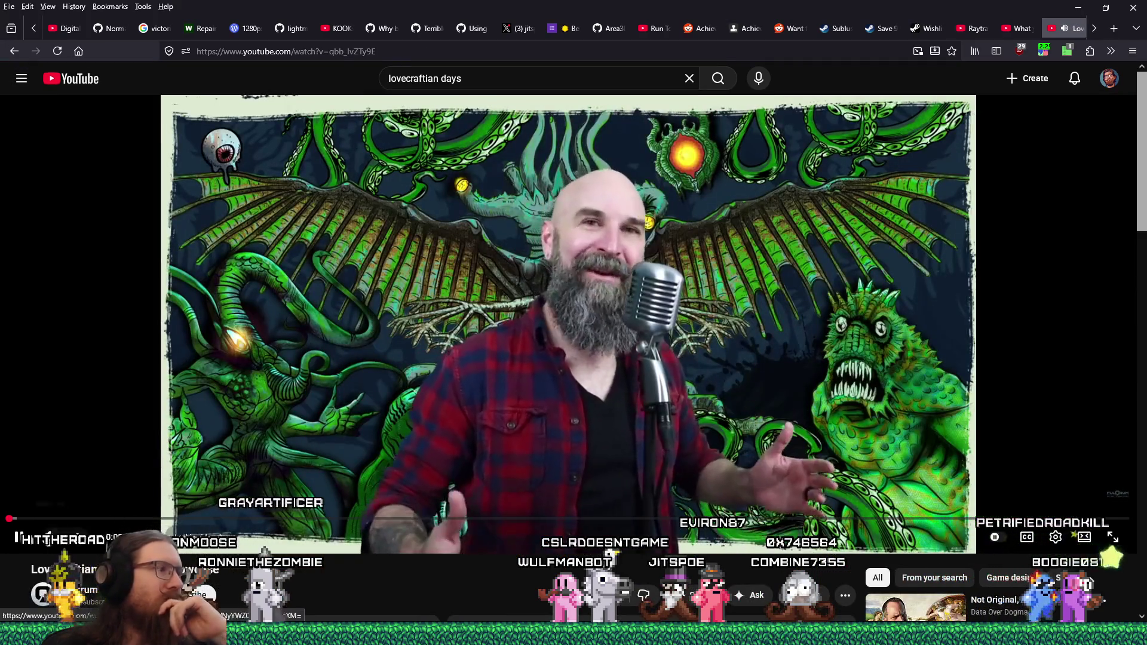
scroll(263, 482, "down", 4)
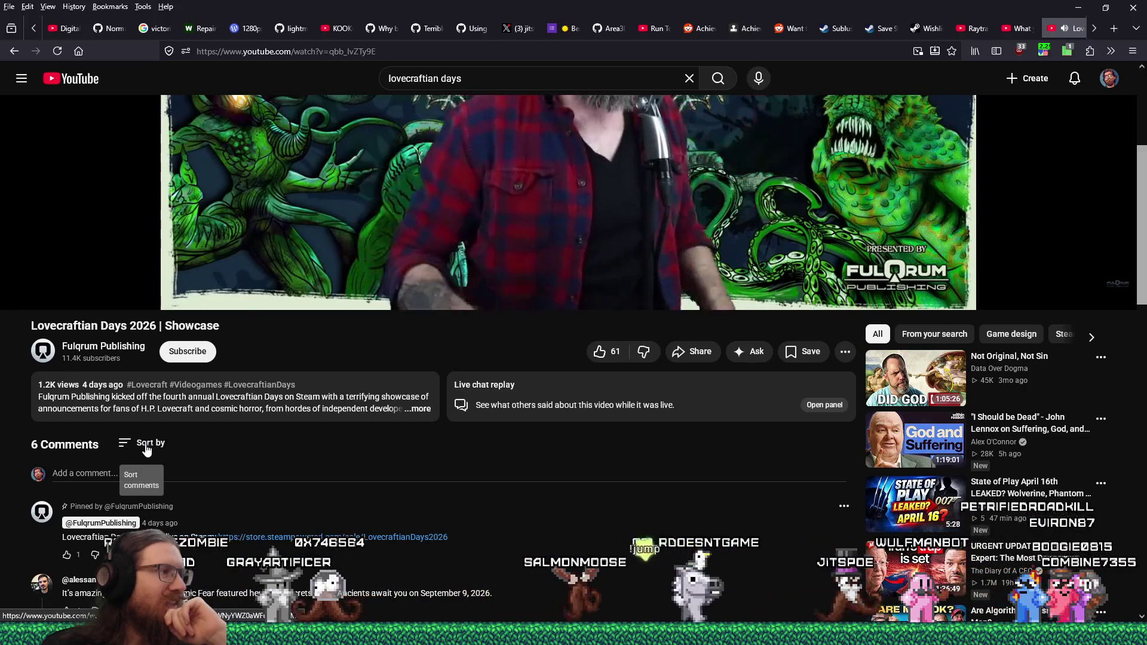
left_click(323, 397)
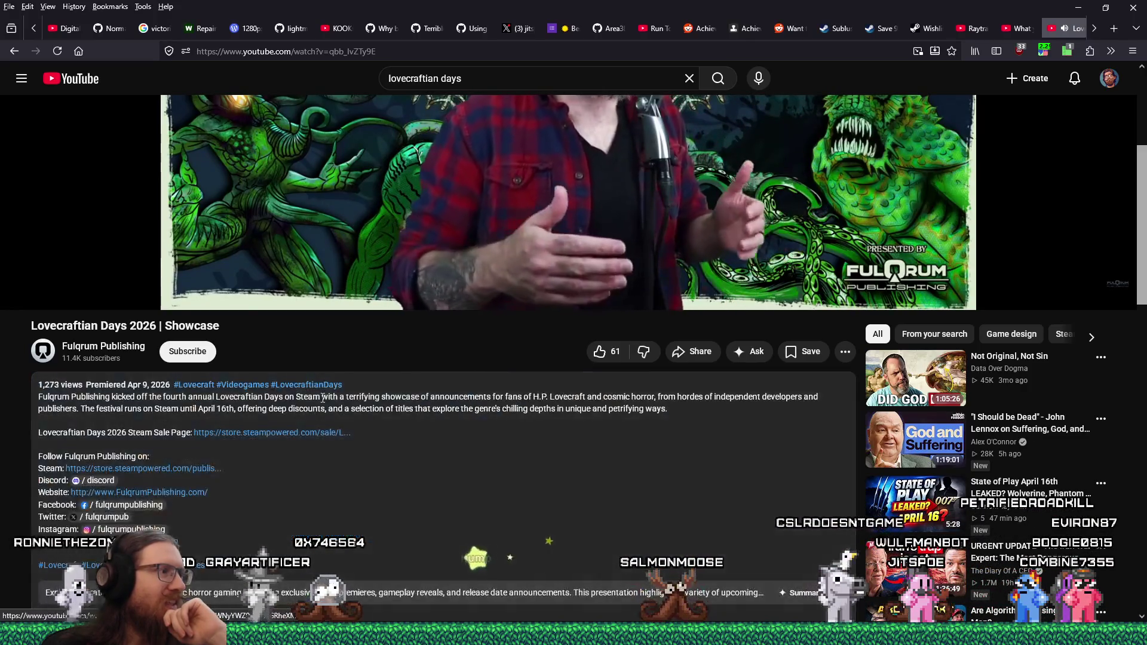
scroll(331, 506, "down", 10)
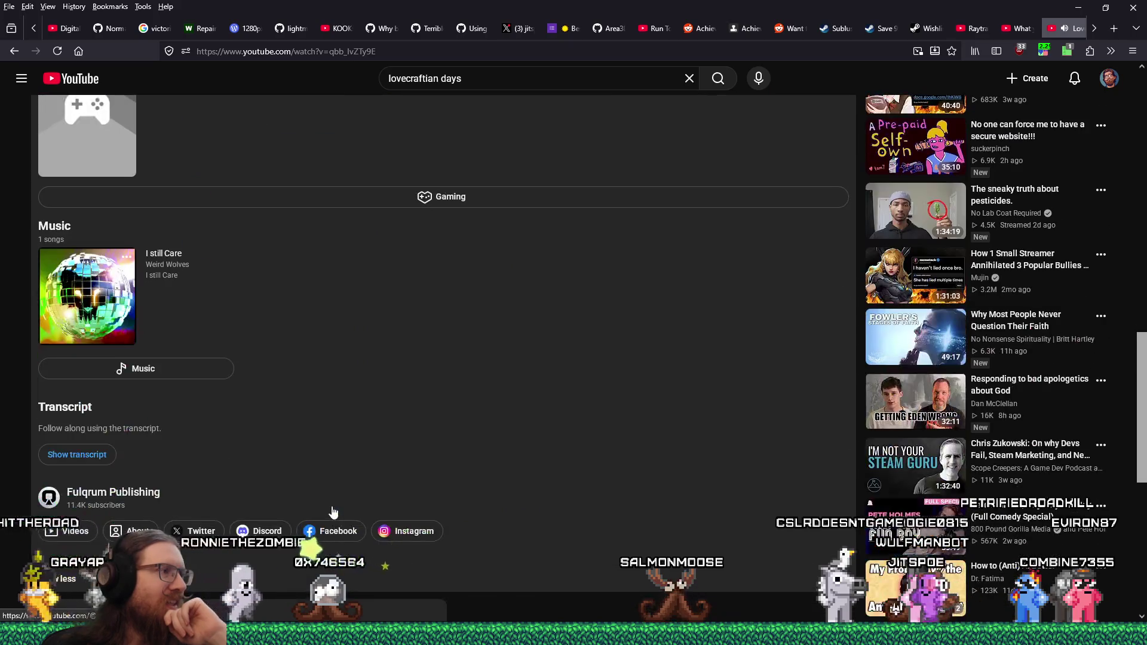
scroll(332, 507, "up", 15)
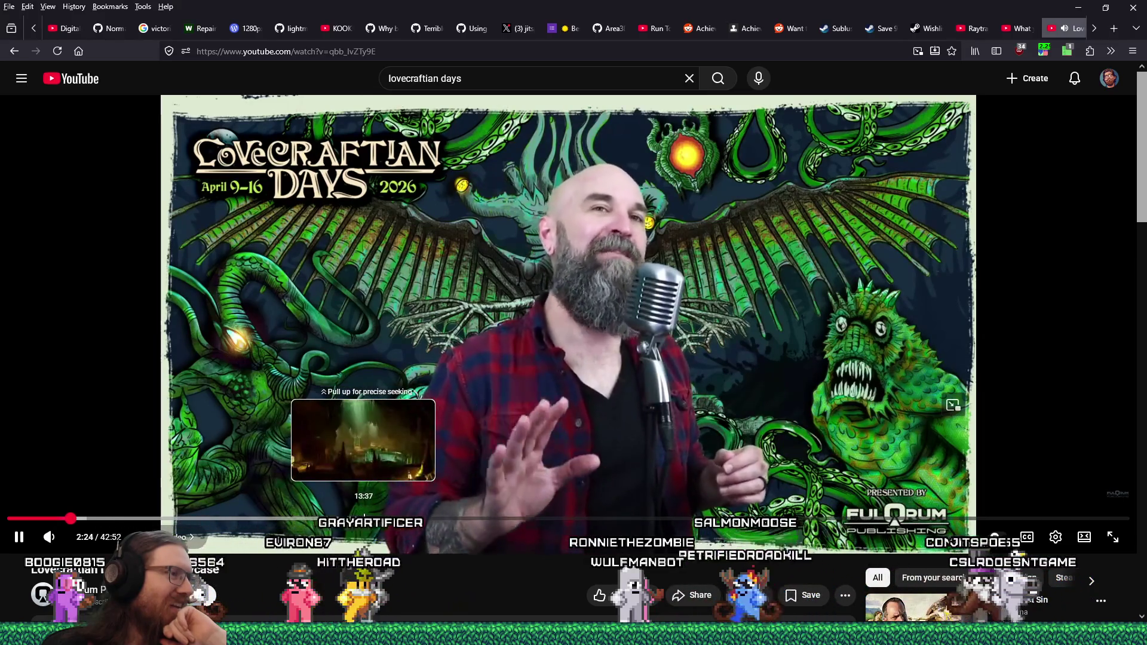
Jump the showcase ahead to about 13:38, then past 29:50, and scrub further along.
left_click(363, 519)
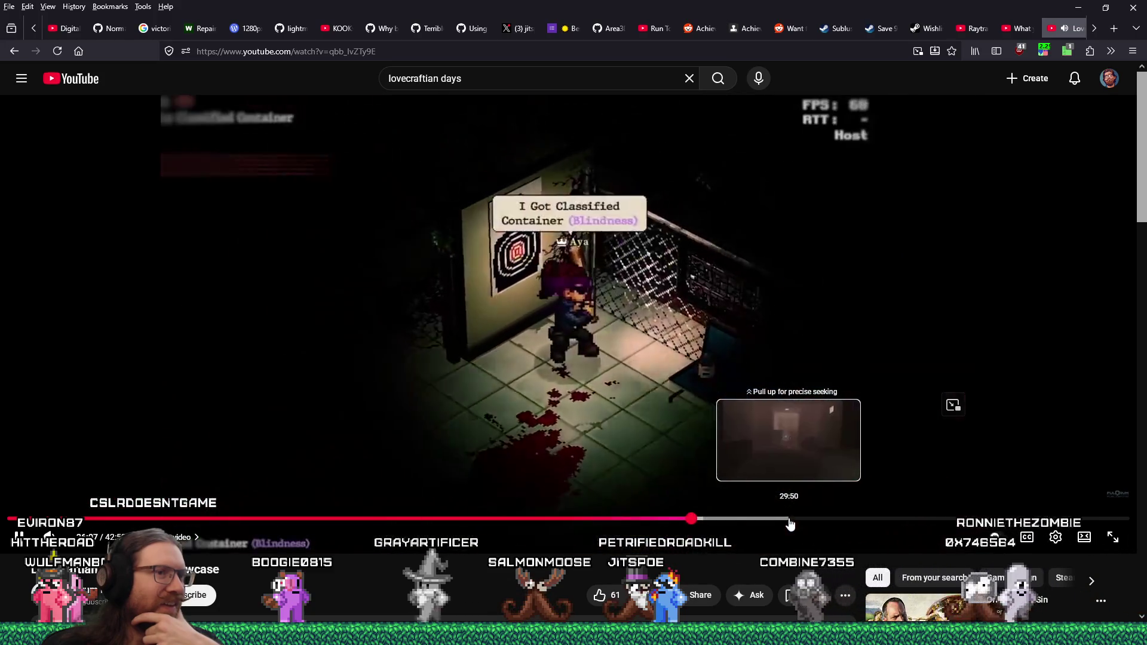
left_click(788, 522)
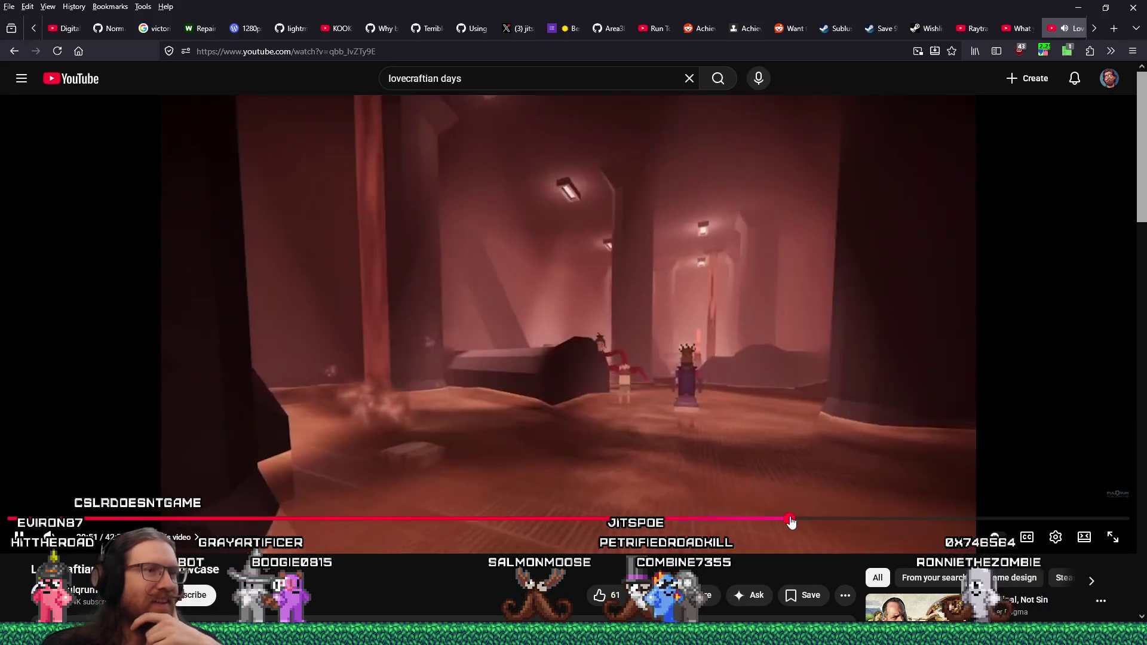
left_click_drag(794, 523, 794, 524)
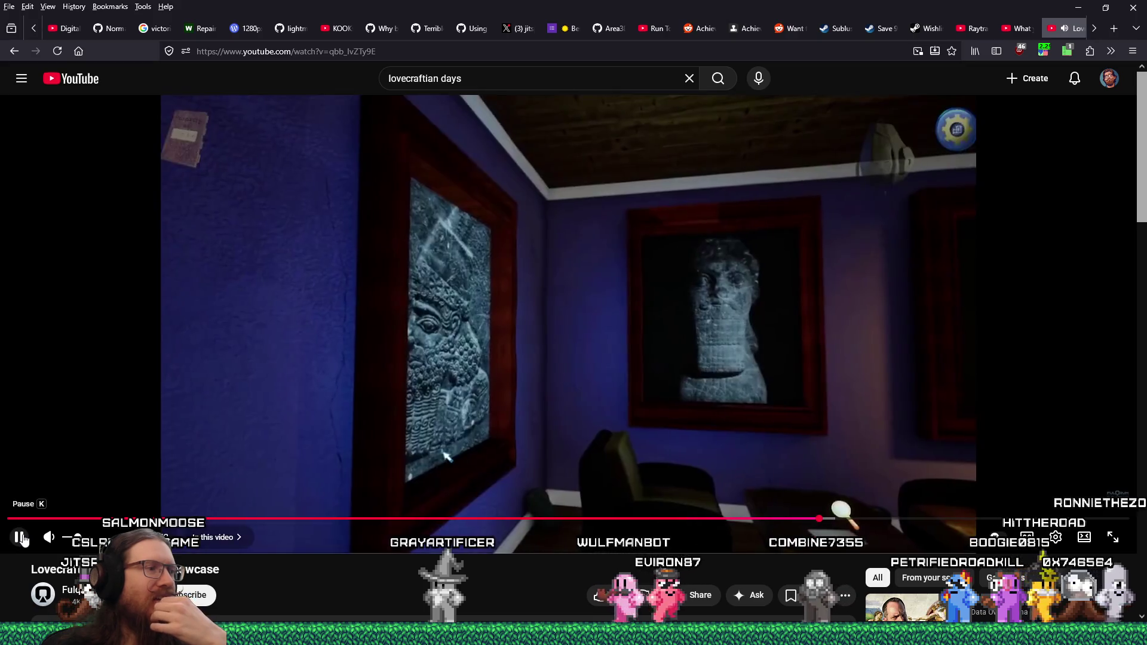
Read down through the showcase description and comments, selecting the chroma keying comment's text.
scroll(346, 575, "down", 4)
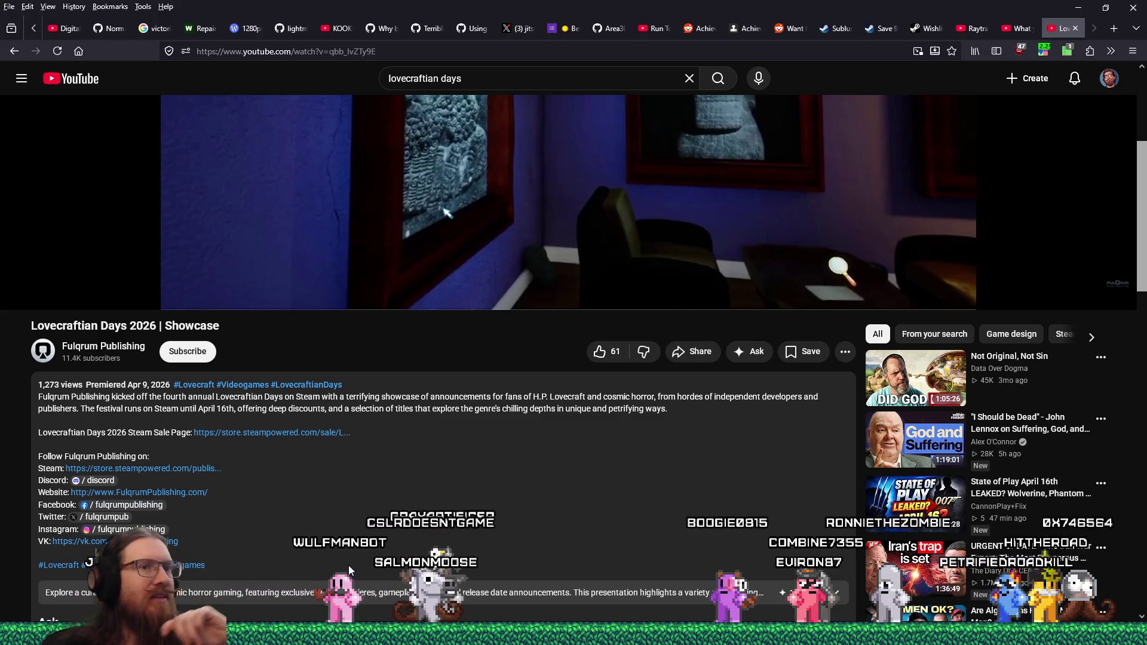
scroll(349, 565, "down", 10)
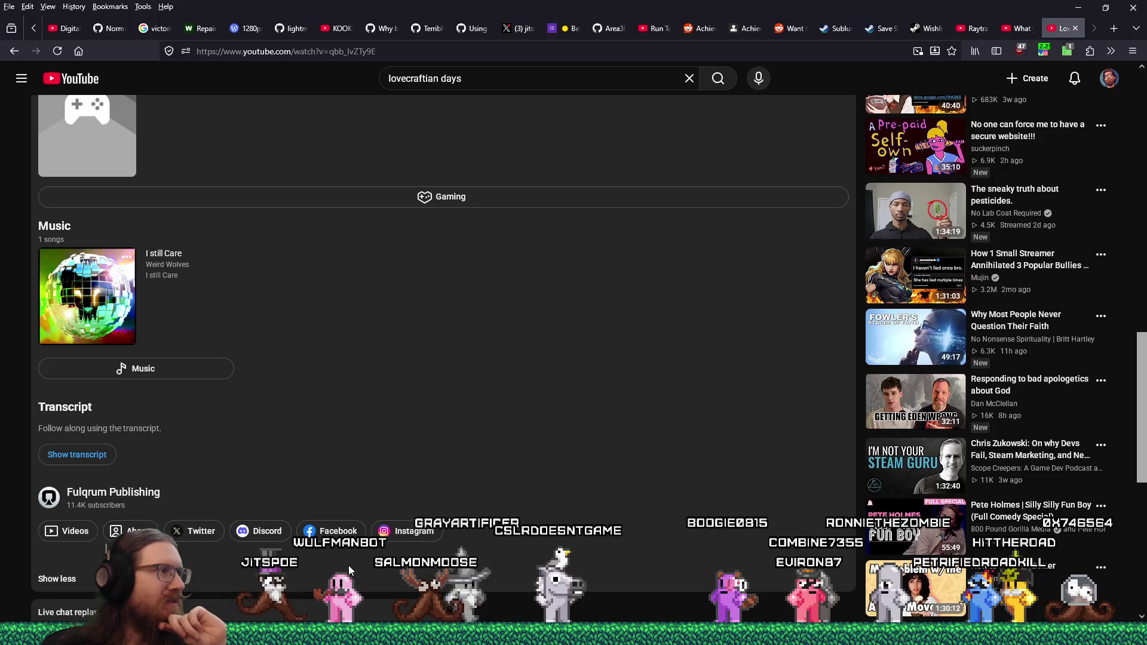
scroll(349, 565, "down", 5)
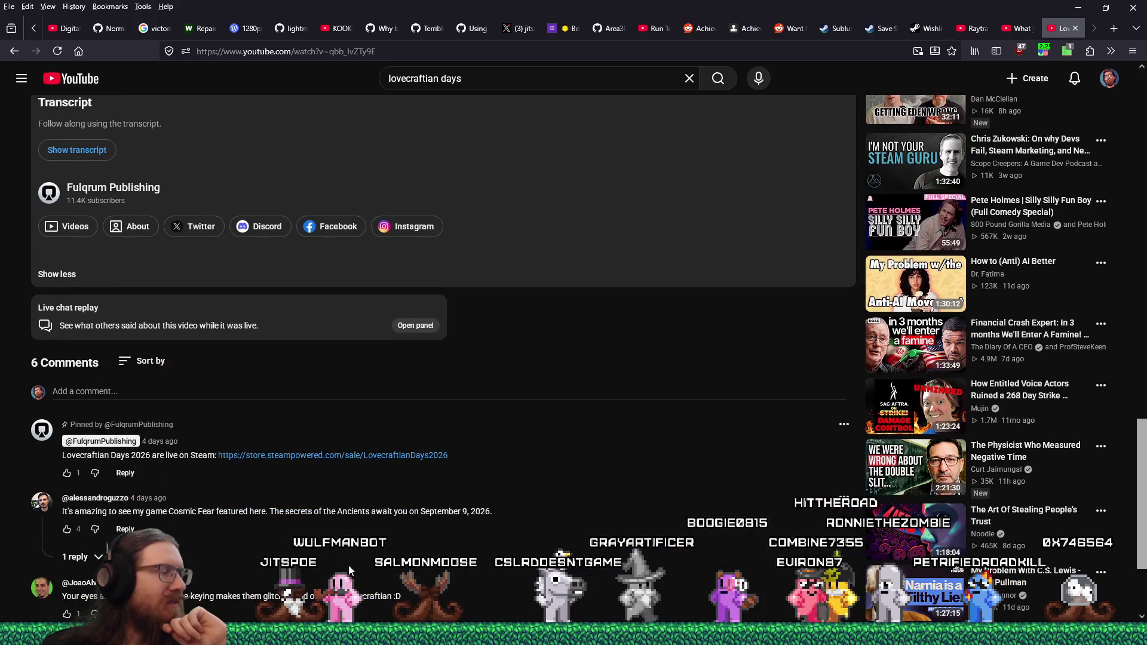
scroll(349, 565, "down", 1)
scroll(349, 565, "down", 2)
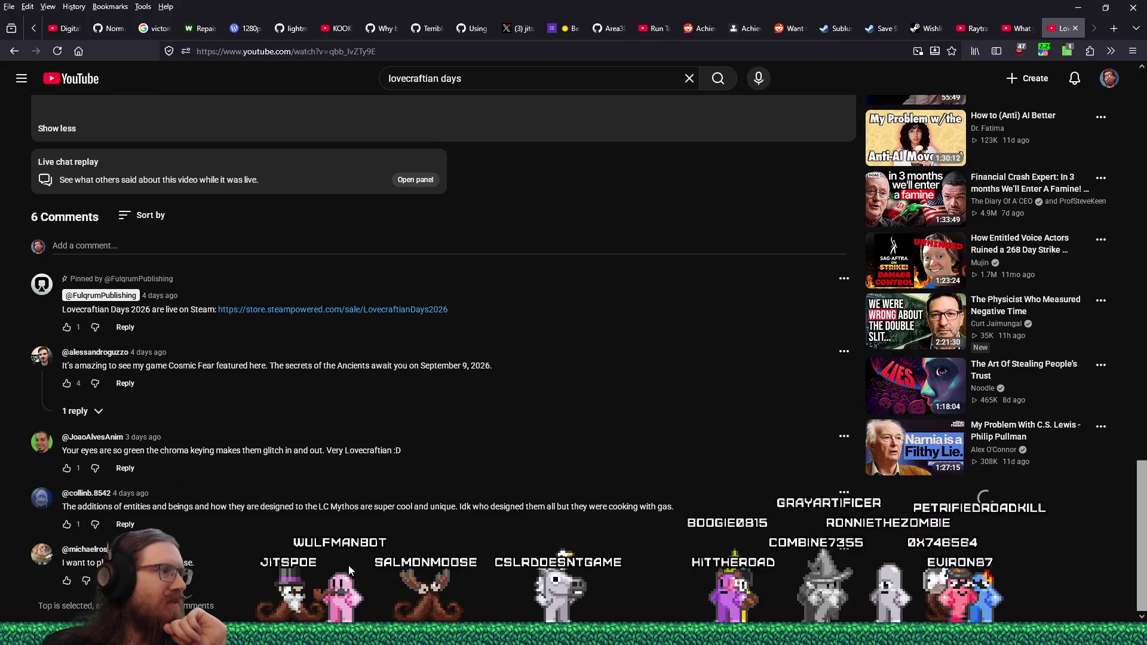
scroll(349, 565, "down", 2)
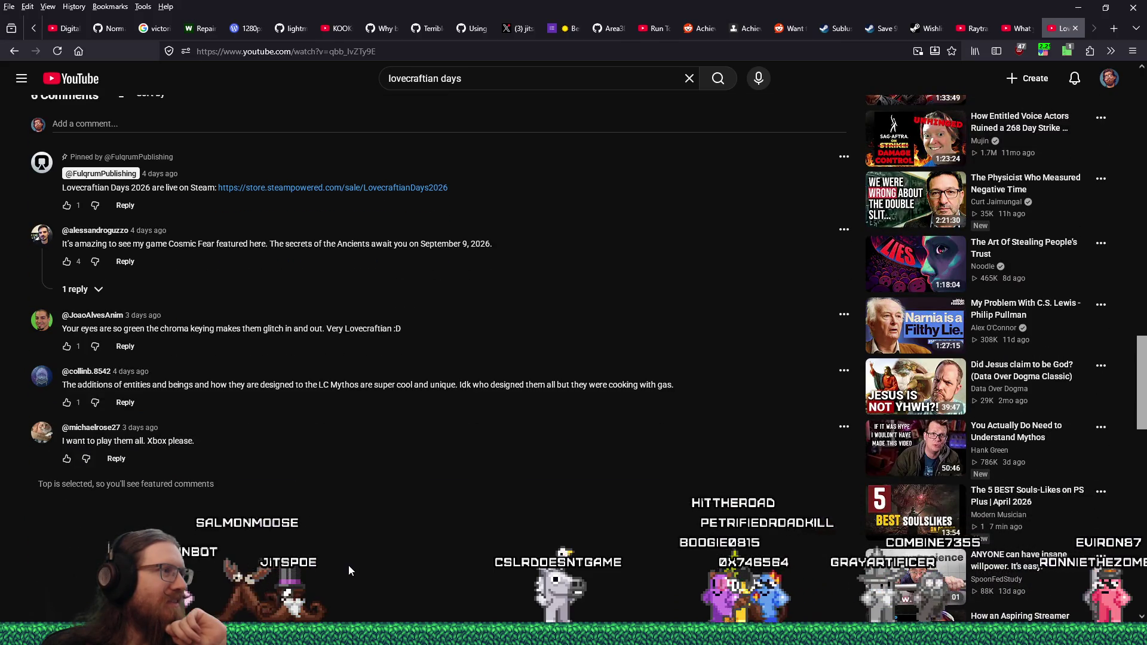
mouse_move(103, 328)
left_mouse_down()
mouse_move(421, 325)
mouse_move(451, 372)
left_mouse_up()
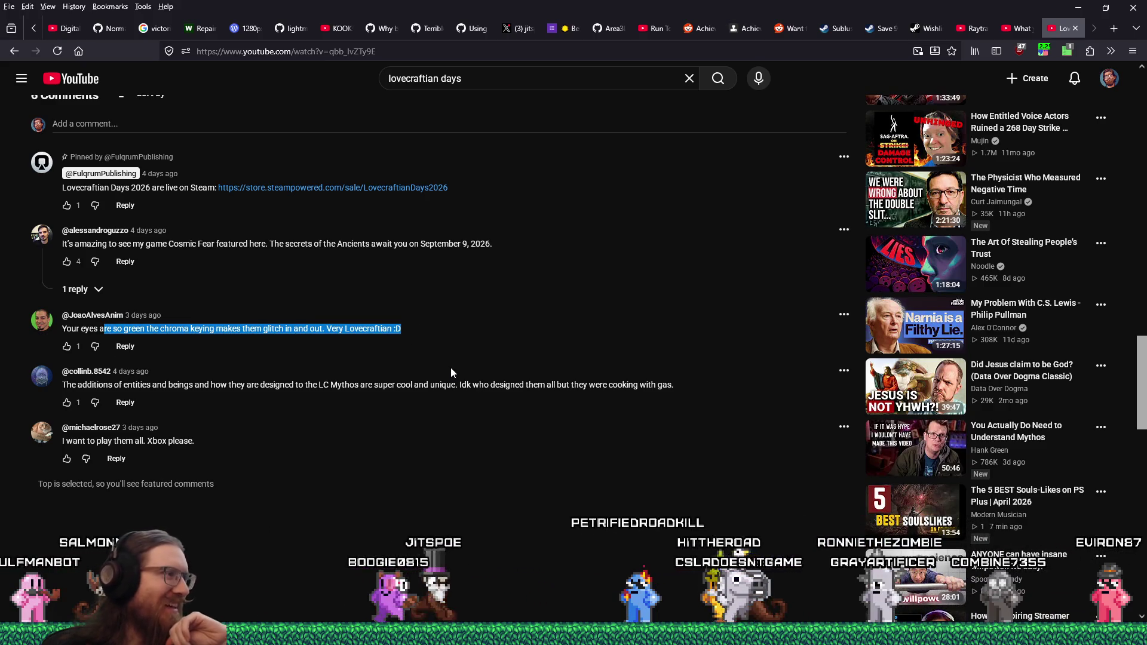
Return to the top of the video page and bring the kook_marketing.txt log forward.
scroll(390, 491, "up", 4)
scroll(391, 491, "up", 8)
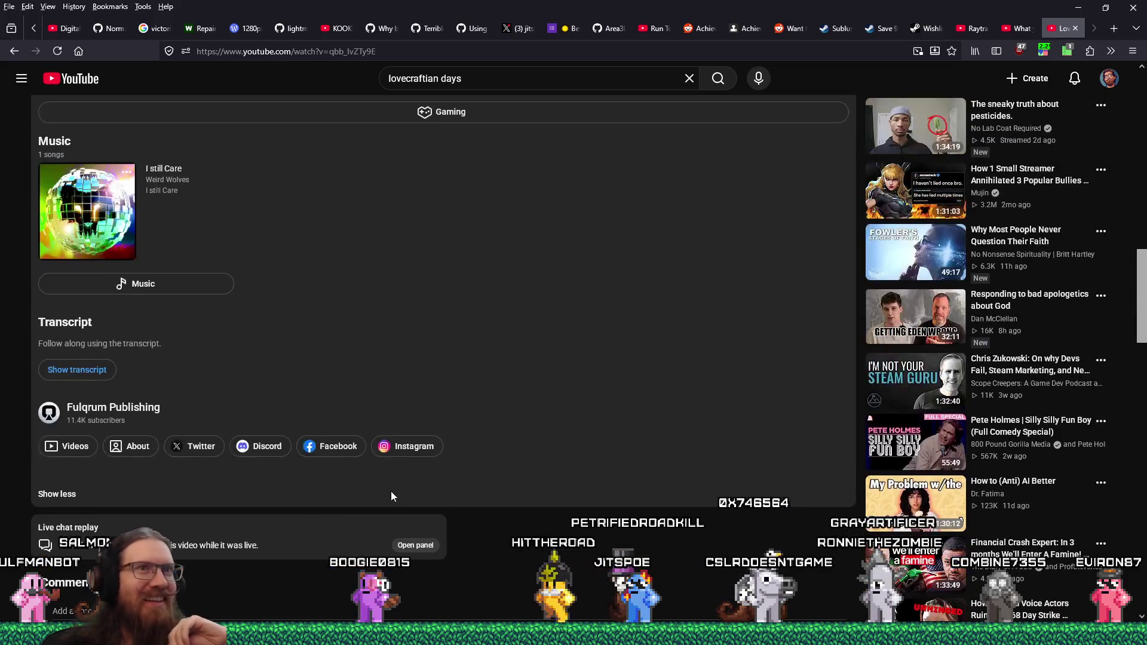
scroll(389, 490, "up", 3)
scroll(389, 490, "up", 10)
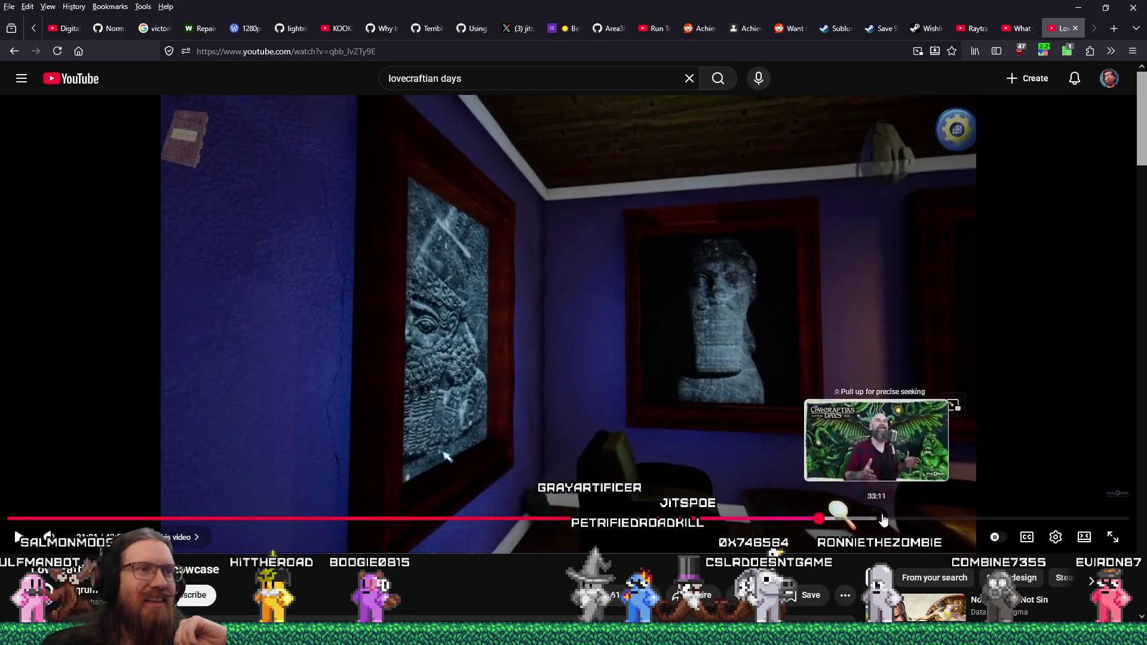
scroll(432, 529, "down", 10)
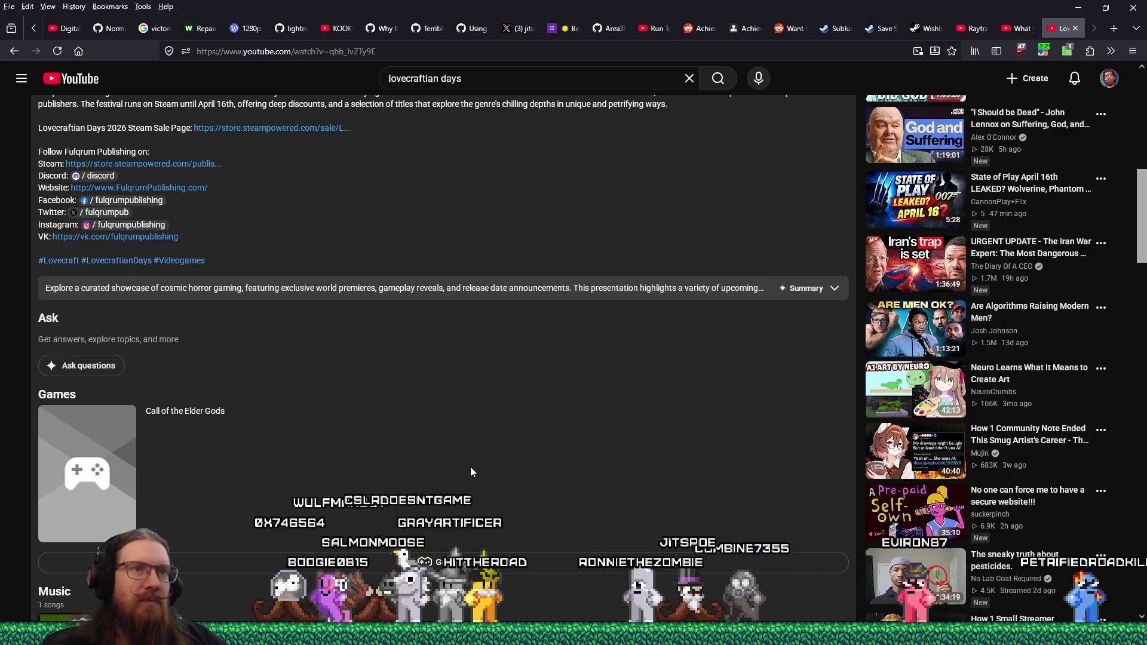
scroll(479, 454, "up", 10)
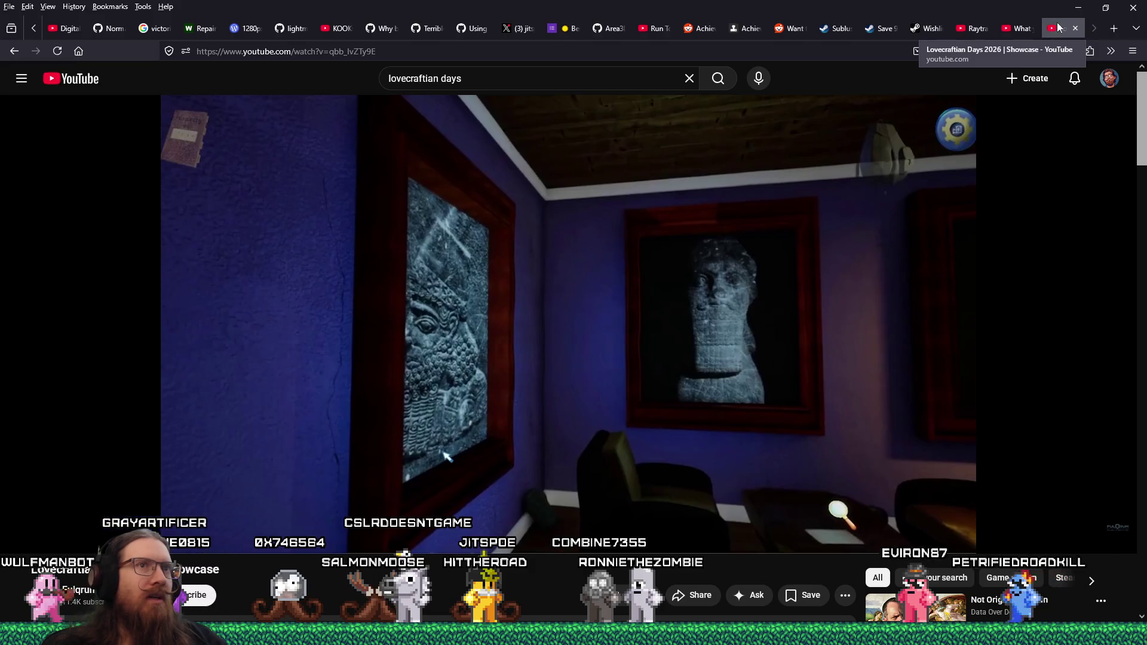
key("alt+Tab")
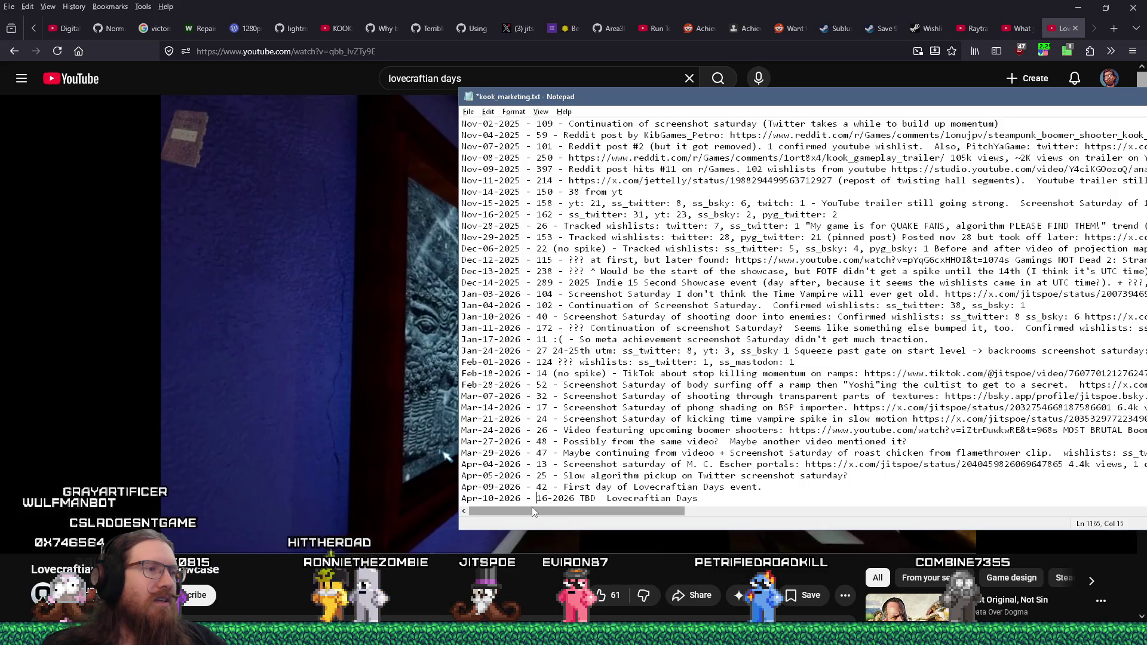
Check the Steam wishlist statistics page and today's date in the taskbar calendar.
left_click(1053, 28)
left_click(959, 27)
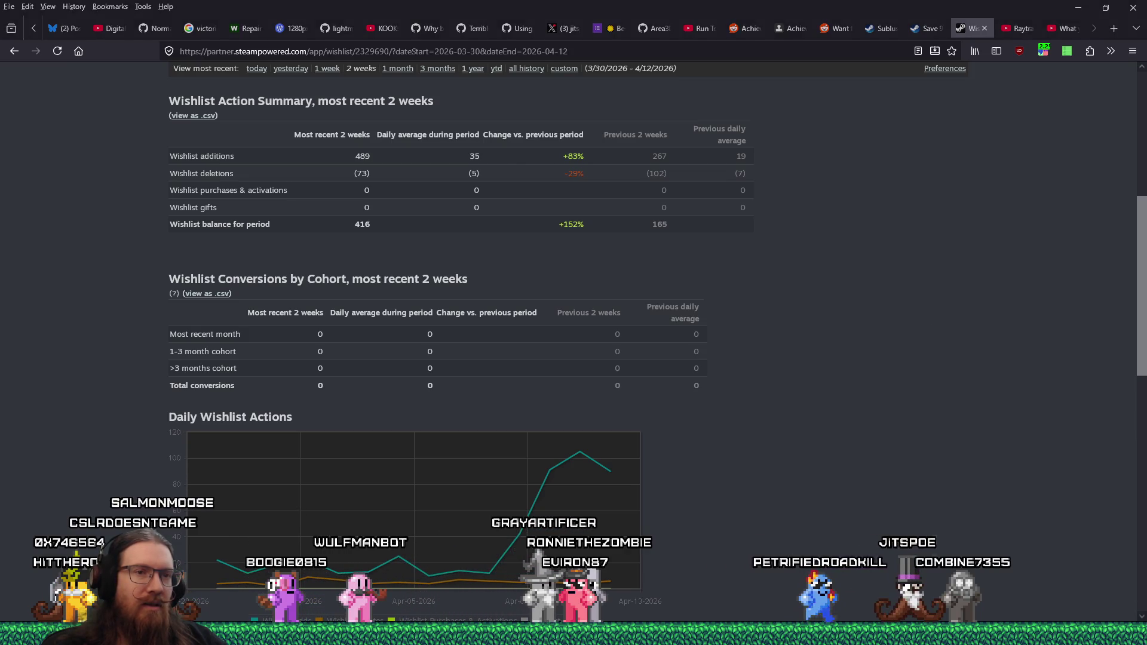
left_click(1111, 634)
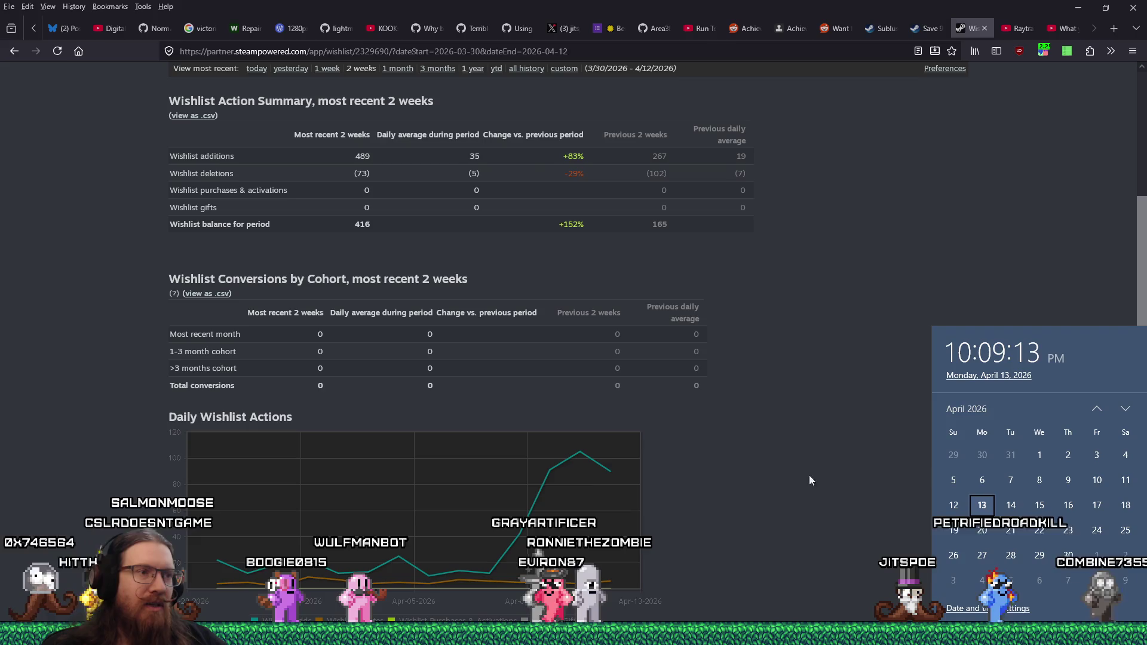
mouse_move(553, 471)
left_click(748, 454)
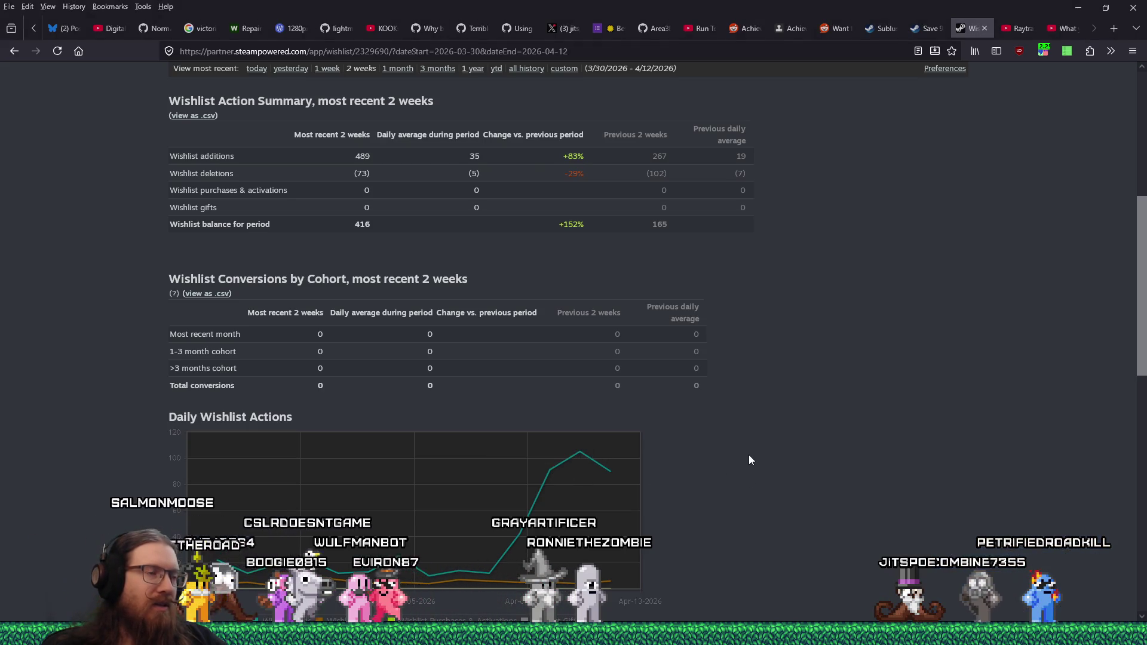
Complete the Apr-10-2026 entry as 91 wishlists, Lovecraftian Days ctd., moving TBD to a new line.
key("alt+Tab")
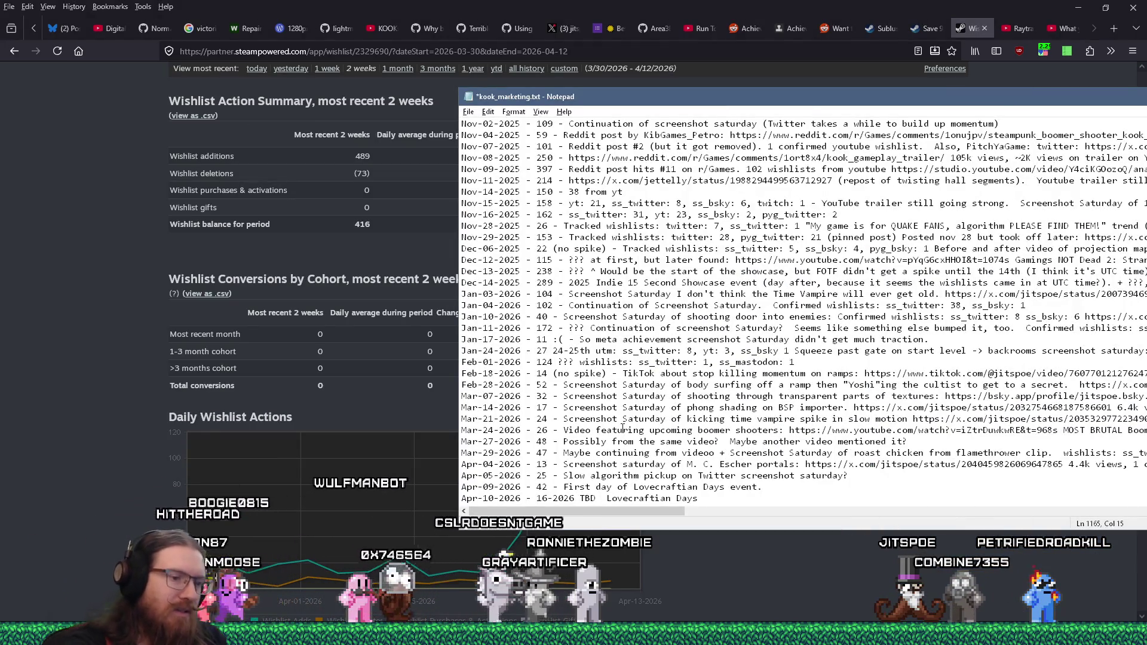
type("91 - Lovecra")
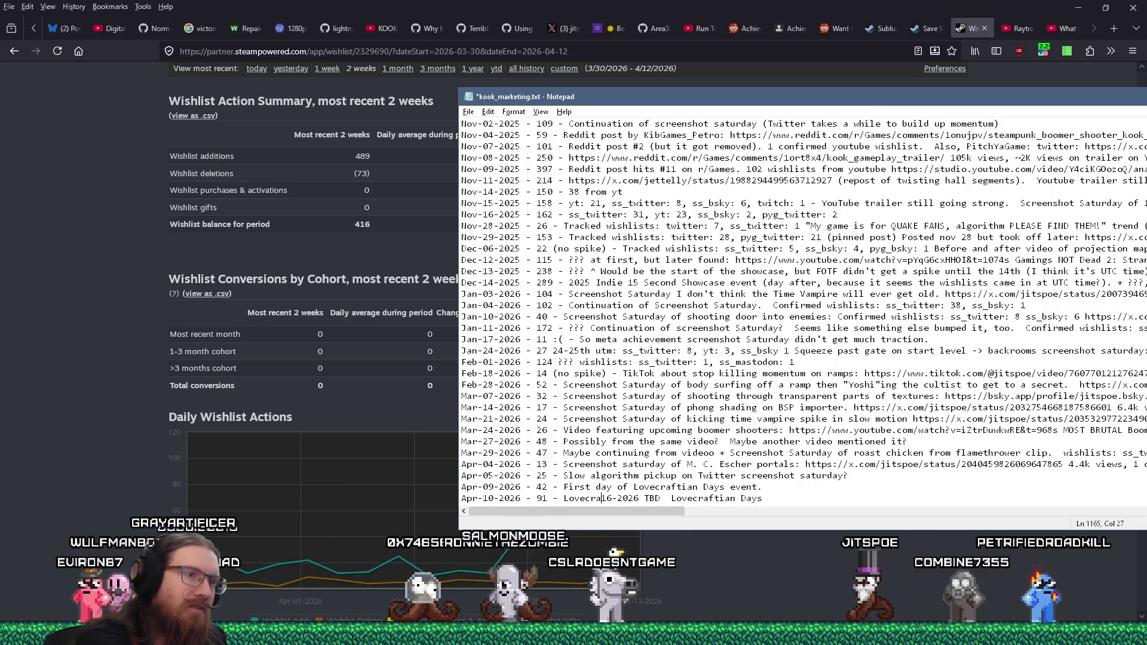
type("ys ctd.")
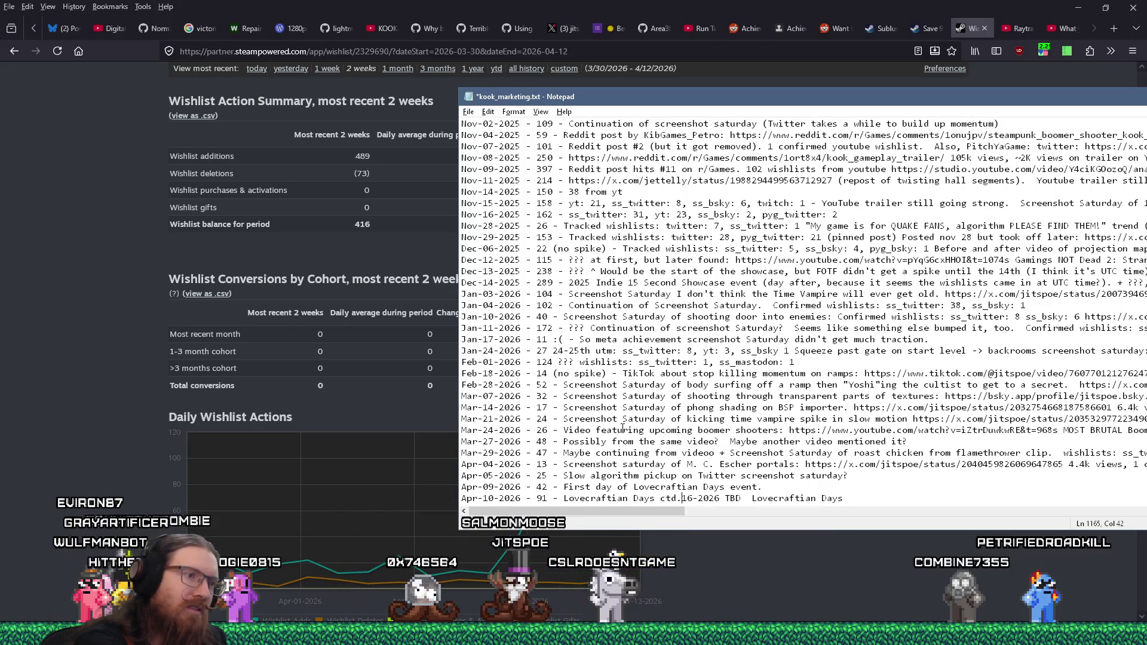
key("Return")
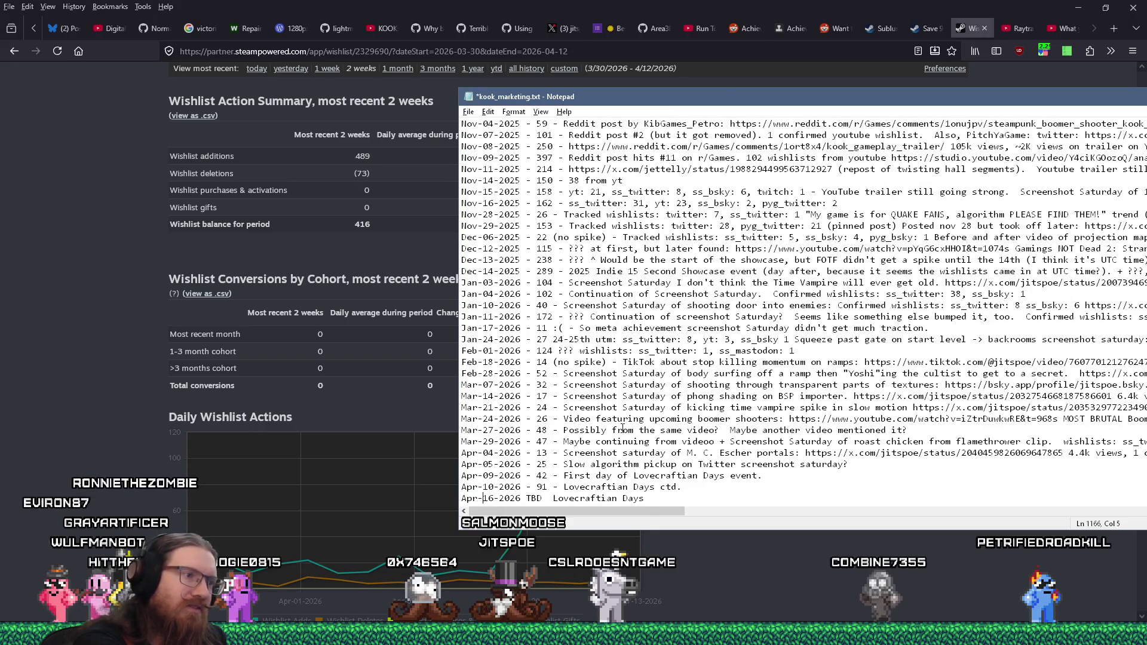
type("11-2026 -")
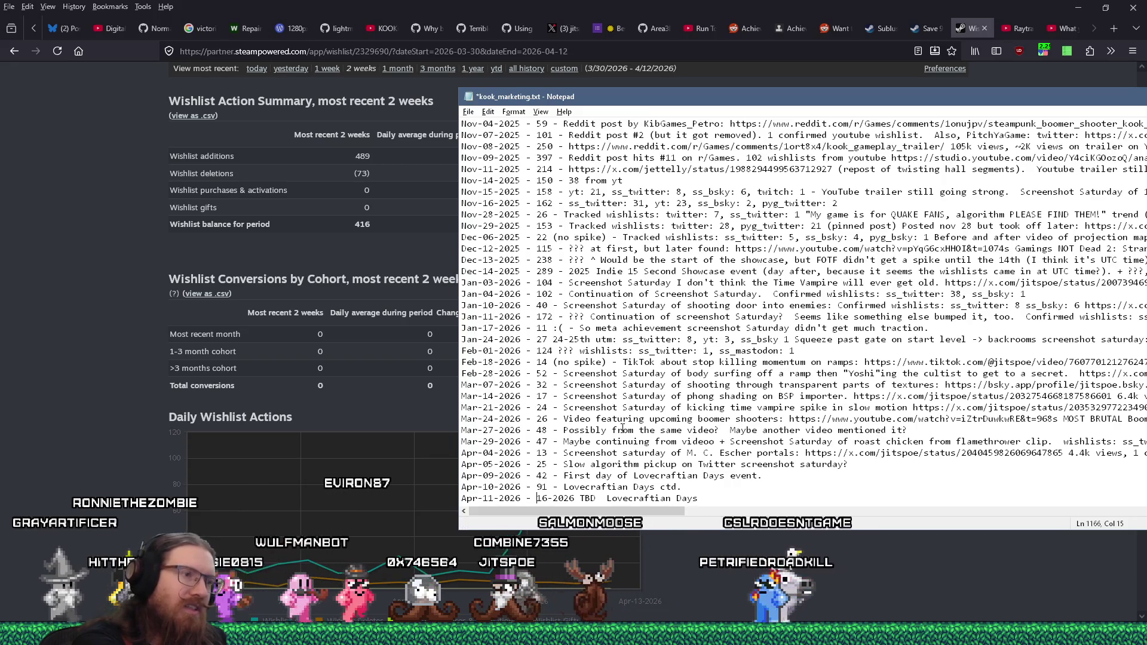
Add an Apr-11-2026 entry with 105 wishlists from the Steam chart, splitting TBD onto its own line.
key("alt+Tab")
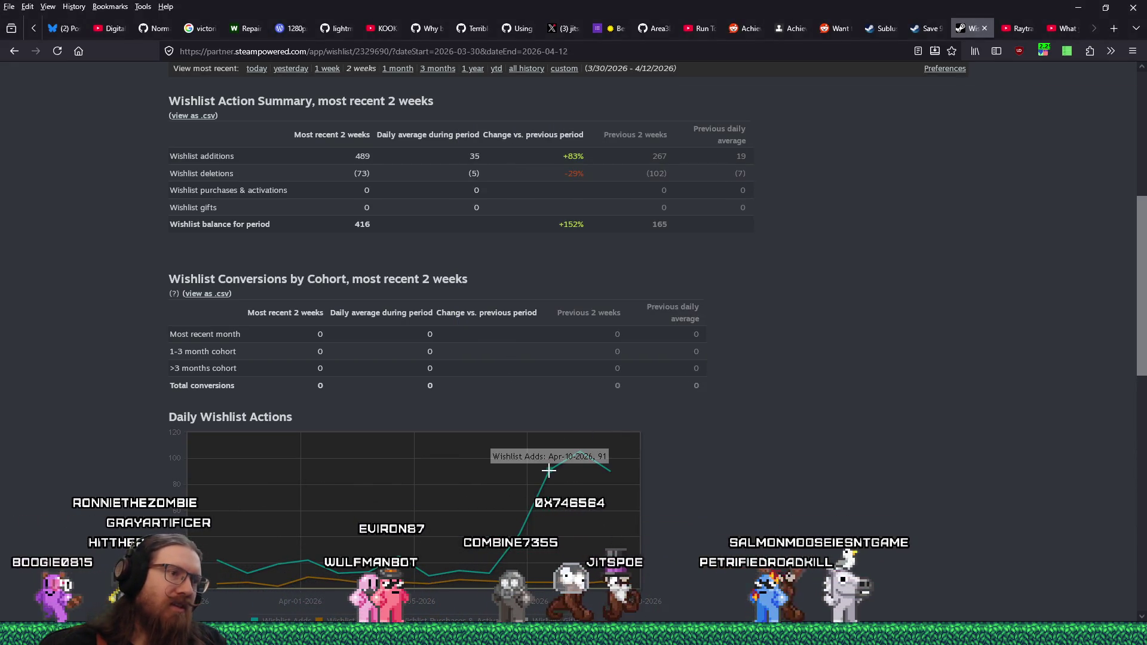
mouse_move(582, 450)
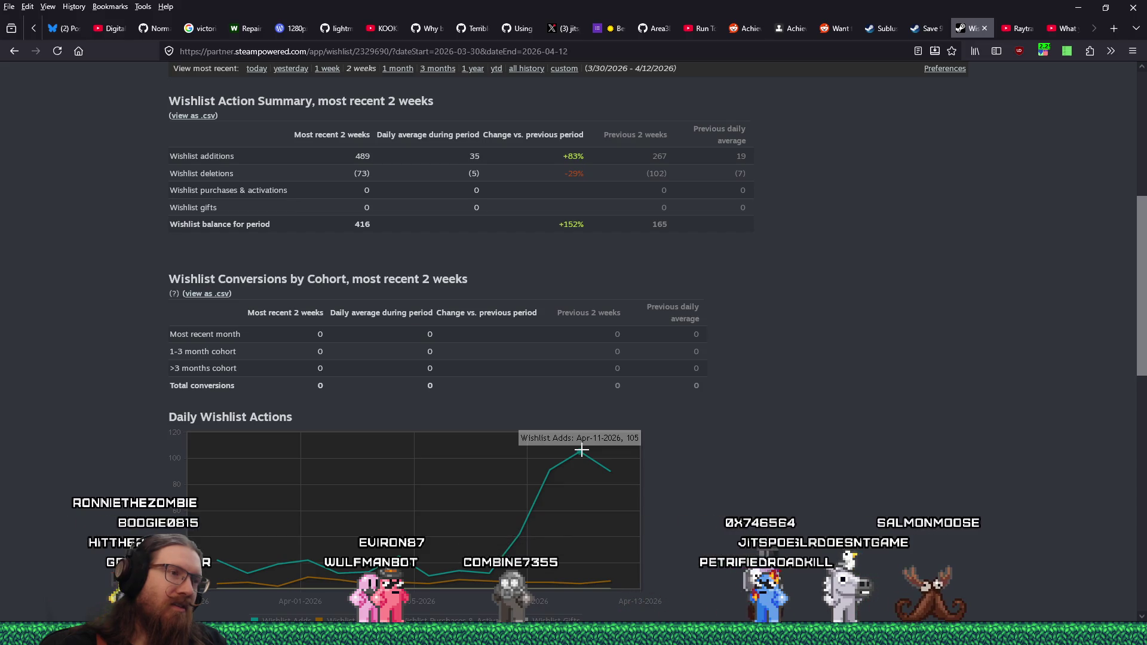
key("alt+Tab")
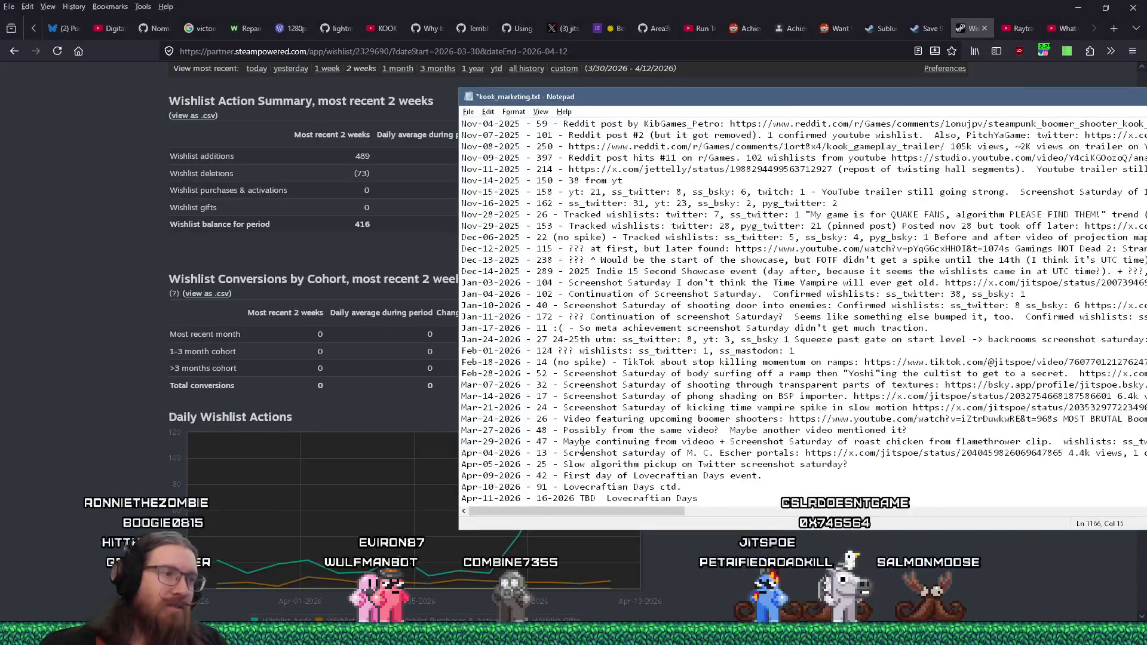
key("alt+Tab")
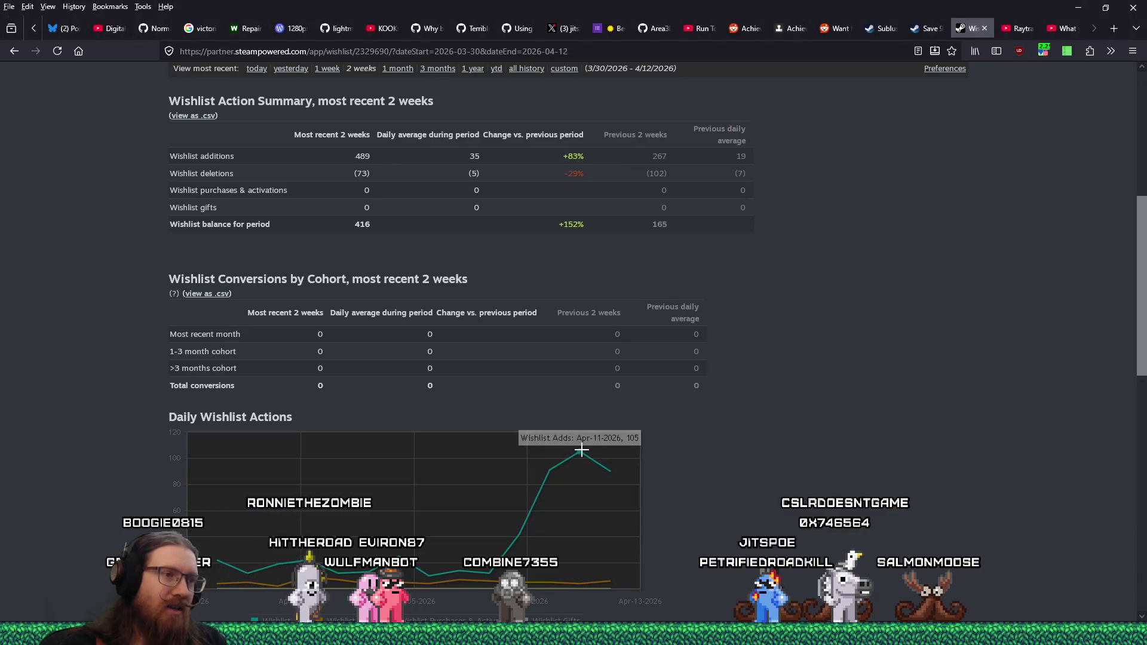
key("alt+Tab")
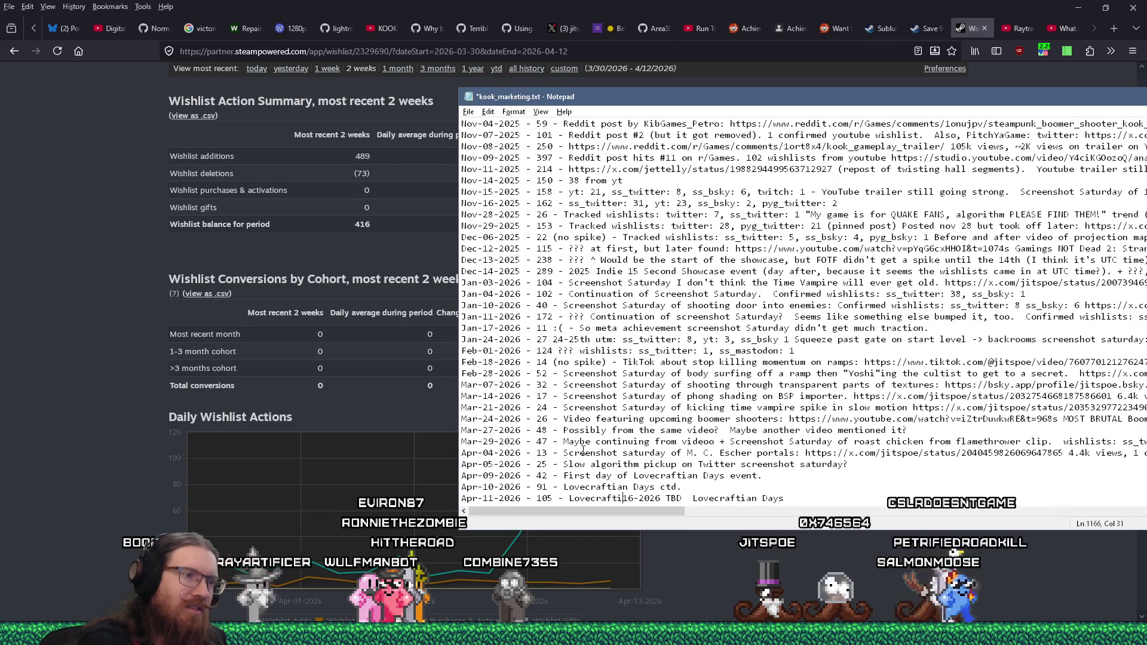
type("an Days +")
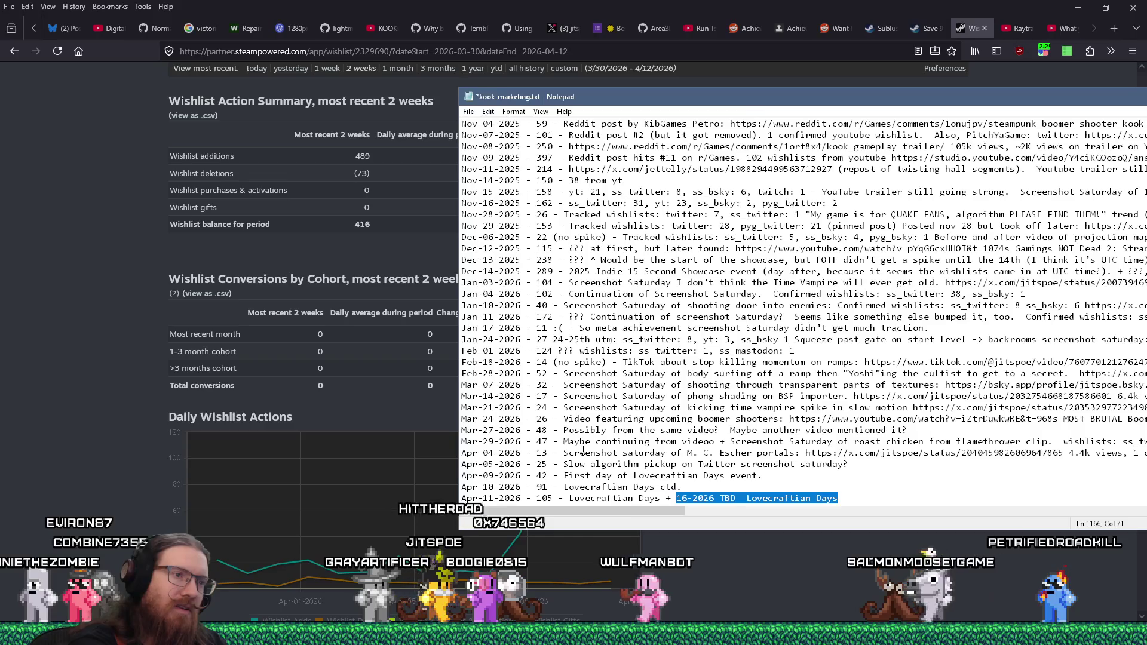
key("Left")
key("Return")
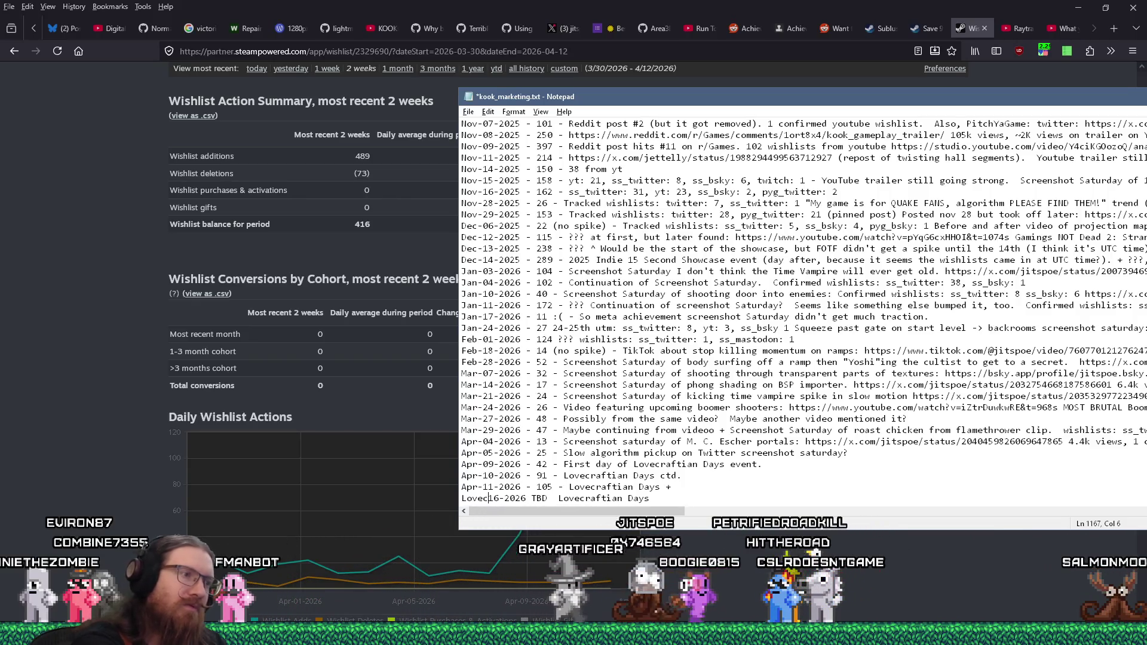
Add the Lovecraftian Days duration and Screenshot Saturday shotgun jump notes, and log Apr-12-2026 as 90, 'Above ctd.'.
type("raftian days goes through ")
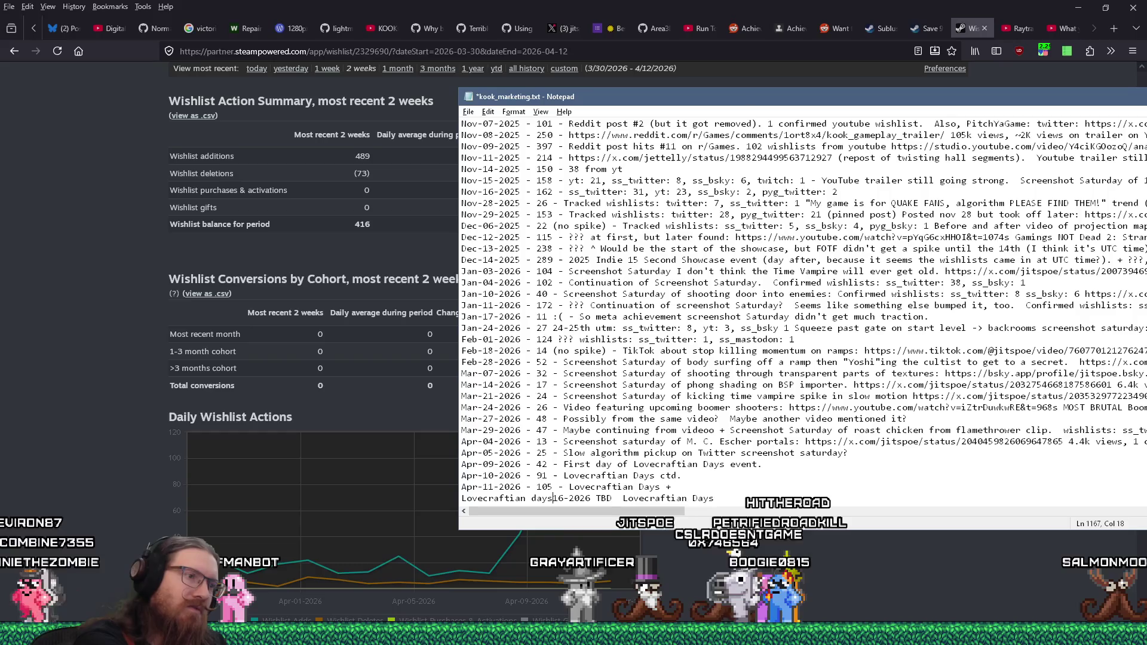
type("Apr-")
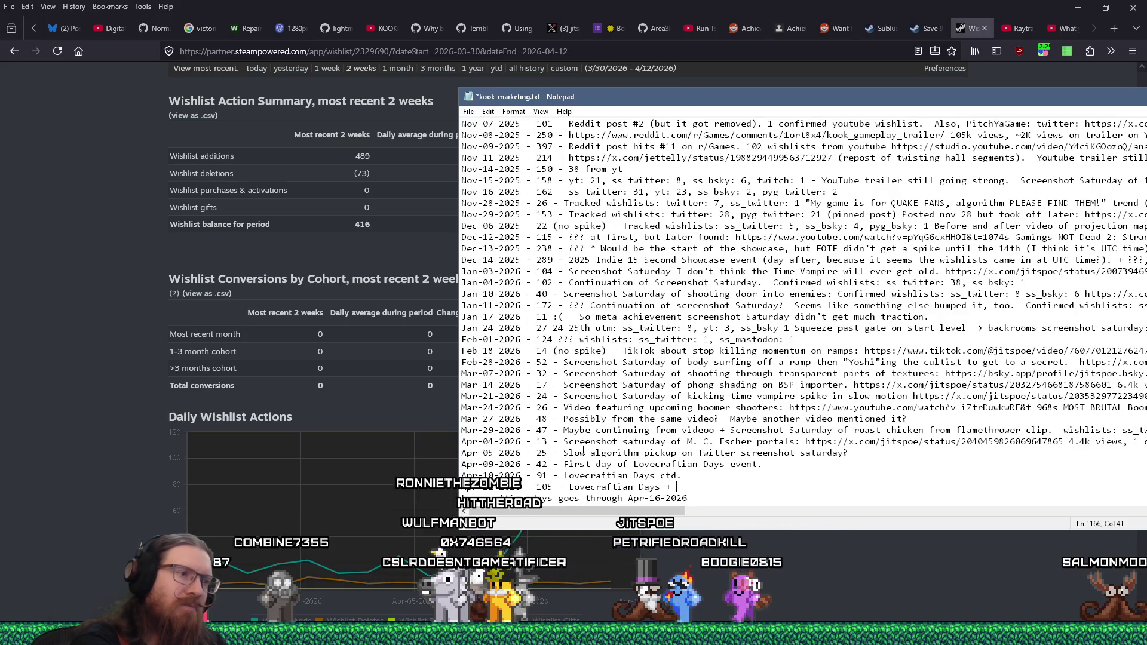
type("Screenshot Saturday of shotgun jump note:")
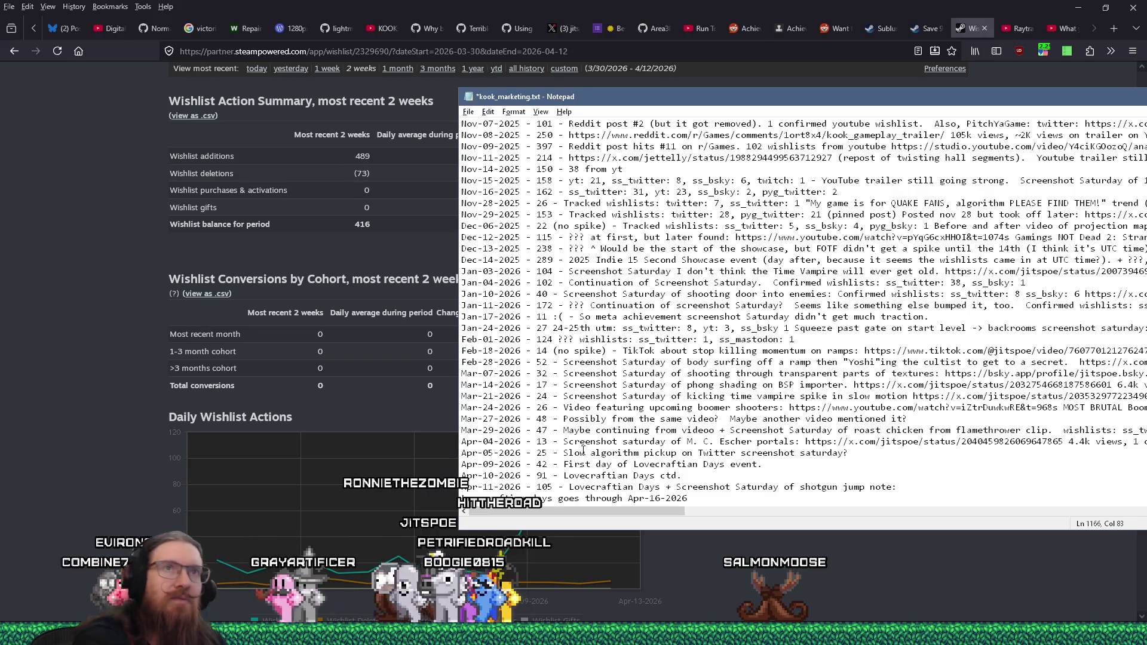
key("alt+Tab")
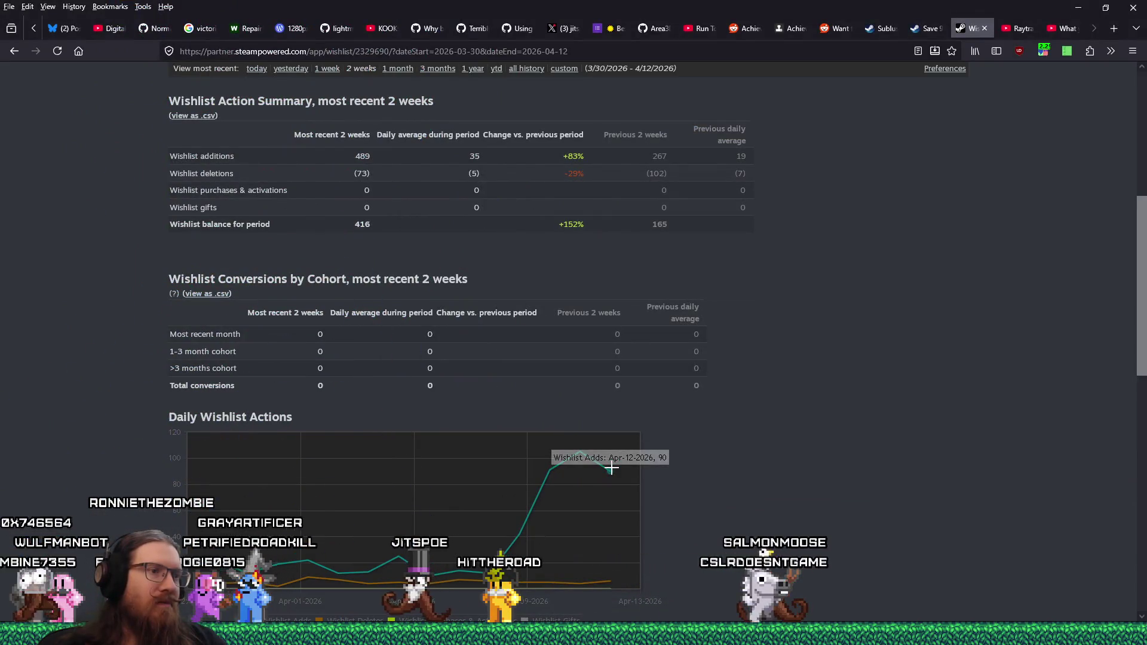
key("alt+Tab")
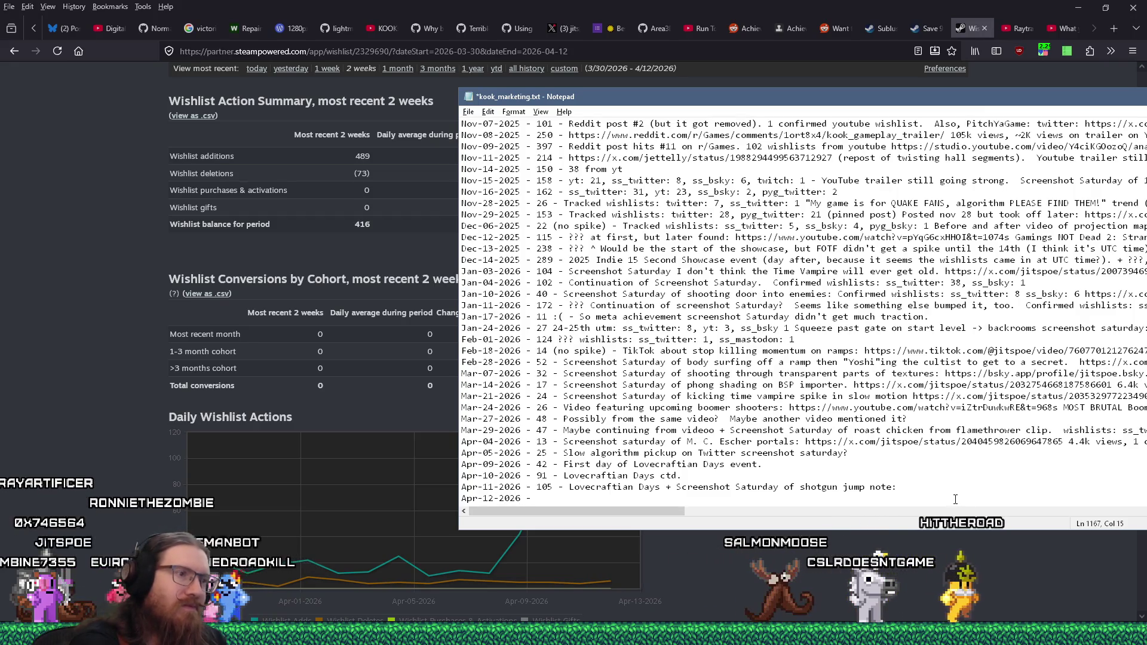
key("alt+Tab")
key("alt+Tab")
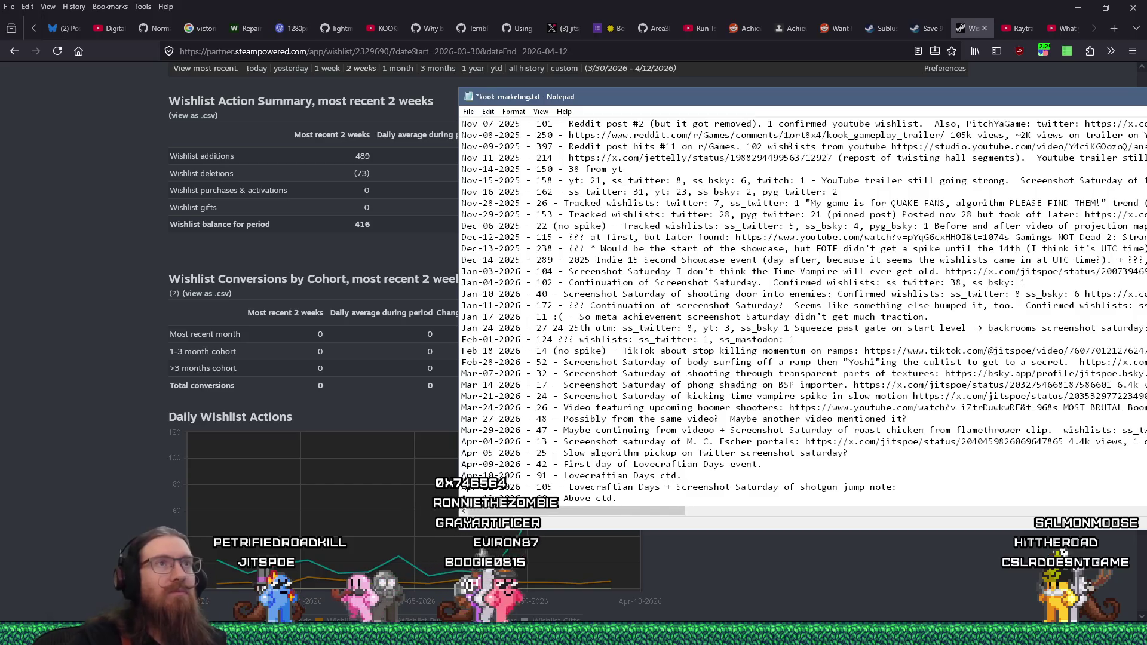
left_click(849, 44)
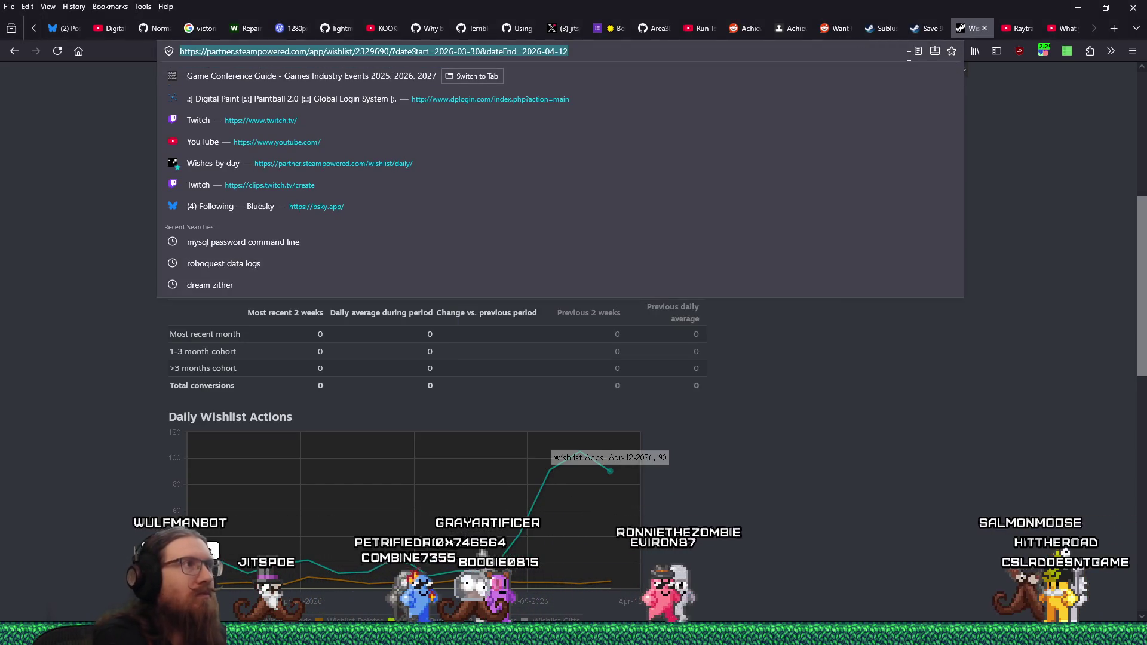
Open the game developer's X profile, find the Apr 11 shotgun jump post, and copy its link for the log.
type("twitter.com/jitspoe")
key("Return")
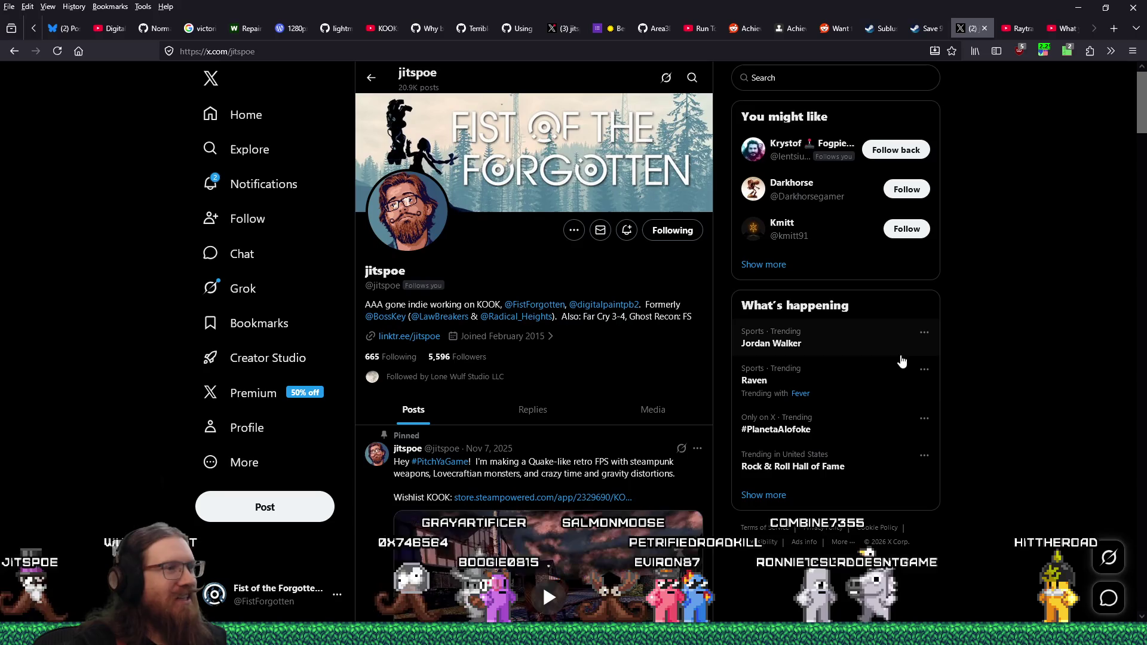
scroll(837, 418, "down", 10)
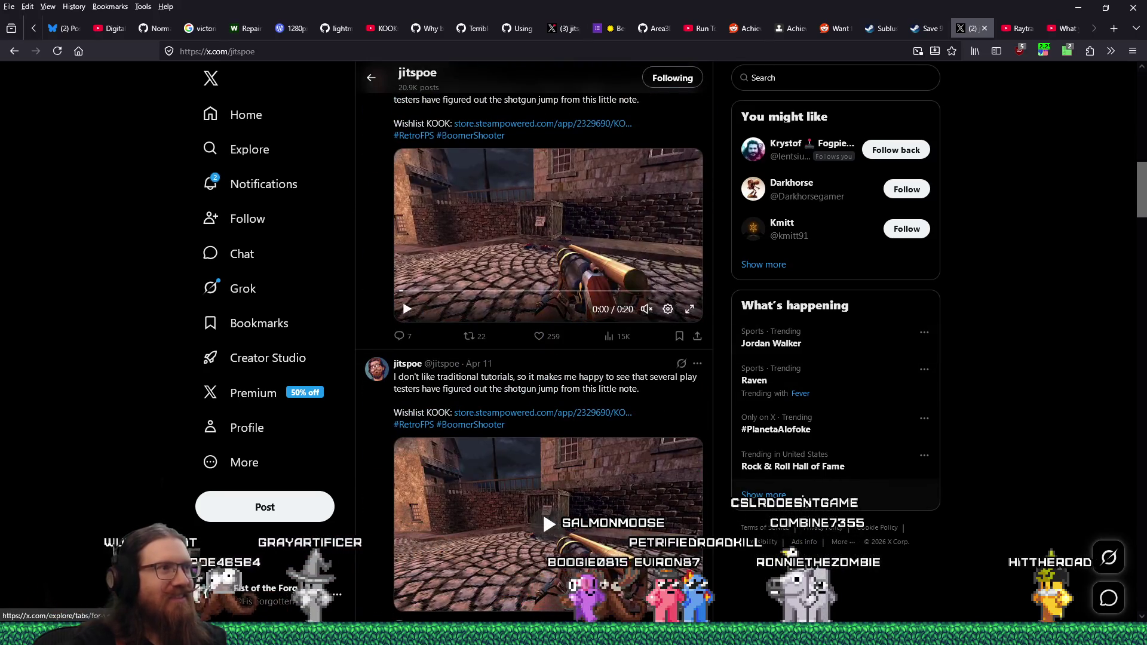
scroll(579, 443, "up", 1)
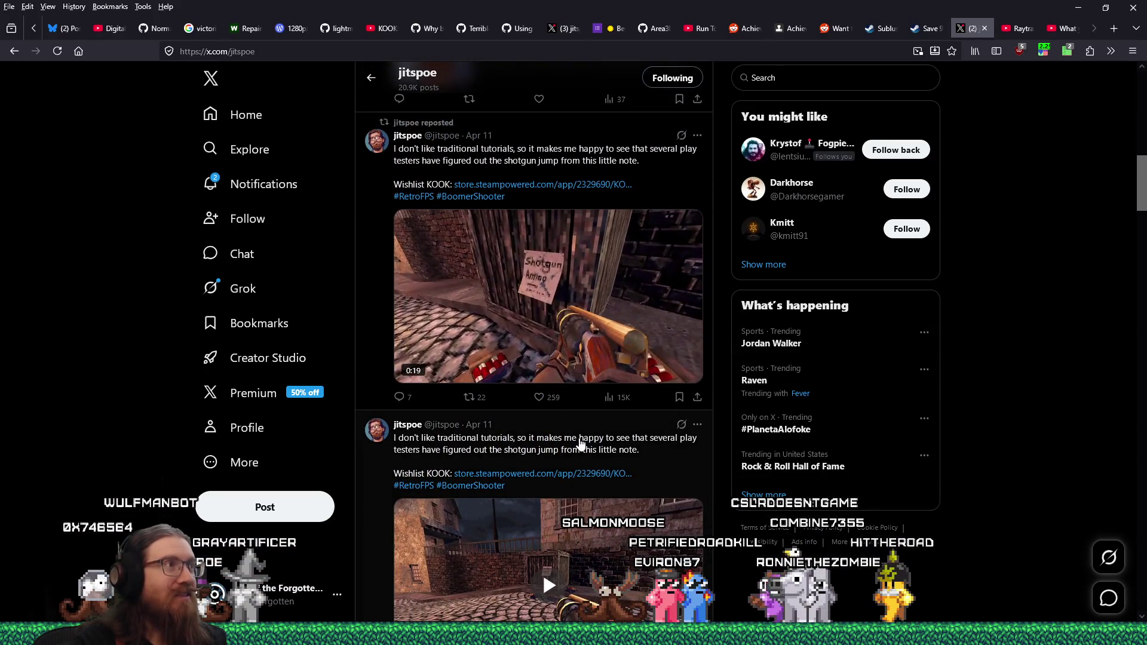
left_click(579, 444)
right_click(345, 51)
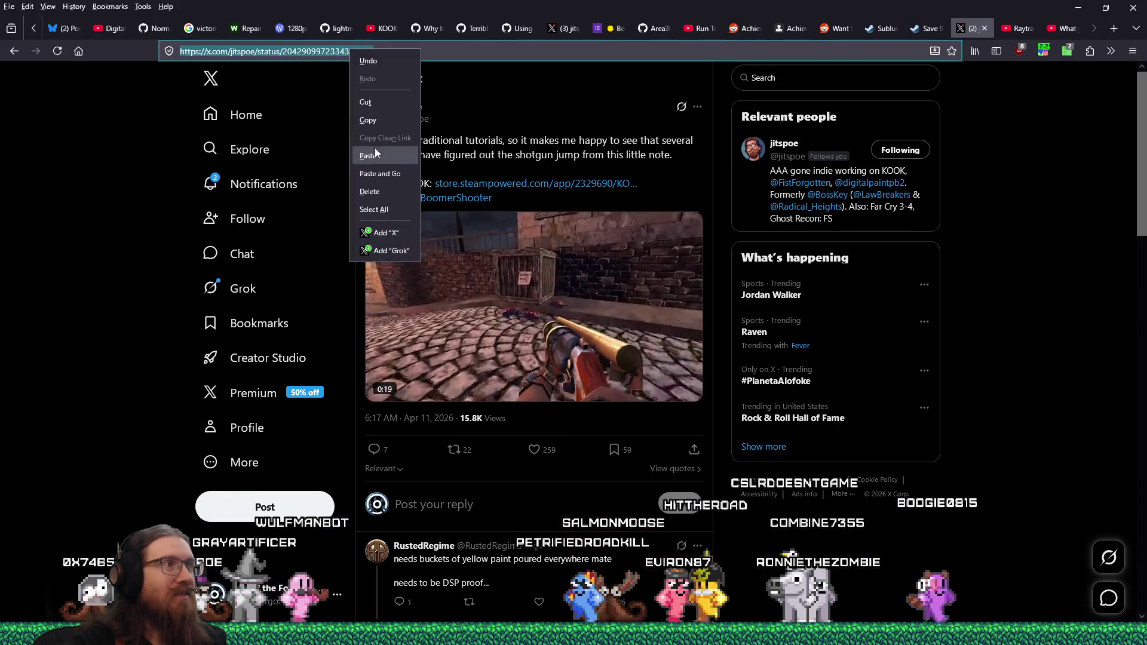
left_click(381, 119)
key("alt+Tab")
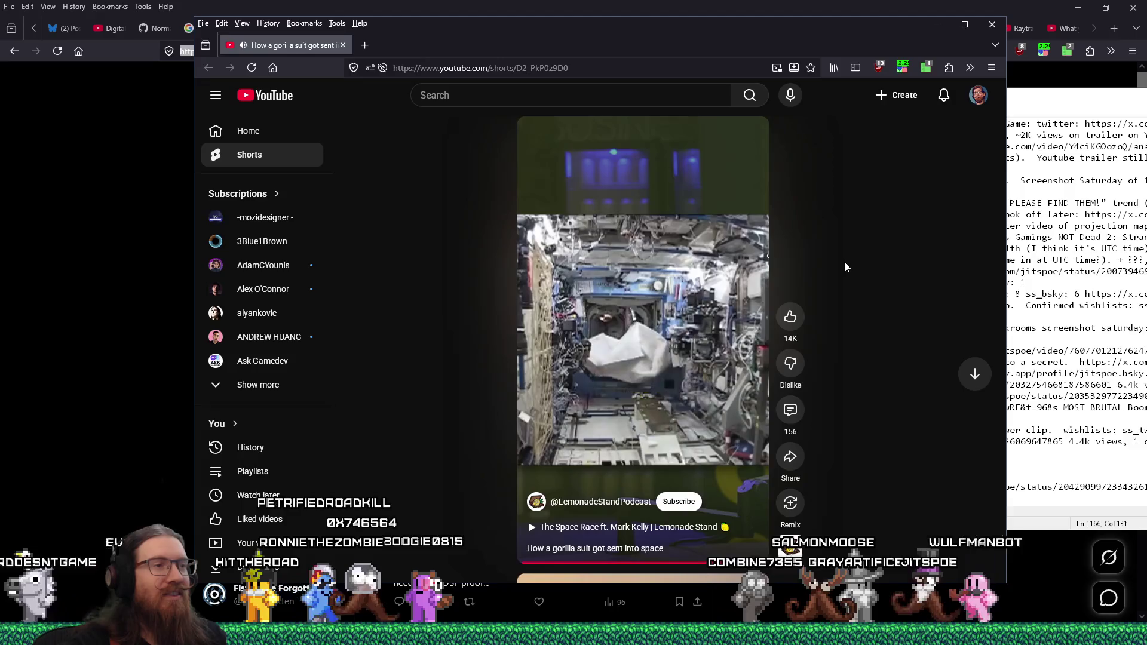
Pause the gorilla suit YouTube Short and close its window.
mouse_move(665, 270)
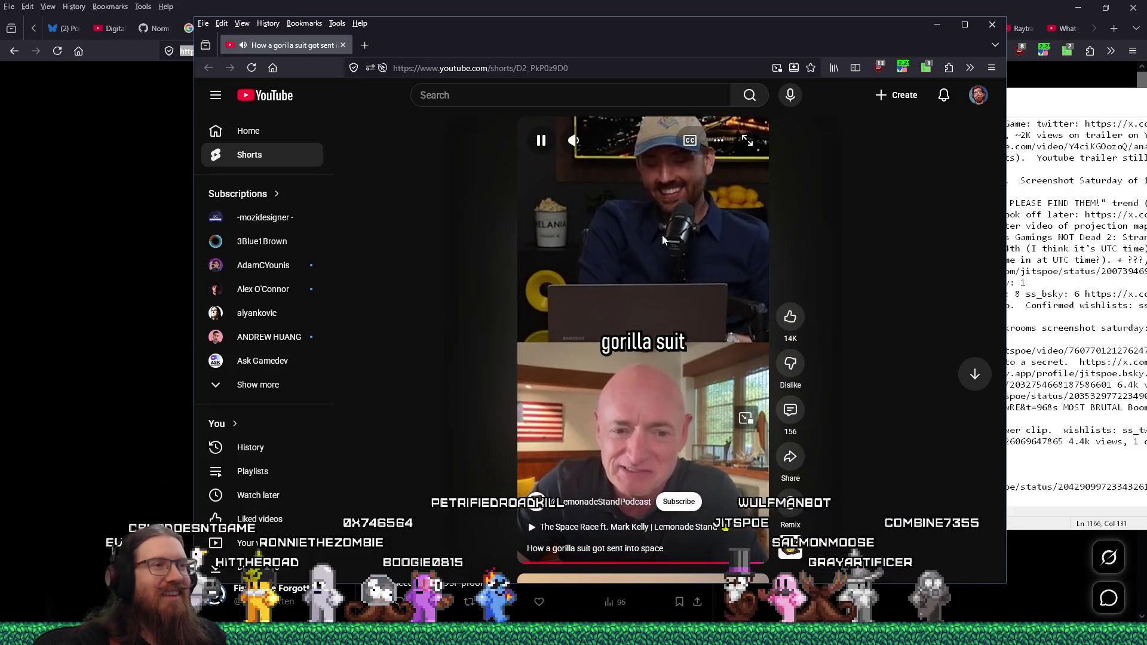
left_click(664, 240)
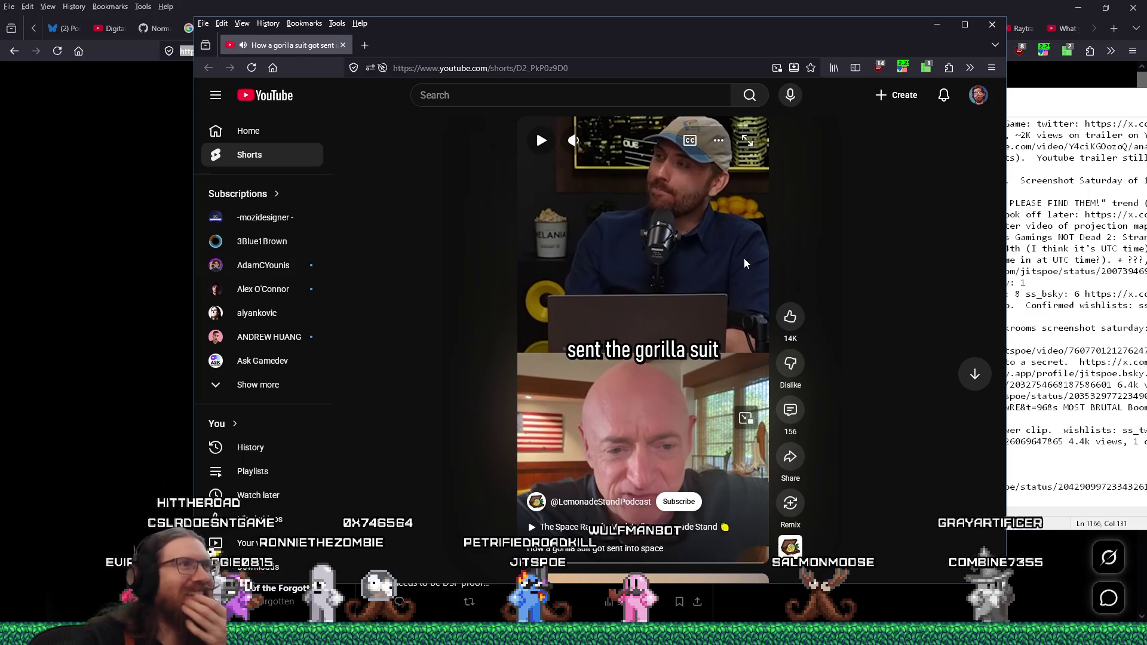
left_click(993, 24)
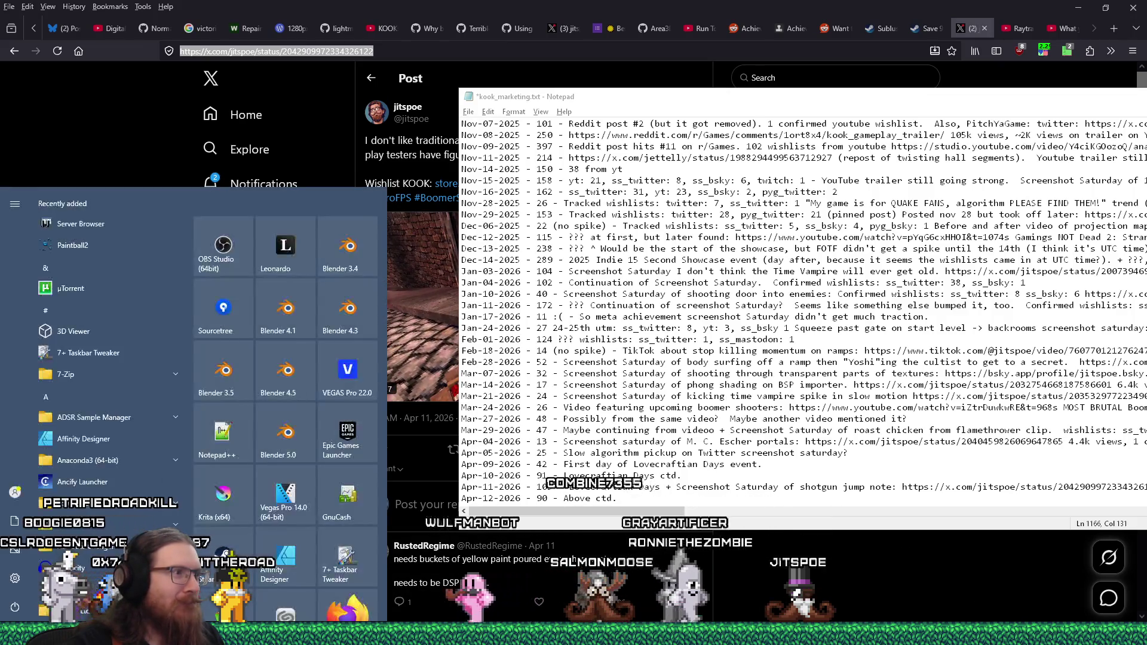
Dismiss the Start menu and the unwanted blank Thunderbird message with Esc.
key("Escape")
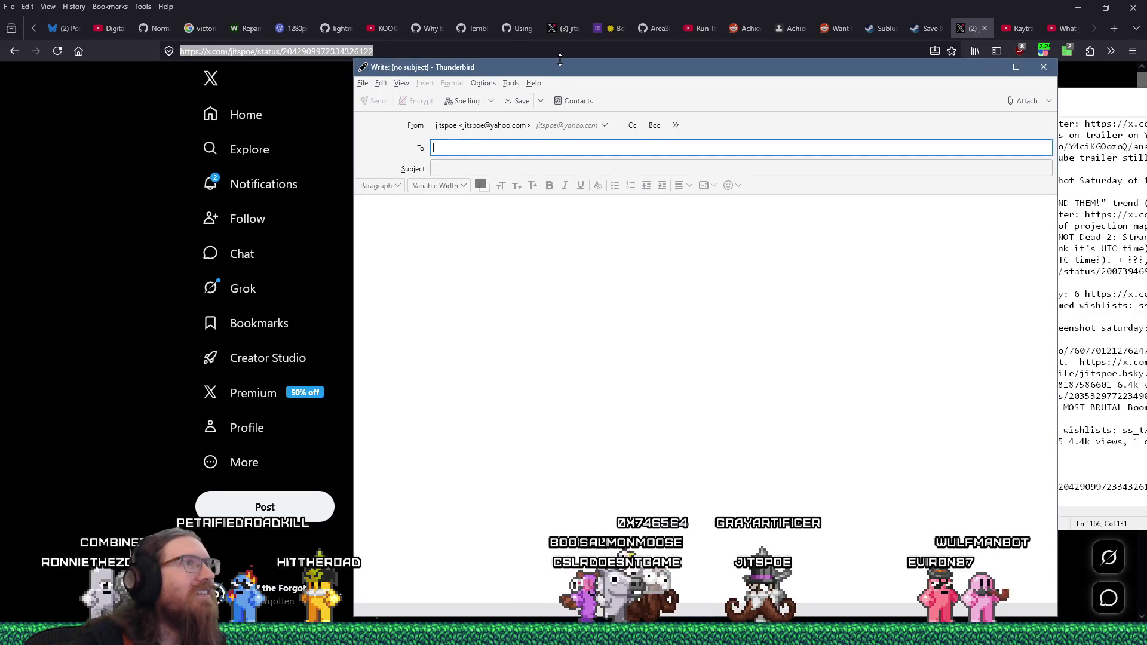
key("Escape")
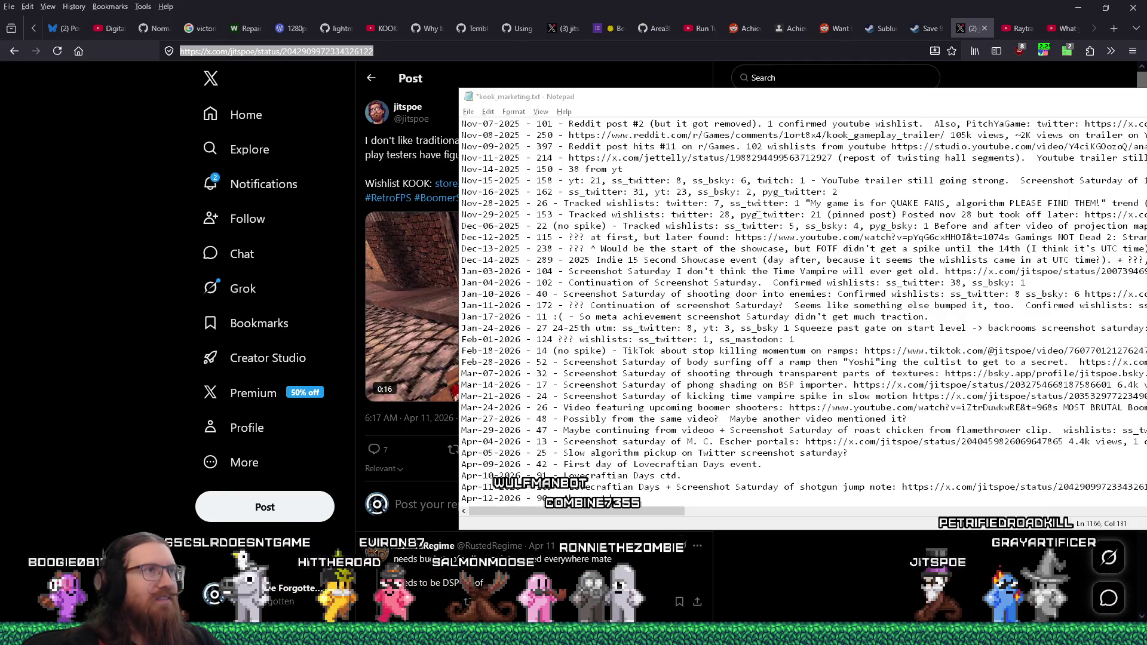
Move the Notepad marketing log window up and to the left.
left_click_drag(612, 104, 491, 65)
Save the kook_marketing.txt log from the File menu.
scroll(520, 362, "down", 1)
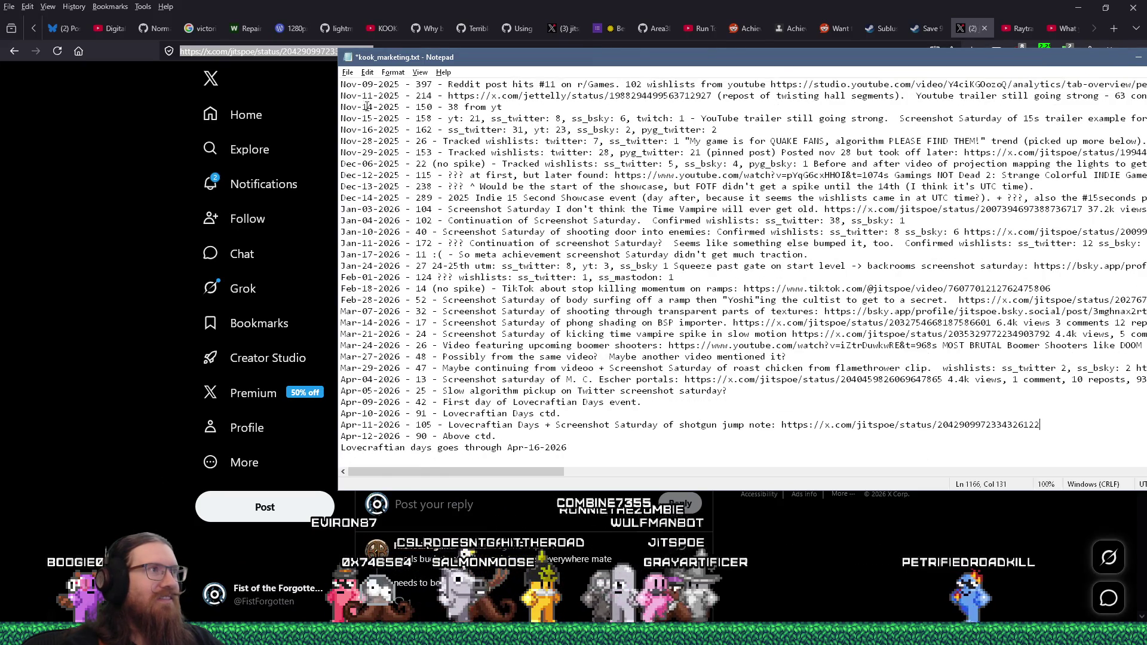
key("alt+f")
left_click(359, 126)
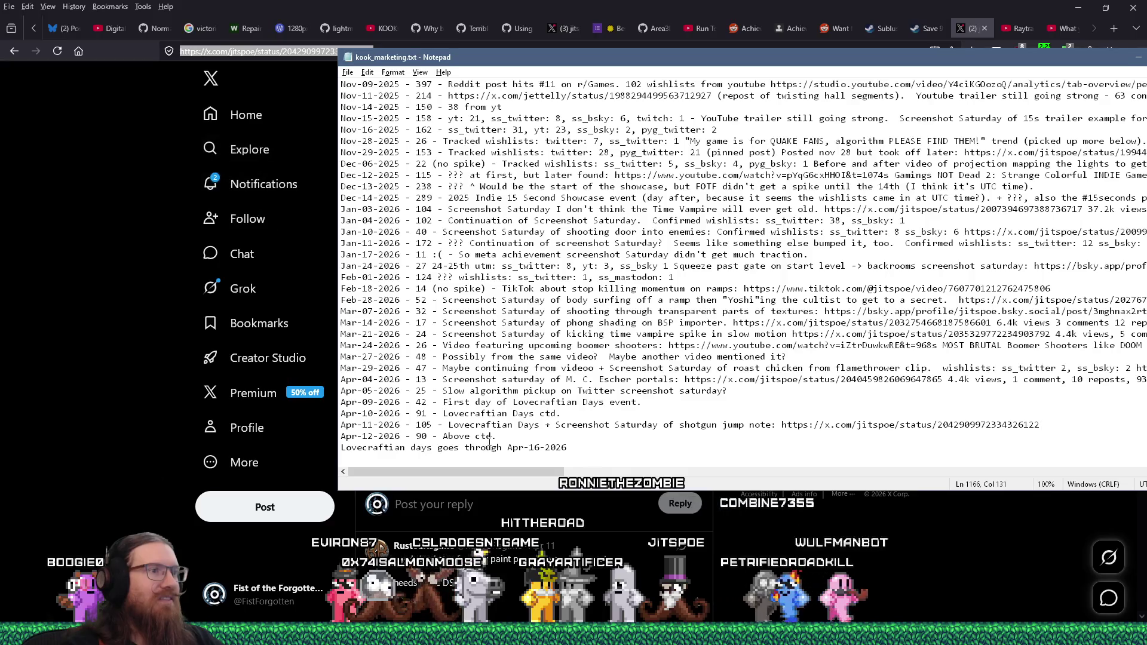
Add '15.8k views, 7 comments,' after the Apr-11 X post link, checking the post's stats.
key("Down")
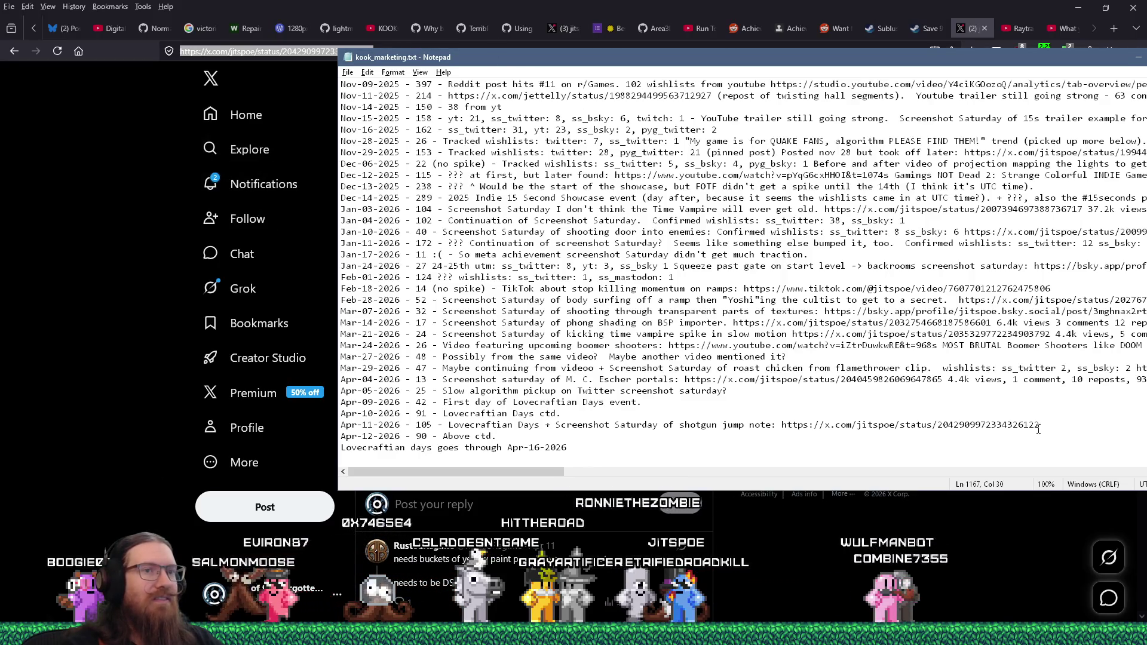
key("alt+Tab")
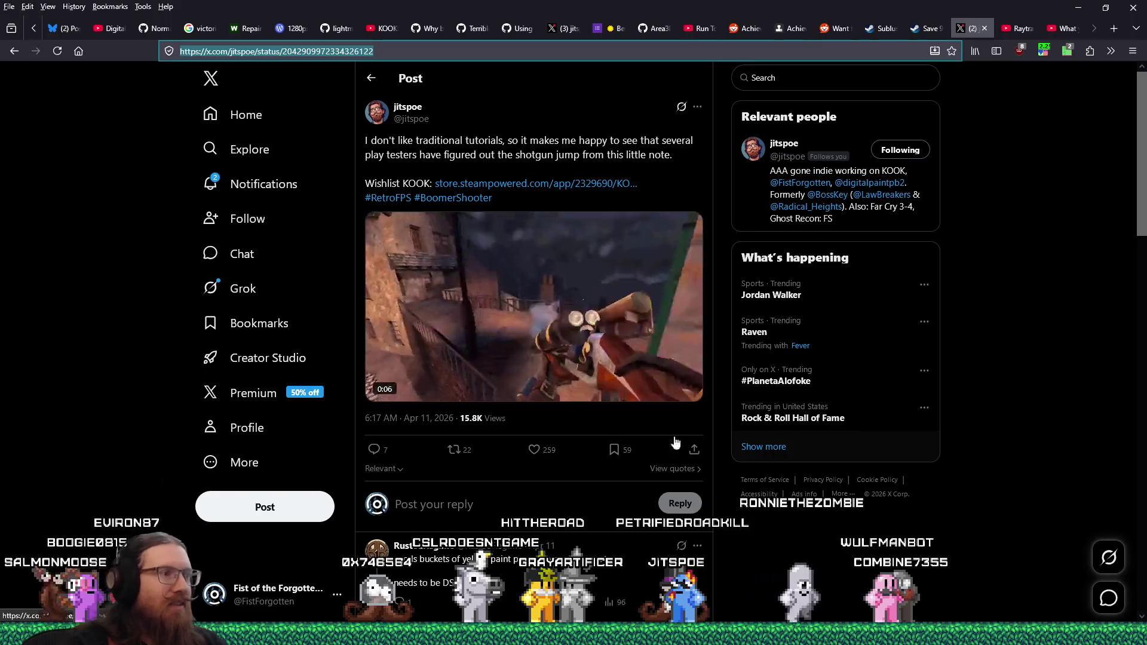
key("alt+Tab")
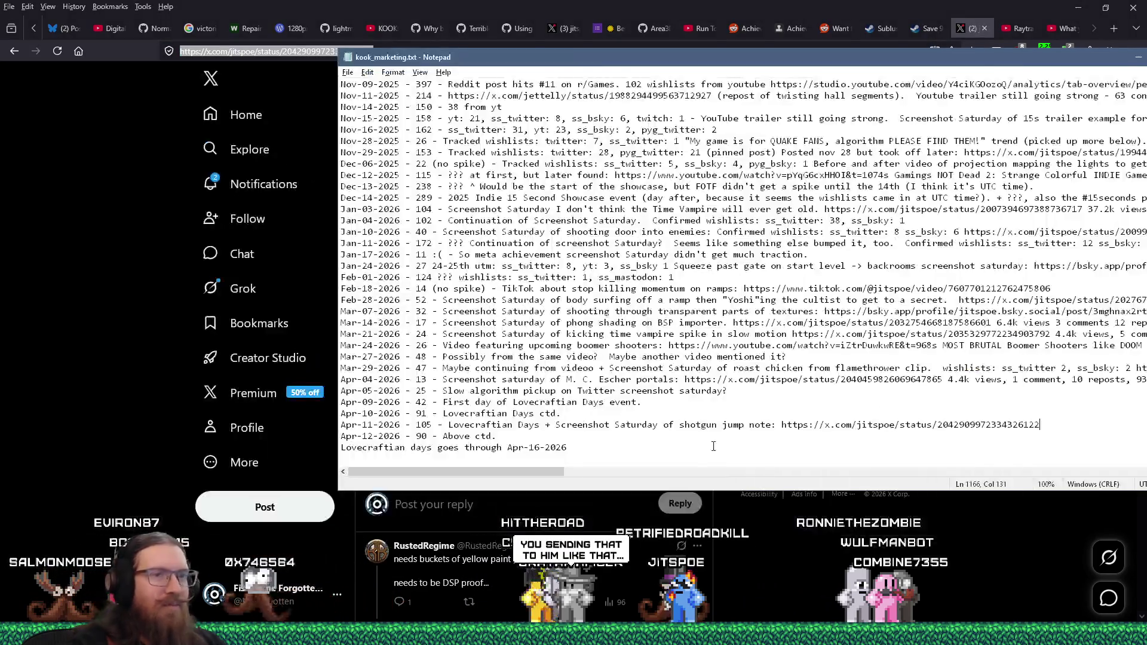
type(" 15.8k views,")
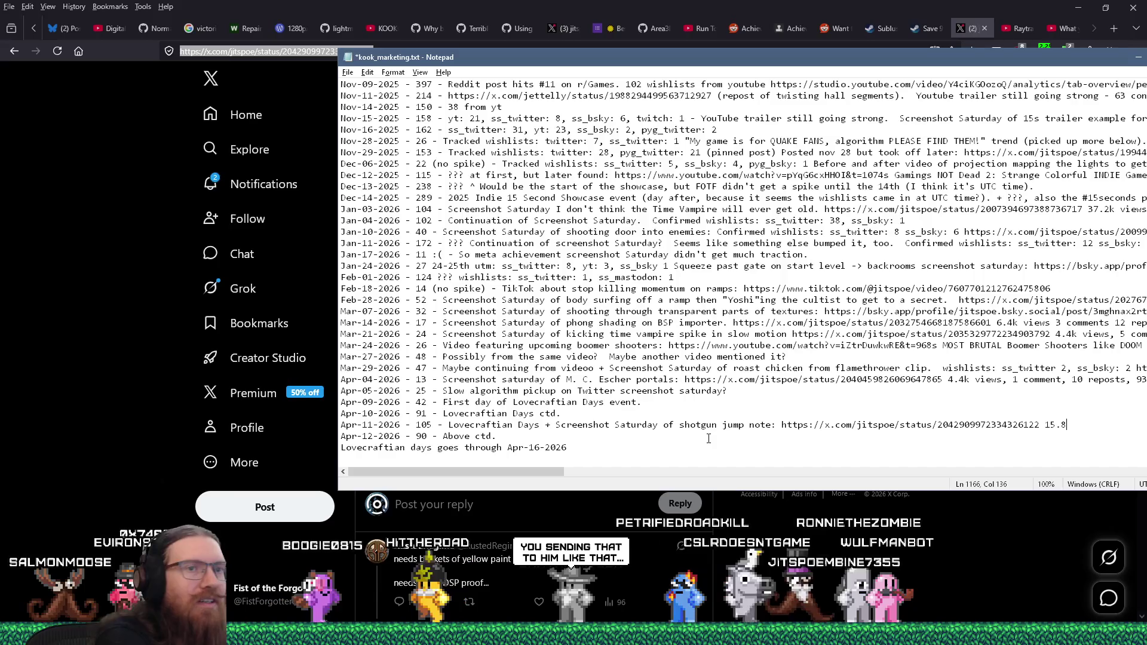
key("alt+Tab")
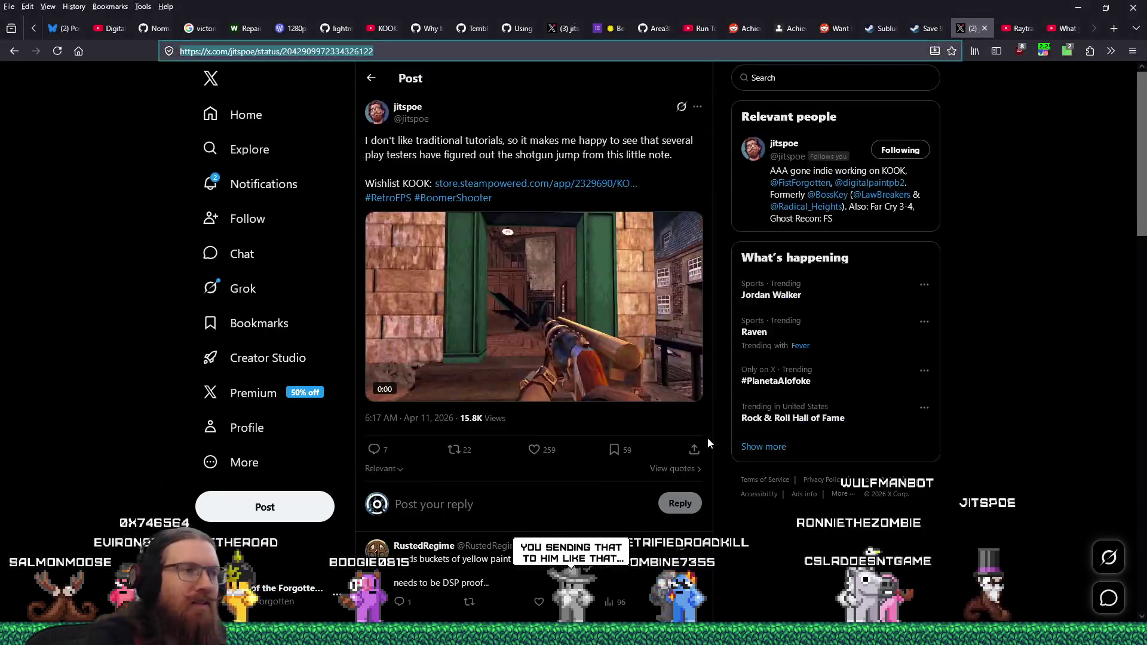
key("alt+Tab")
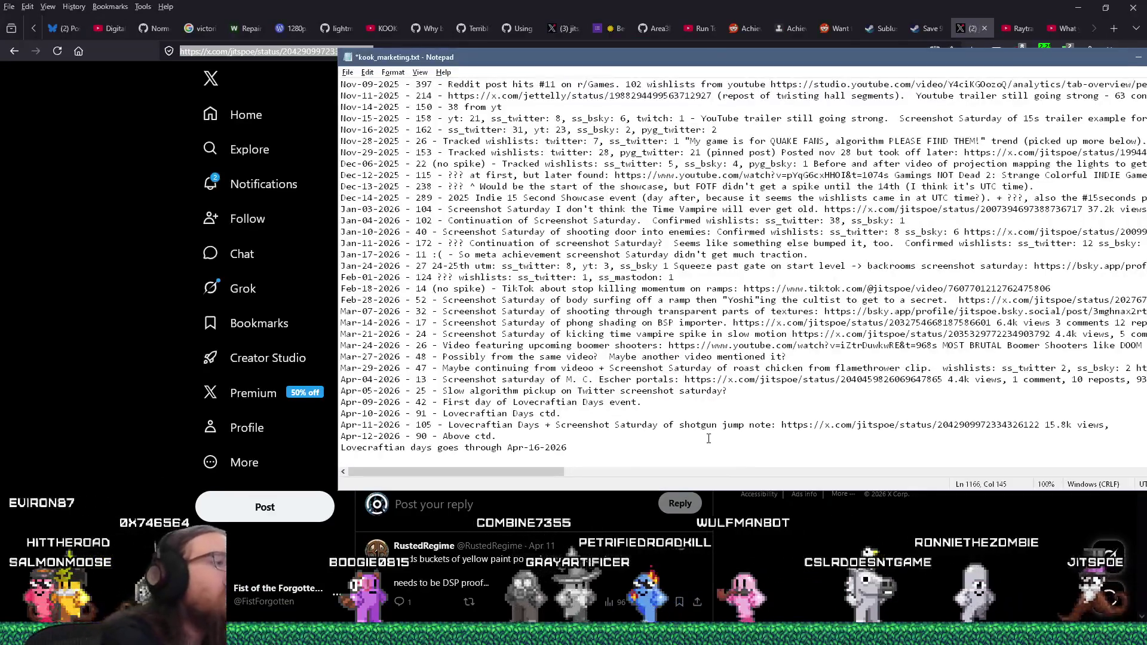
type("7 comments,")
key("alt+Tab")
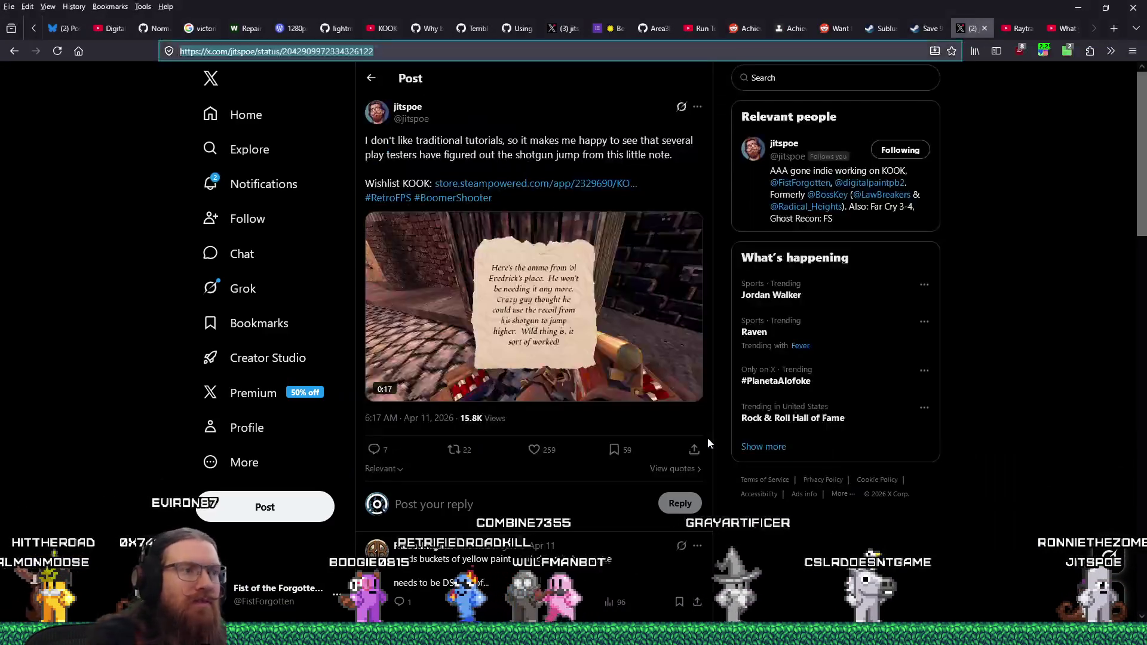
Append 21 reposts, 259 likes, 59 bookmarks, 153 link clicks and 7.2k unique views (4/13/2026) to Apr-11.
key("alt+Tab")
type("11 re")
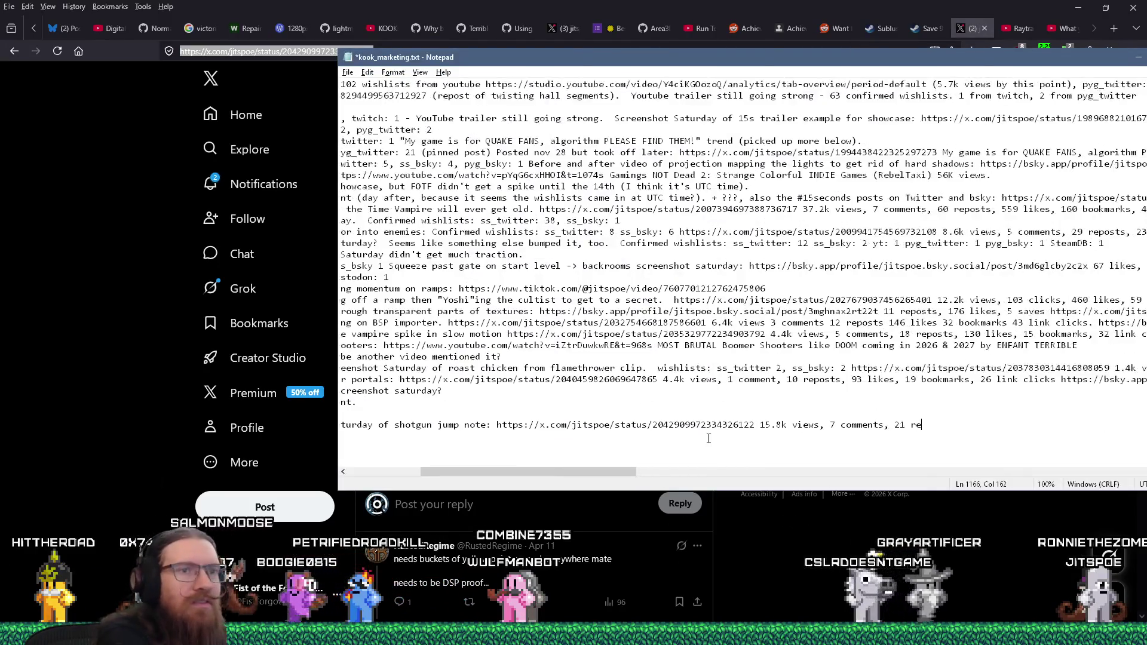
key("alt+Tab")
key("alt+Tab")
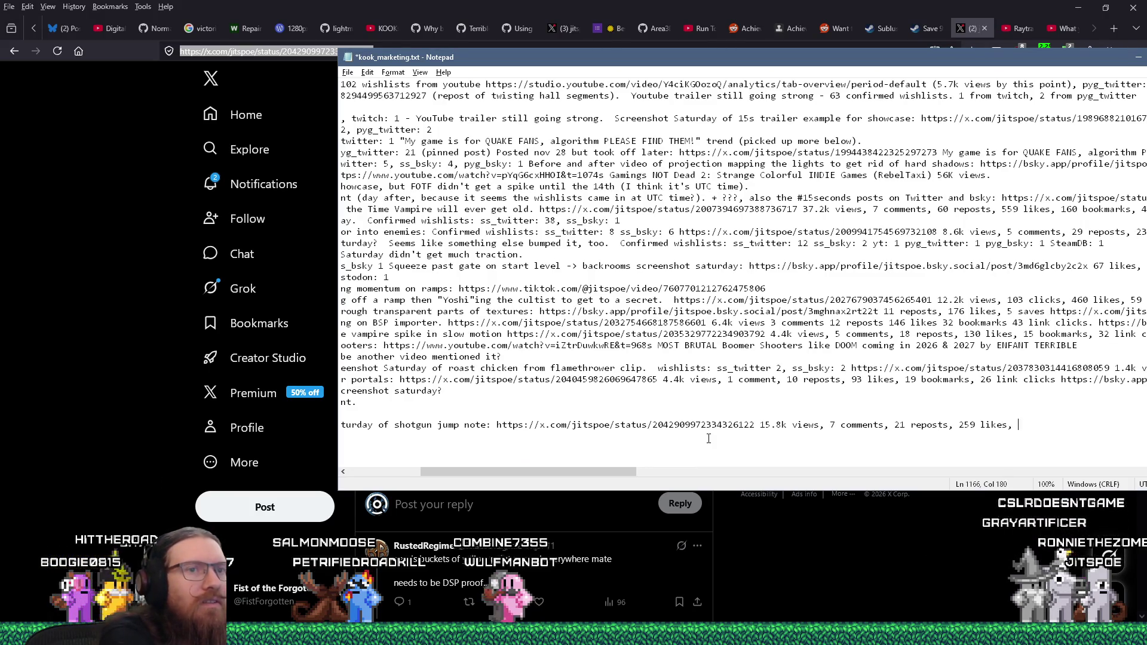
key("alt+Tab")
key("alt+Tab")
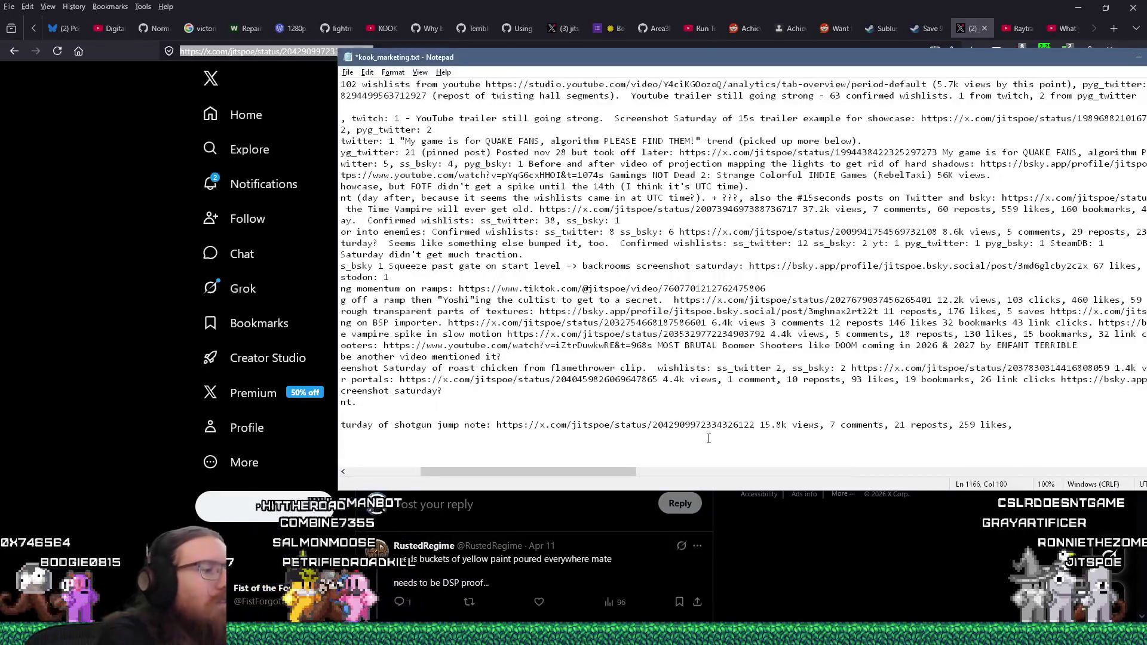
type("59 bookmarks,")
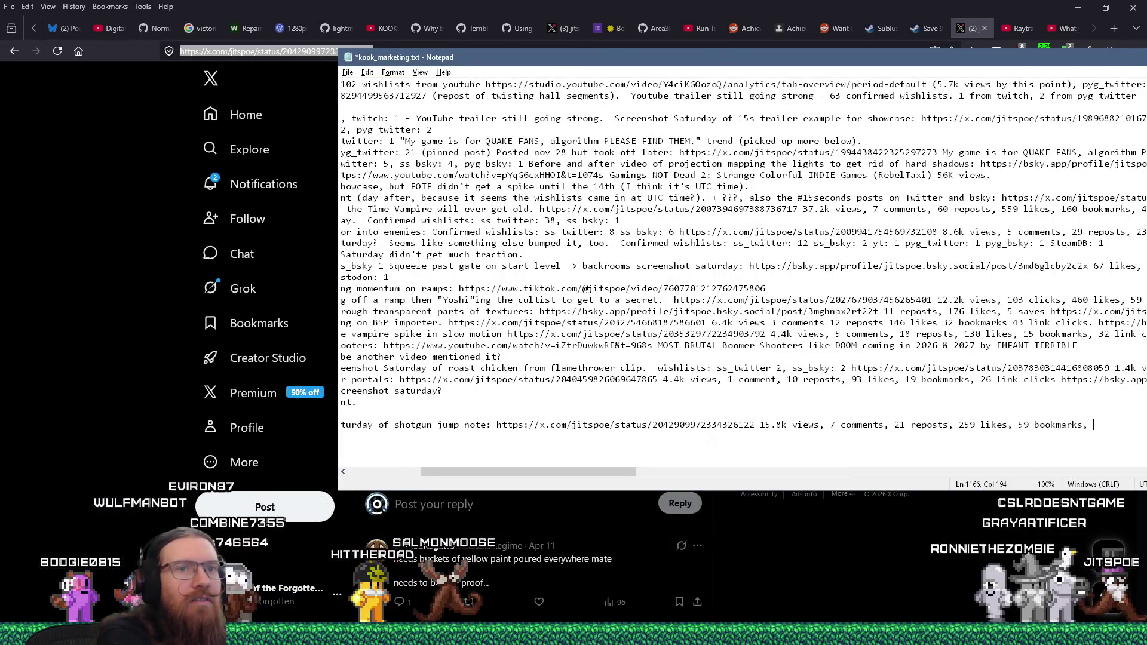
key("alt+Tab")
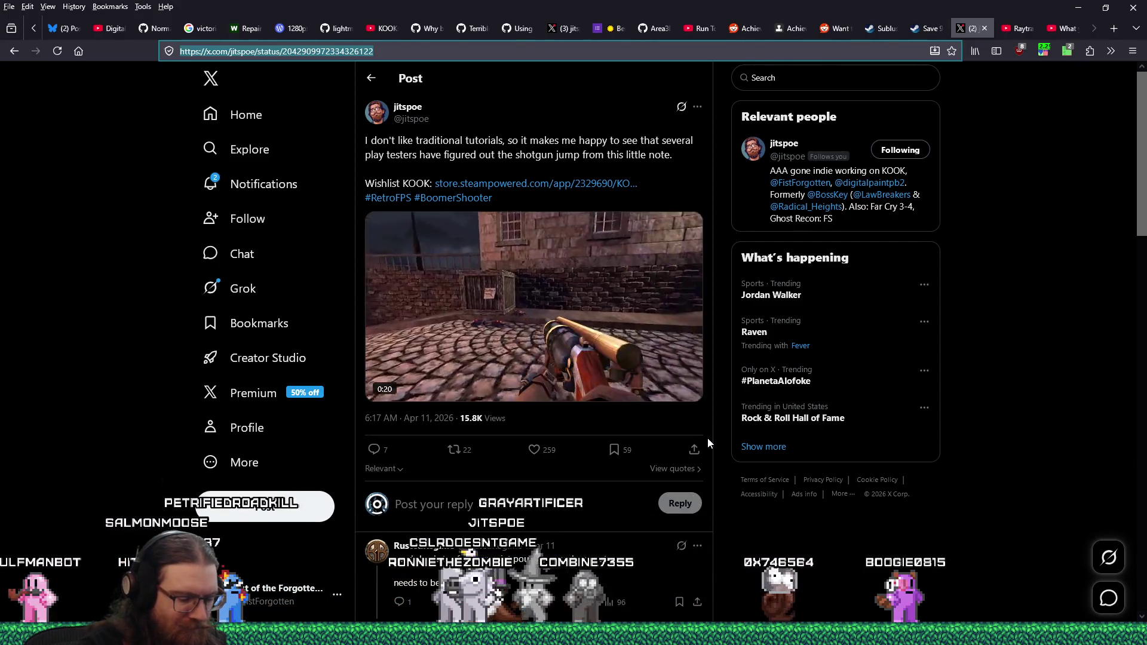
key("alt+Tab")
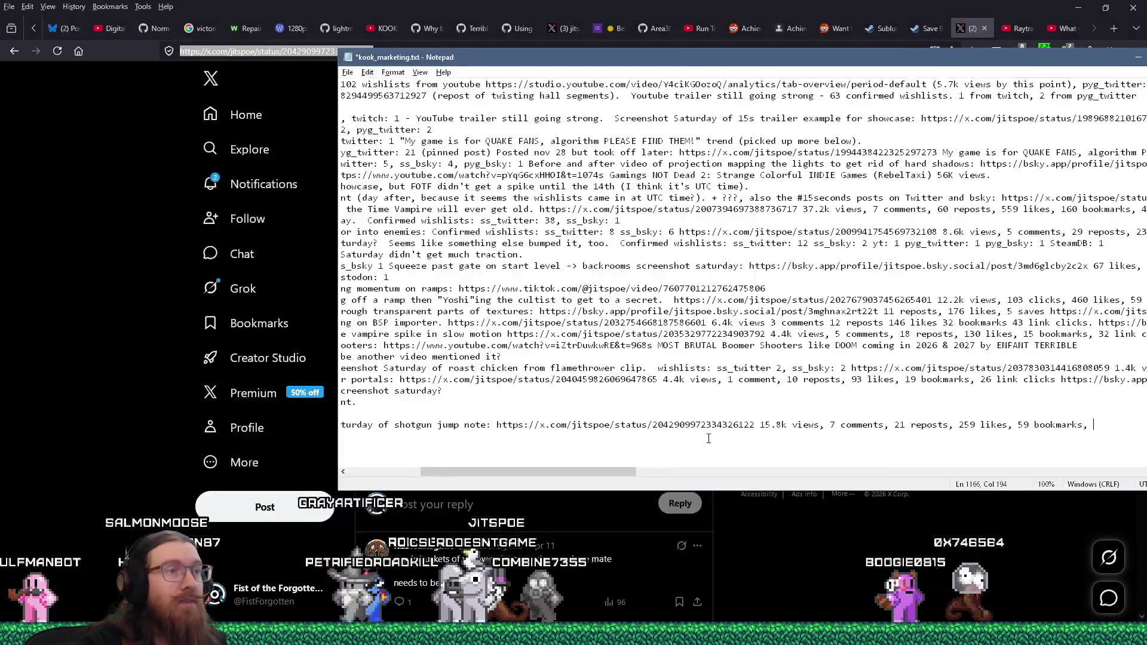
type("153 lin")
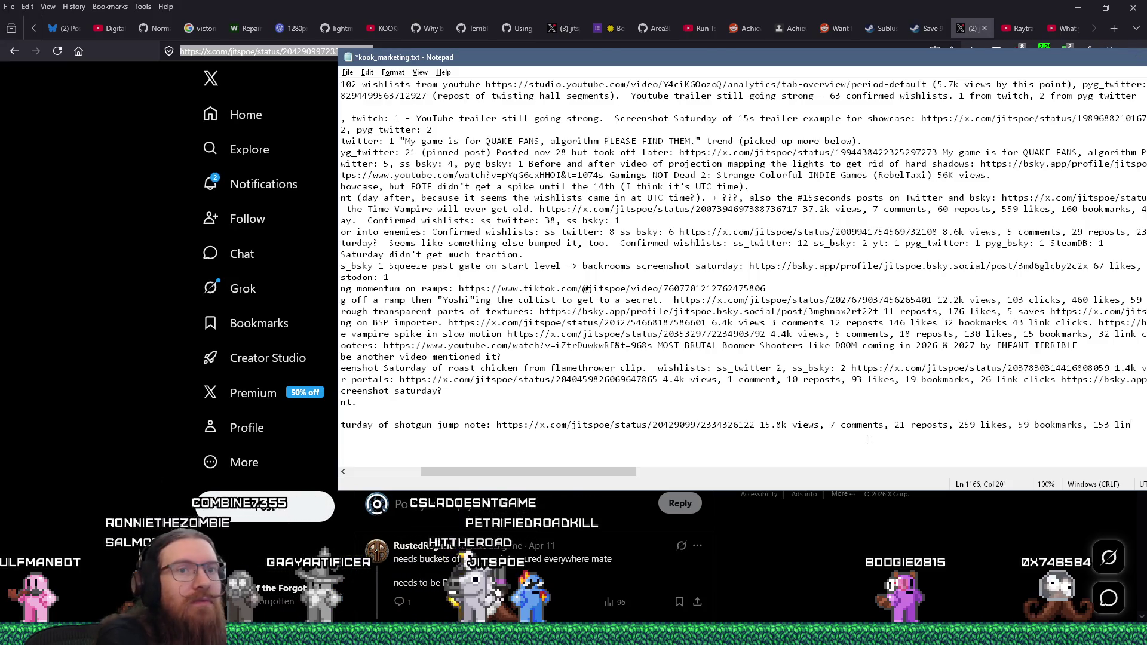
type("(as of 10:15 PM 4/13/2026")
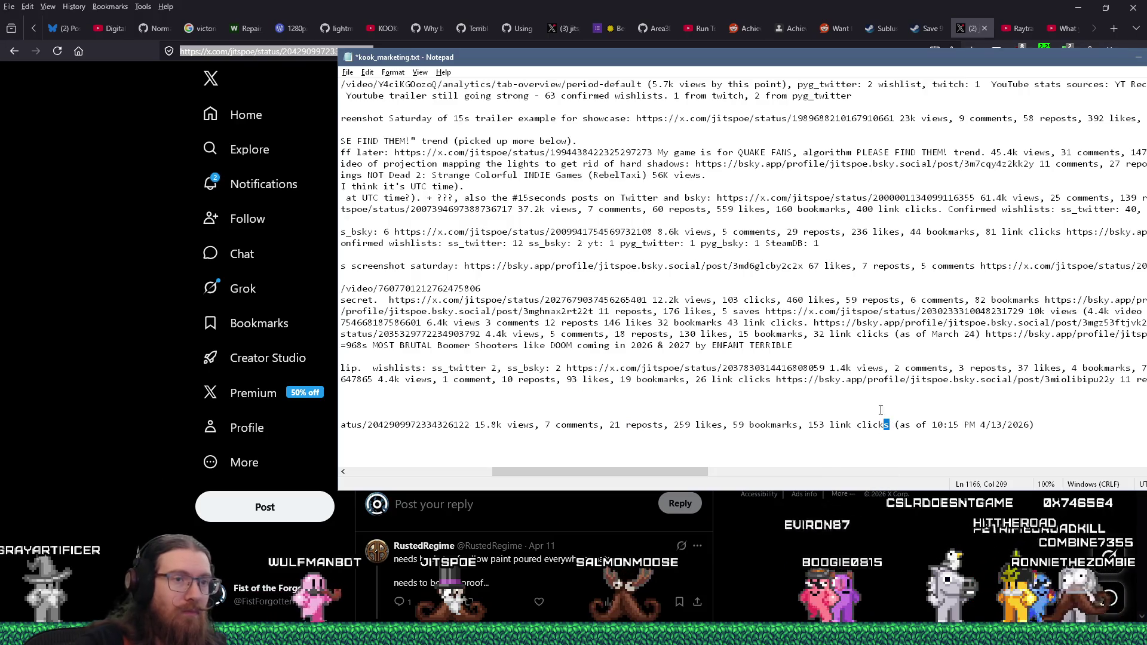
type(", 7.2k unique views")
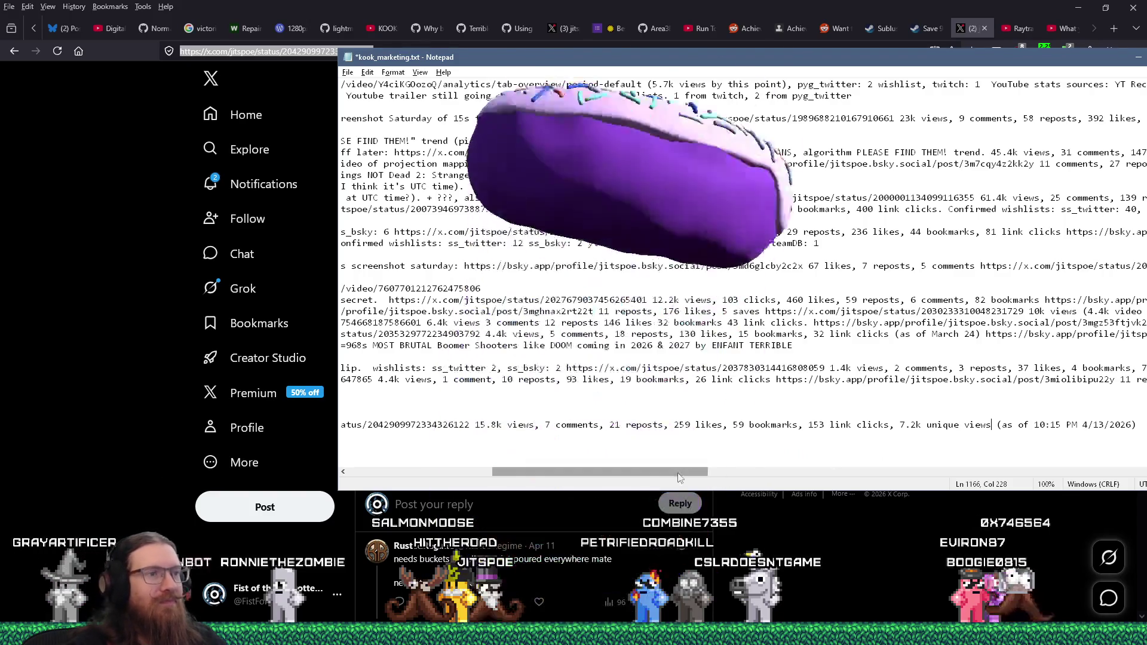
Review the ends of the Apr-10 to Apr-12 log entries, then return to the browser.
left_click_drag(680, 476, 810, 472)
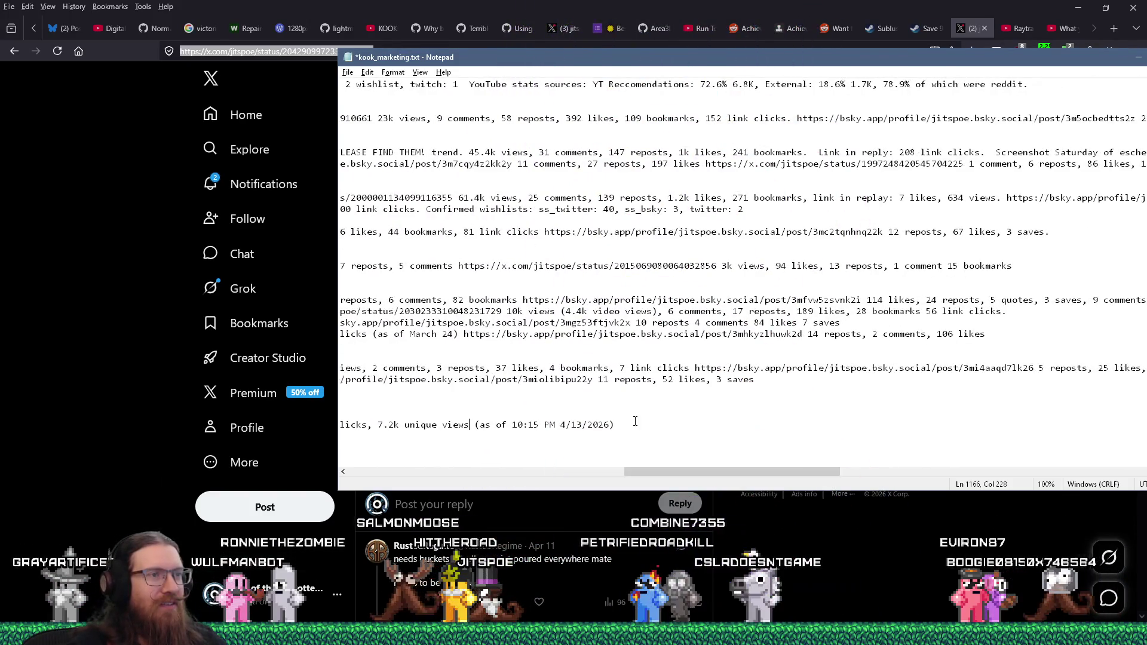
left_click(635, 423)
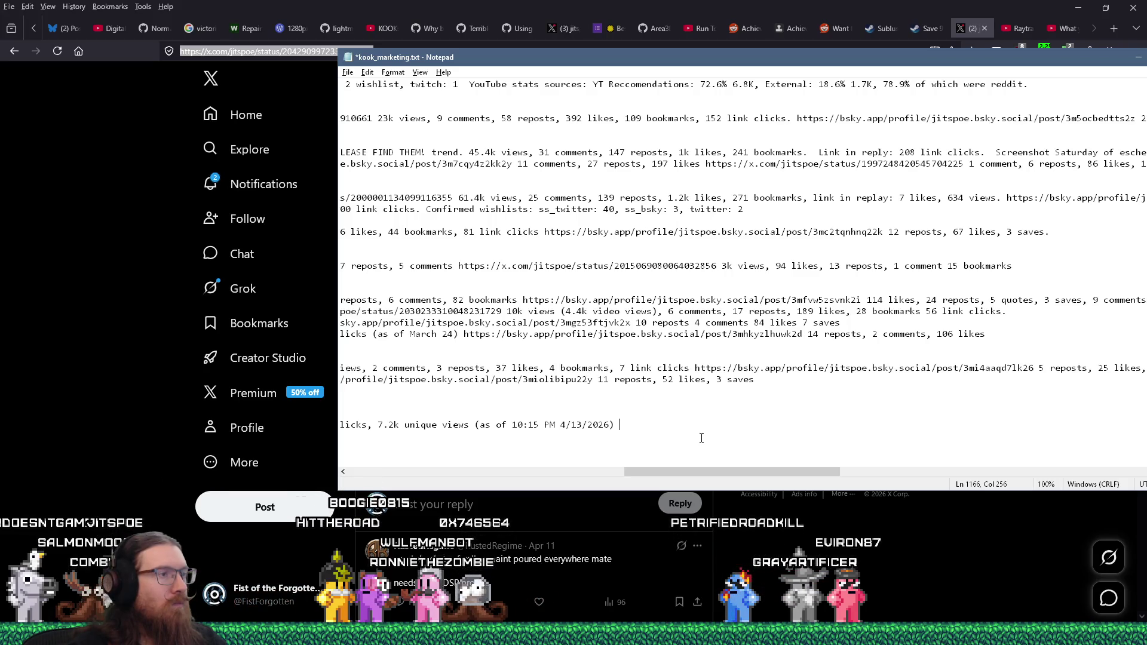
mouse_move(702, 472)
left_mouse_down()
mouse_move(427, 472)
mouse_move(424, 450)
left_mouse_up()
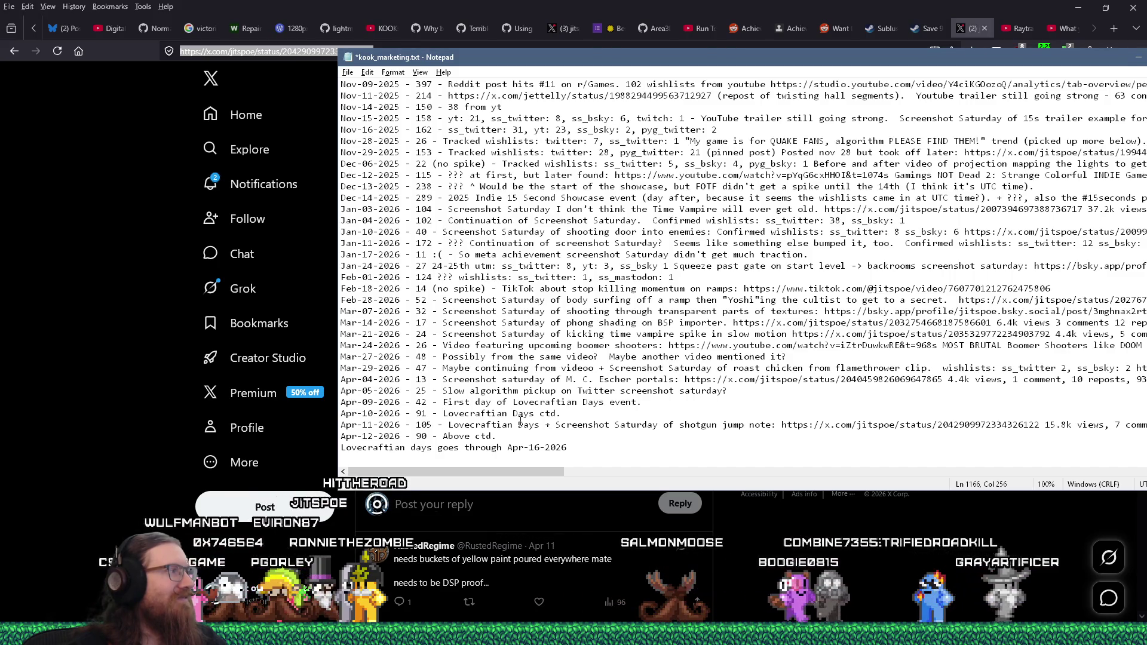
left_click(506, 435)
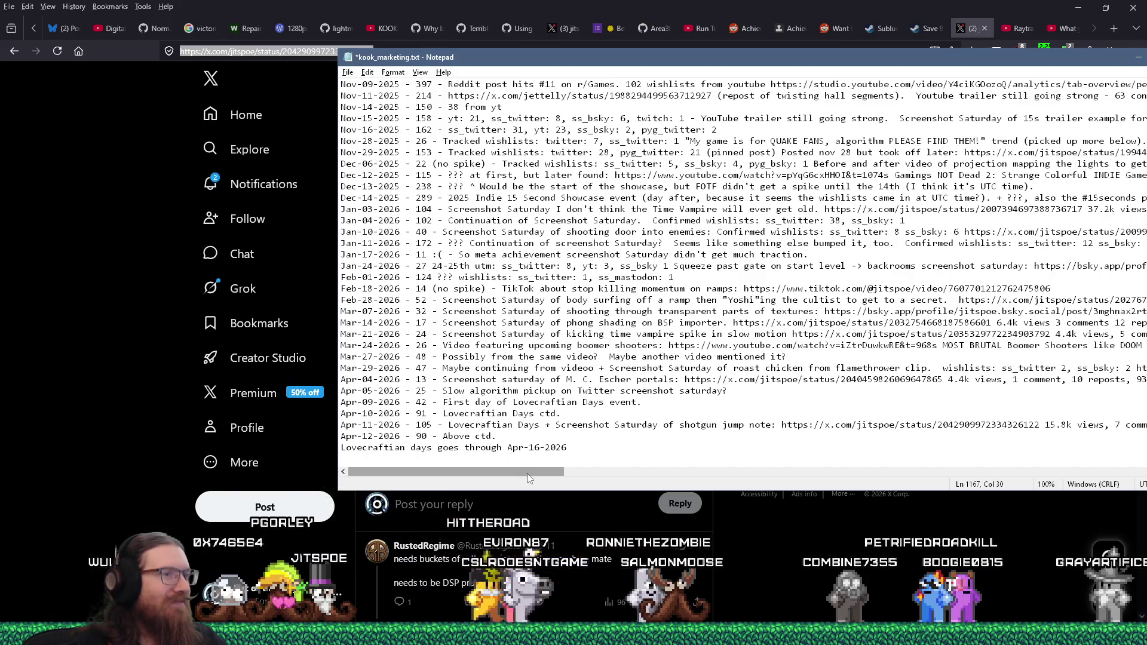
key("Up")
key("End")
key("Up")
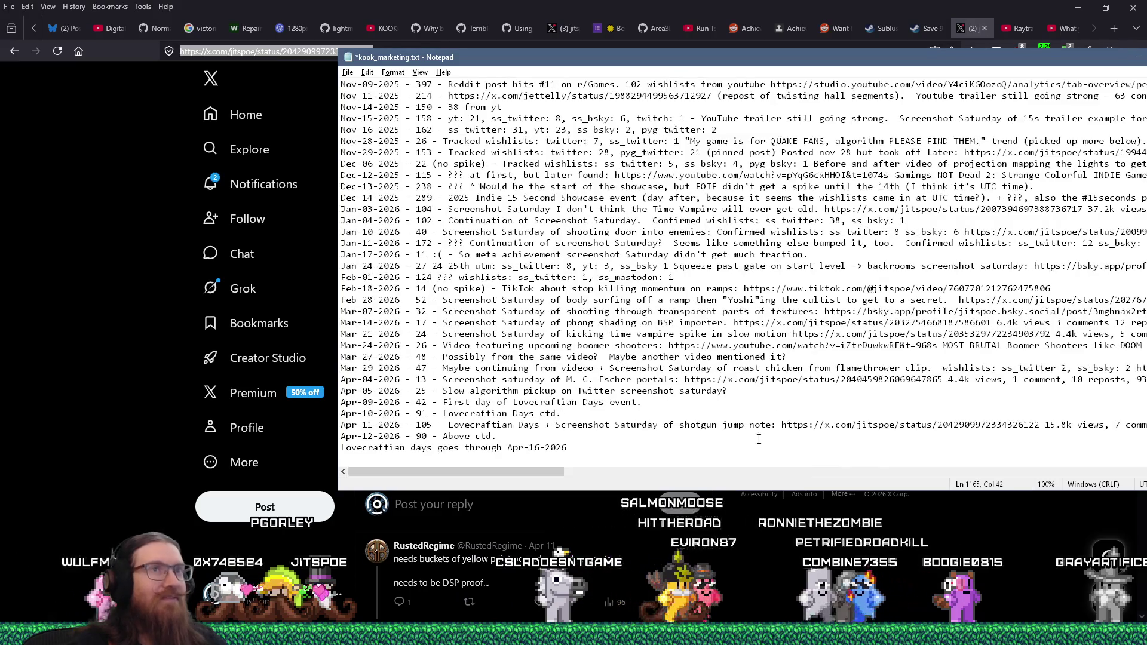
left_click(760, 51)
left_click(760, 51)
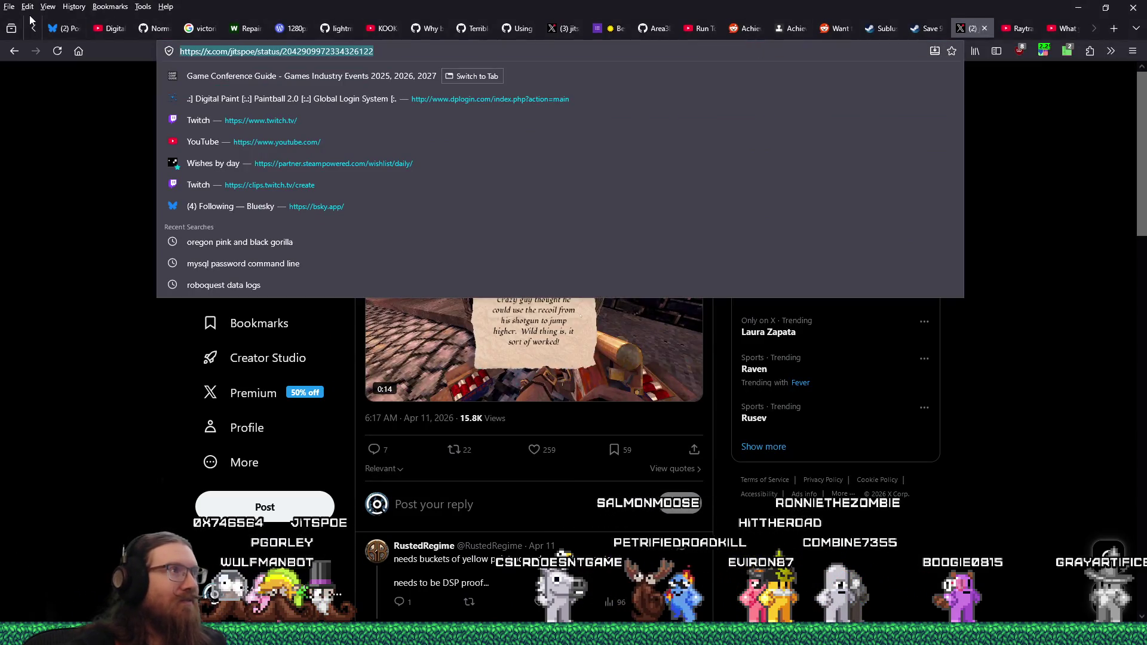
Open the developer's Bluesky profile and find the Apr 11 shotgun jump post (13 reposts, 59 likes, 4 saves).
type("bsky.app/")
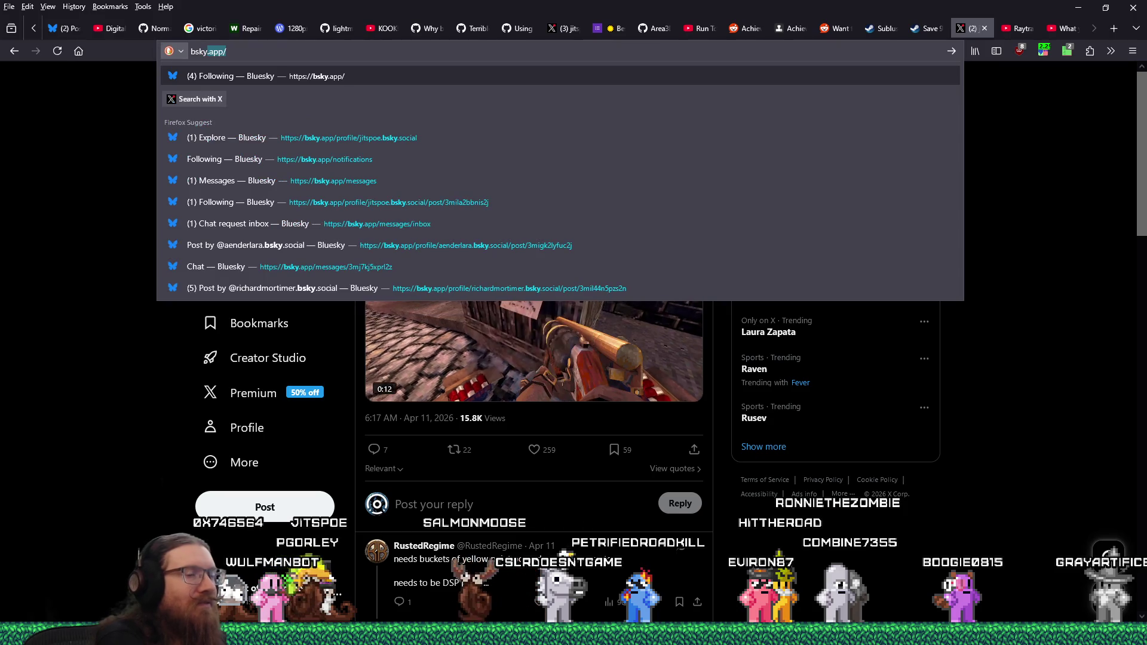
type("profile/jitspoe.bsky.social")
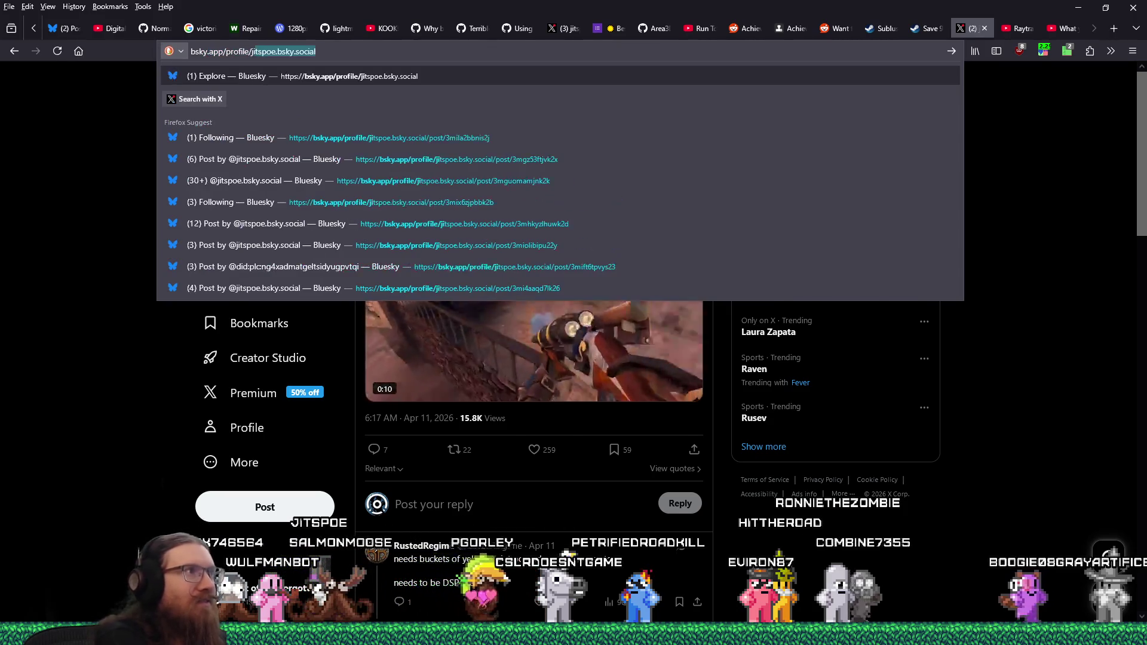
key("Return")
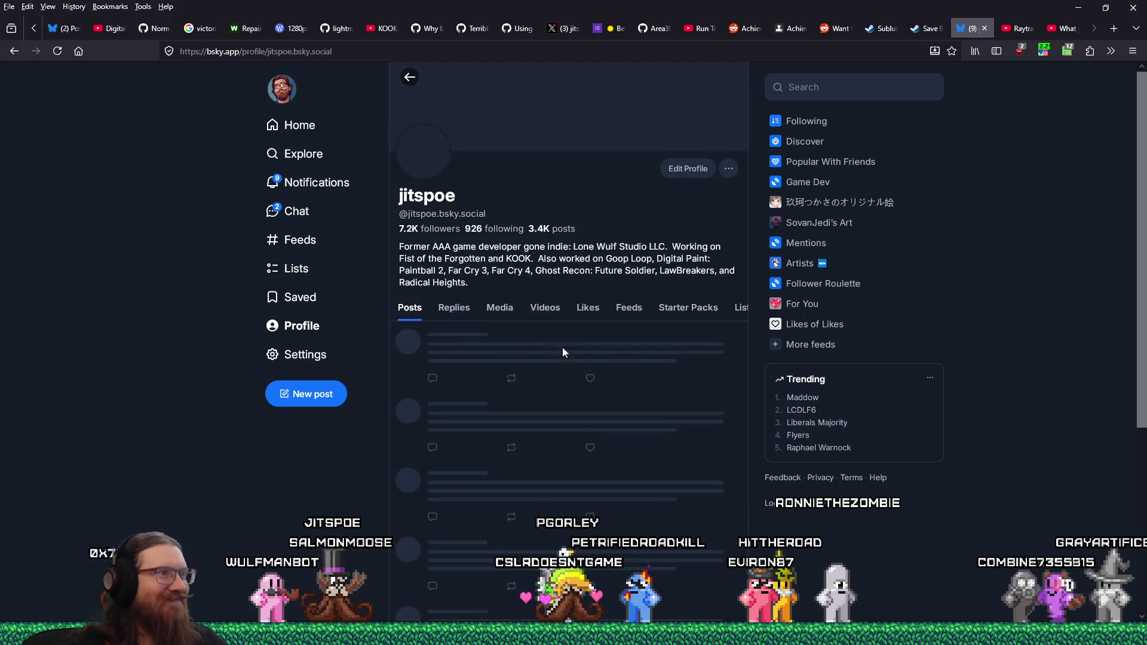
scroll(629, 363, "down", 15)
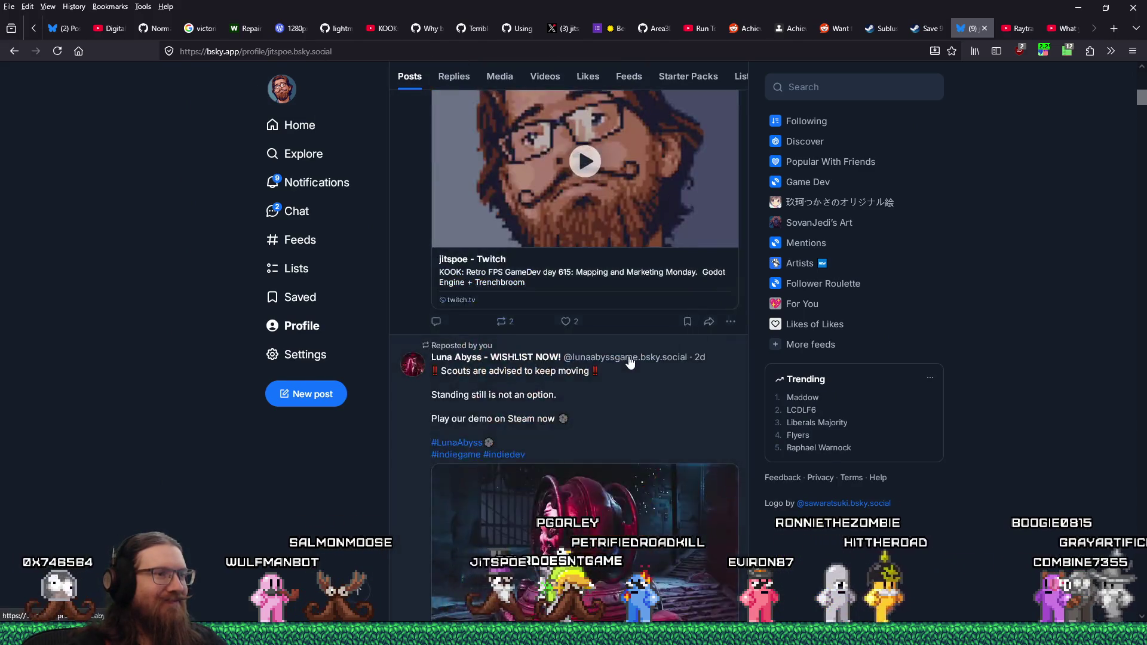
scroll(630, 355, "down", 15)
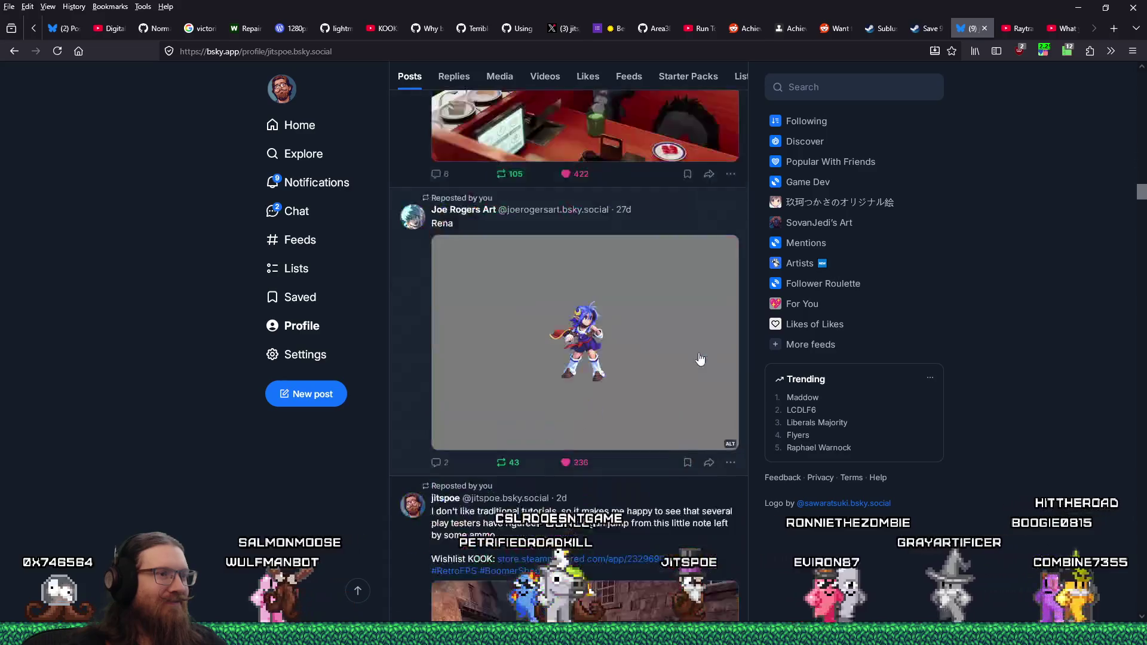
scroll(704, 346, "down", 15)
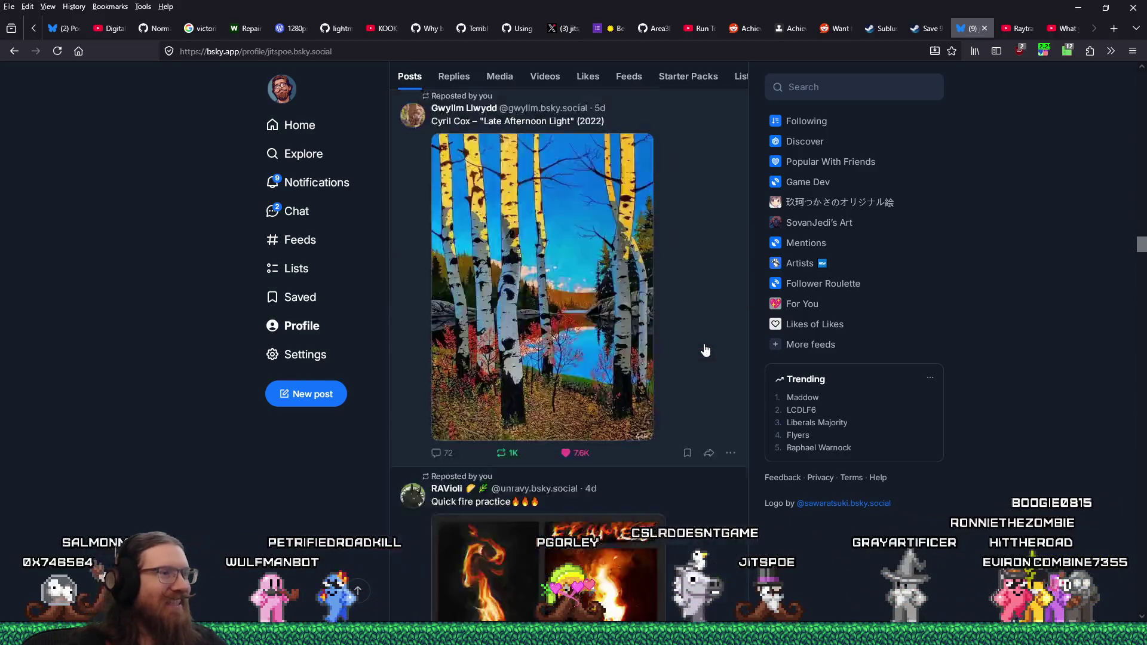
scroll(711, 353, "down", 10)
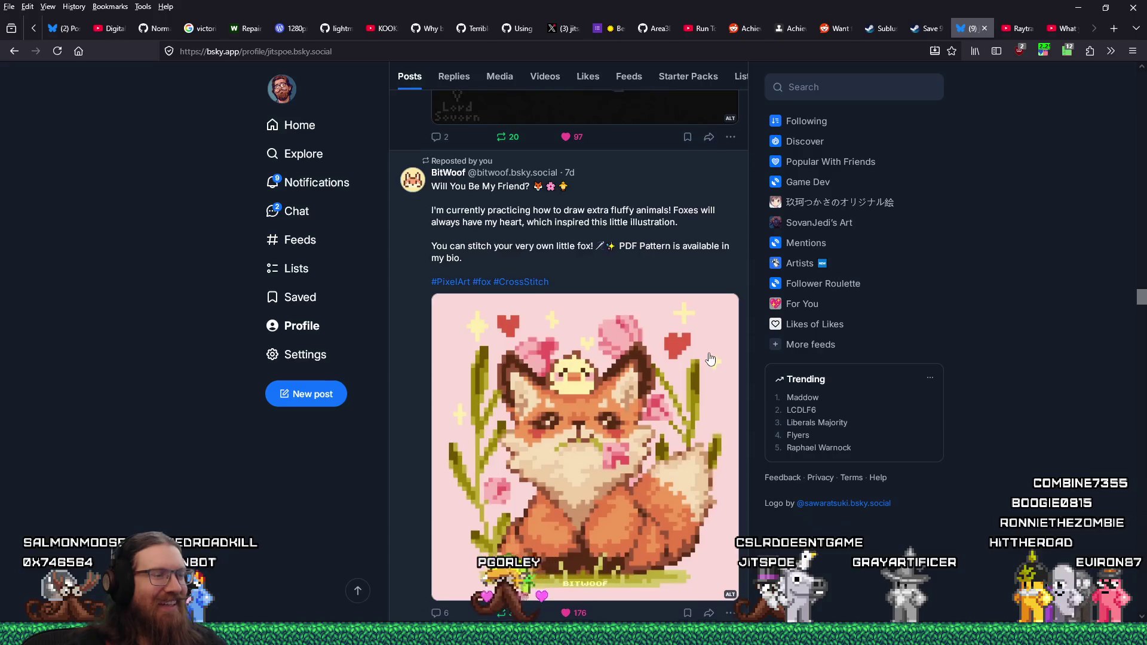
scroll(710, 359, "down", 10)
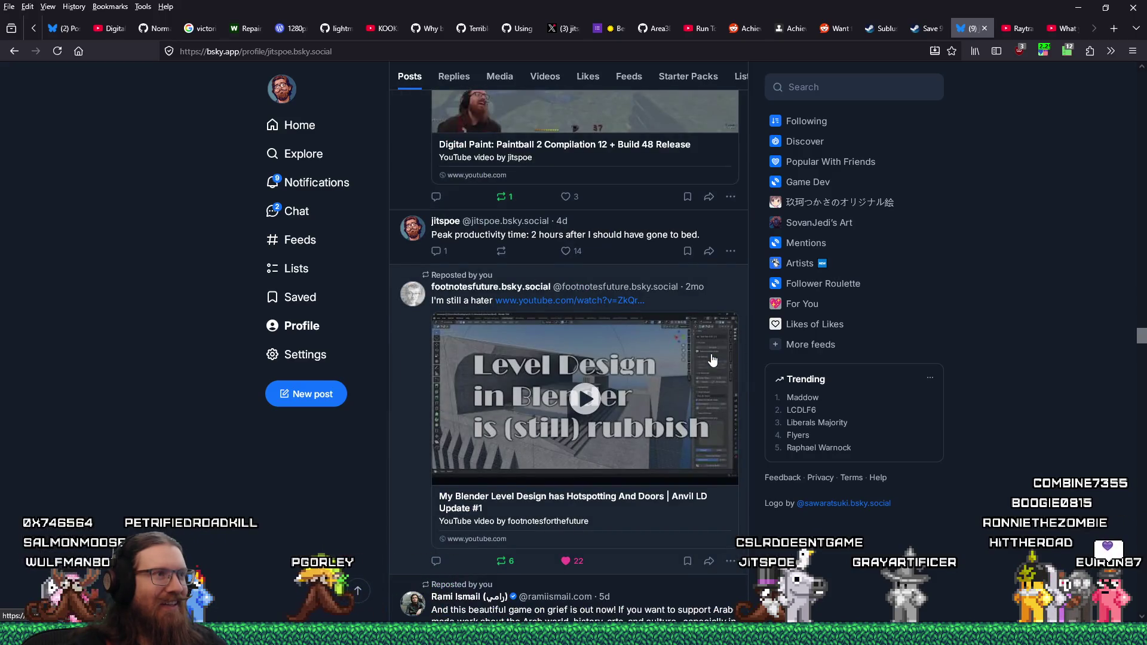
scroll(712, 359, "down", 15)
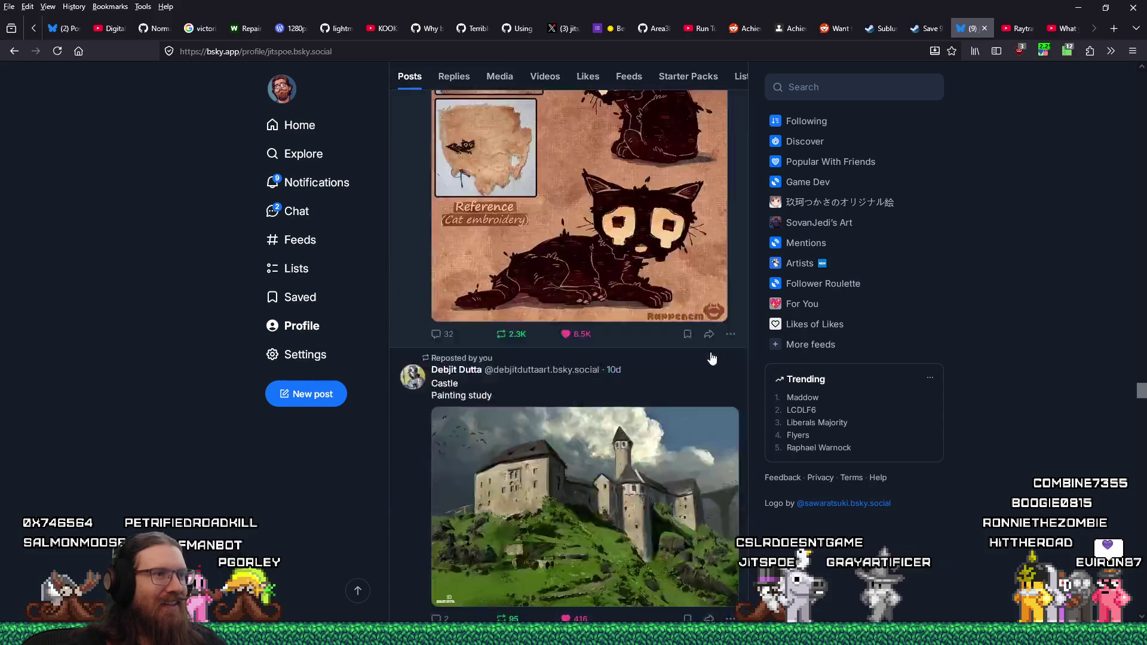
scroll(712, 359, "down", 15)
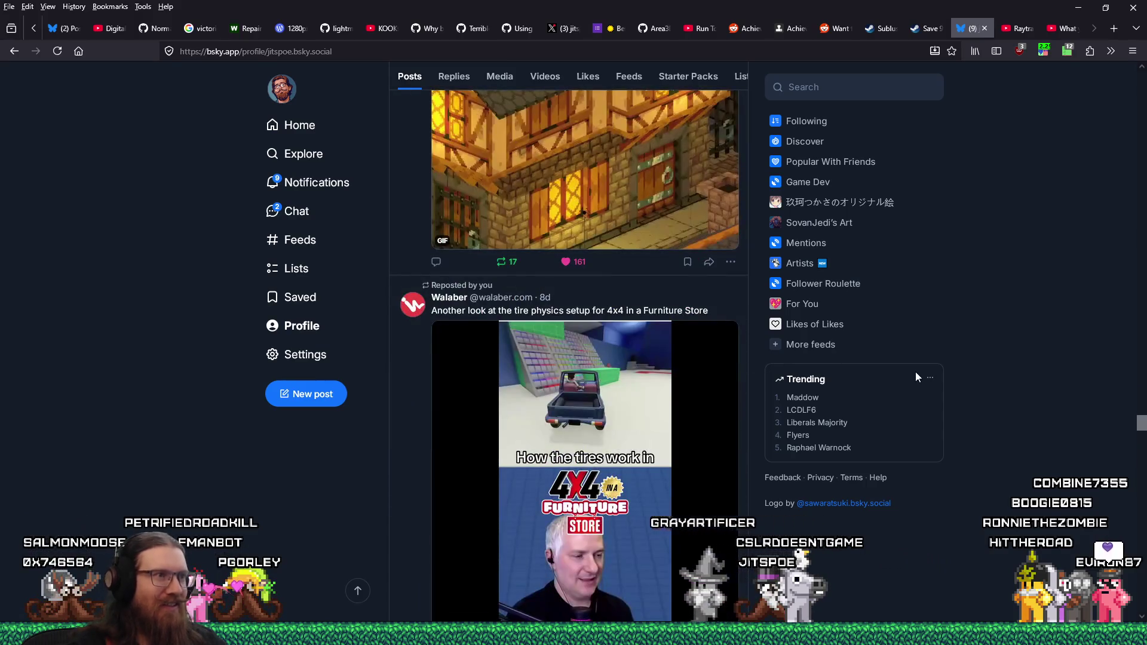
scroll(916, 380, "down", 5)
left_click_drag(1141, 423, 1143, 194)
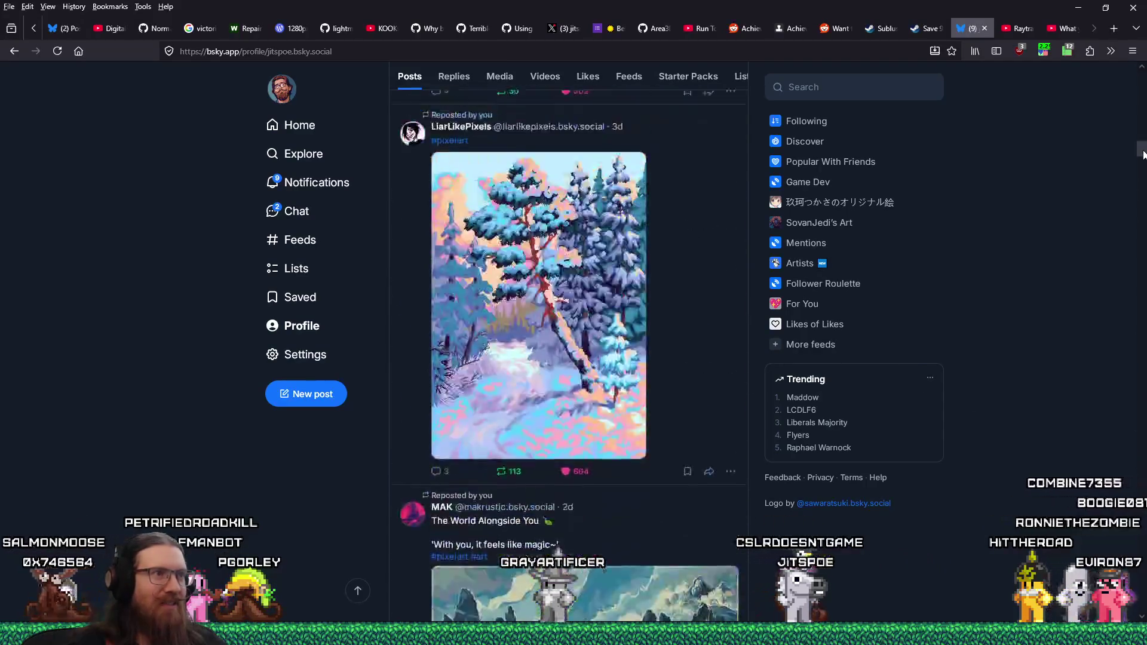
mouse_move(1141, 131)
left_mouse_down()
mouse_move(1135, 88)
mouse_move(1139, 130)
mouse_move(1109, 272)
left_mouse_up()
left_click_drag(1103, 318, 1109, 328)
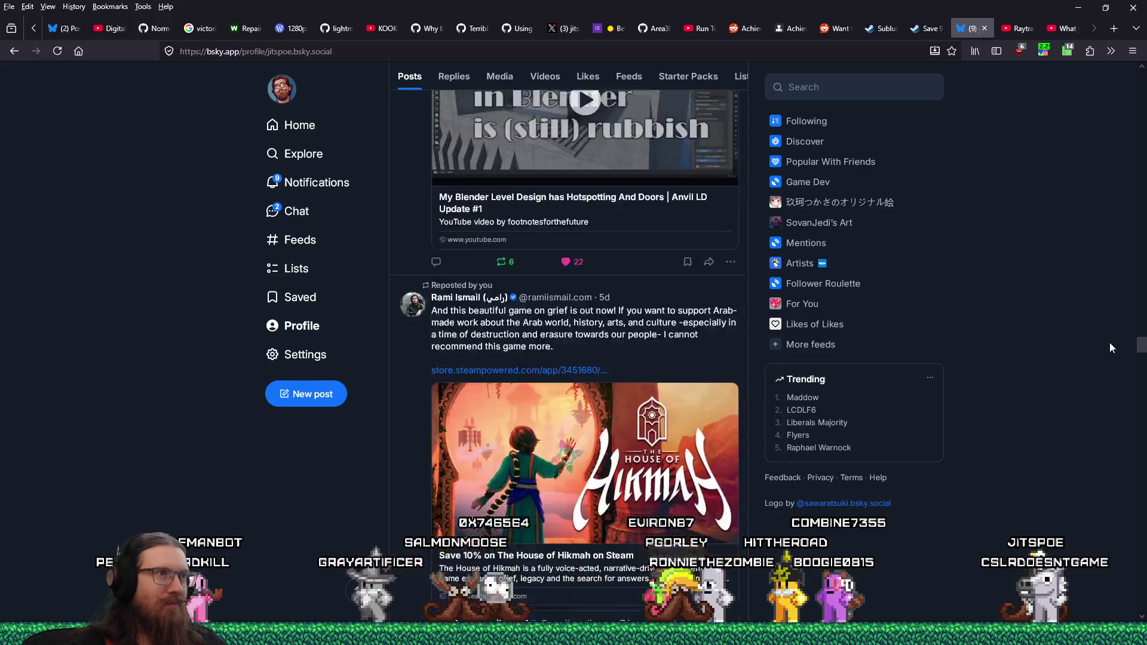
mouse_move(1115, 389)
left_mouse_down()
mouse_move(1116, 489)
mouse_move(1095, 181)
mouse_move(1091, 197)
left_mouse_up()
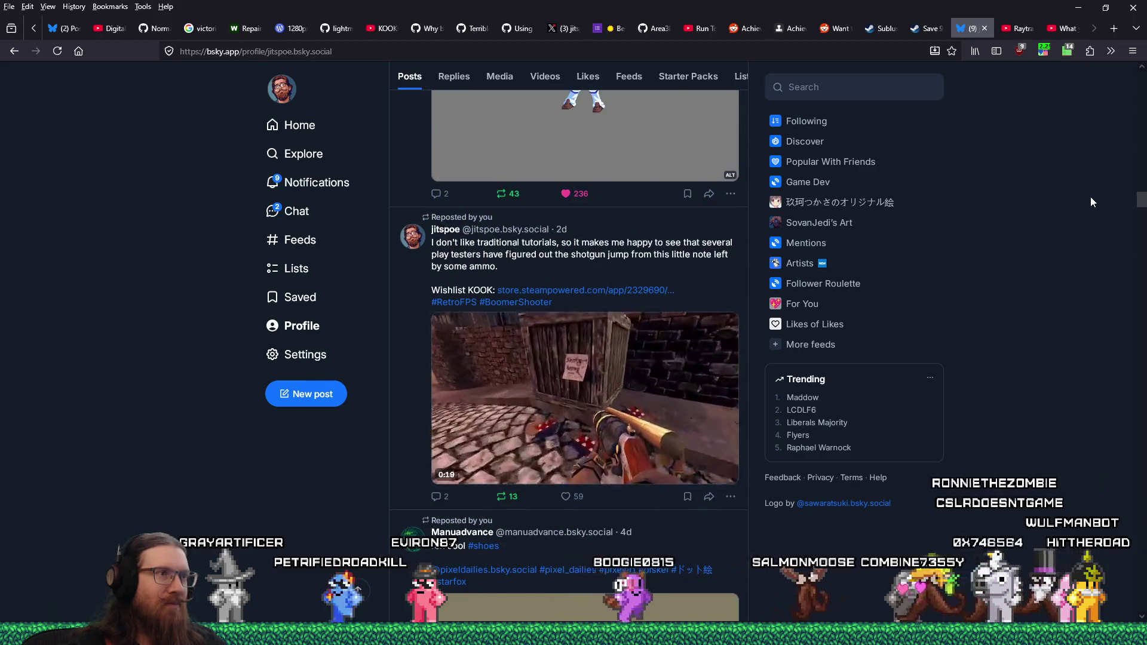
left_click(744, 257)
right_click(384, 53)
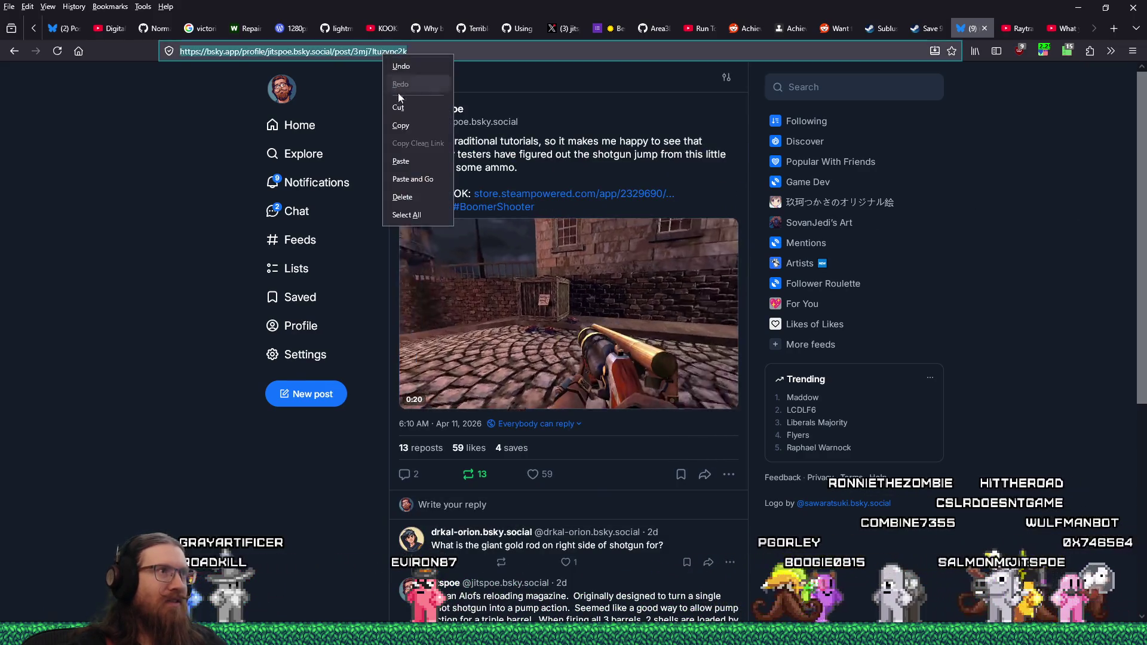
Copy the Bluesky post's address and paste it at the end of the Apr-11 log line.
left_click(409, 122)
key("alt+Tab")
left_click(635, 372)
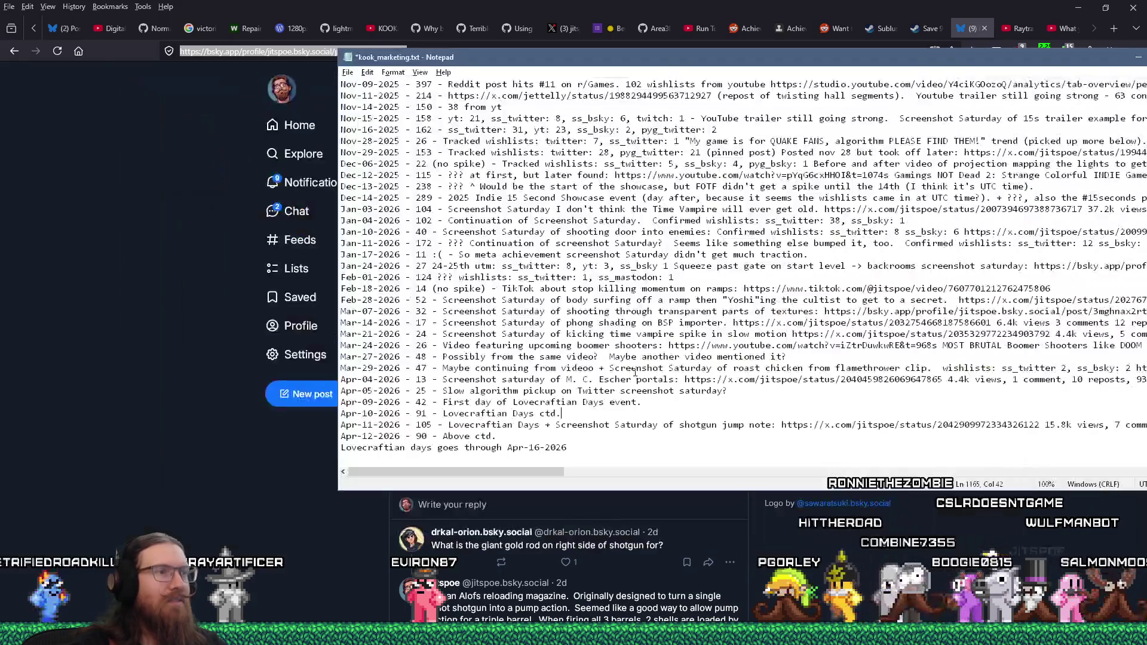
left_click_drag(744, 67, 518, 54)
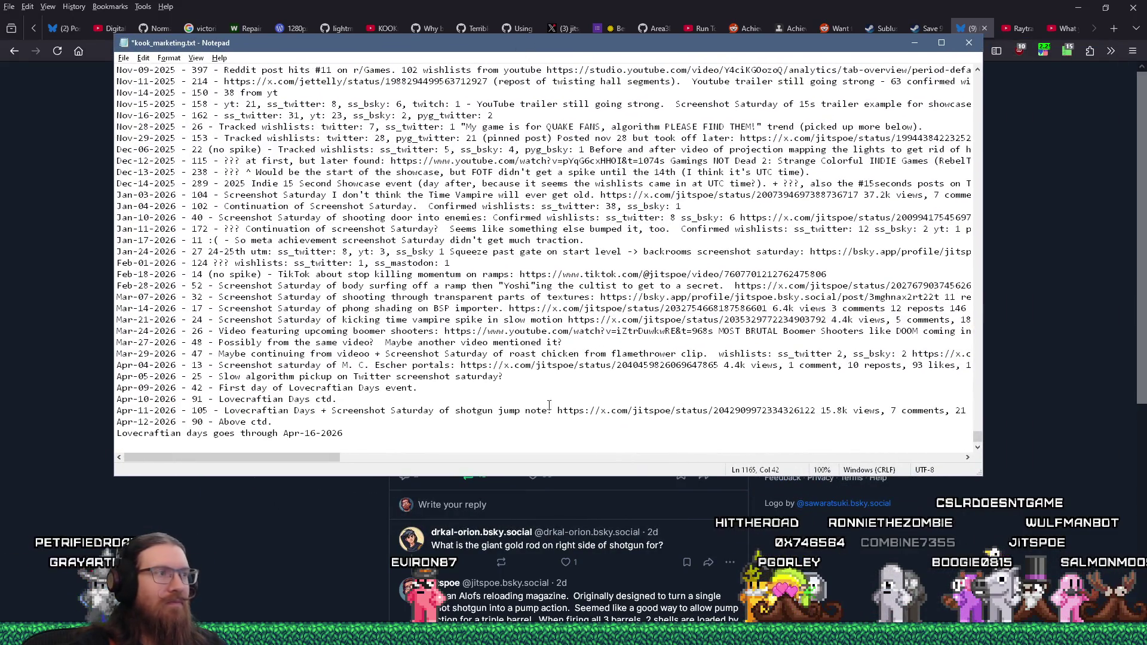
mouse_move(313, 460)
left_mouse_down()
mouse_move(466, 459)
mouse_move(530, 435)
left_mouse_up()
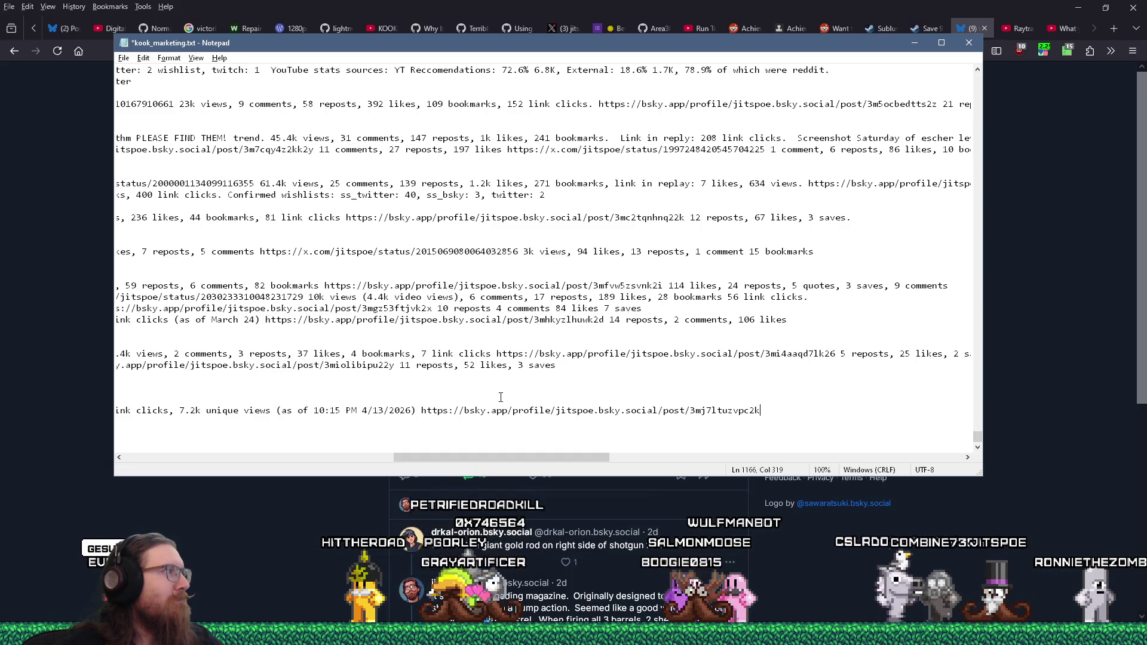
key("alt+Tab")
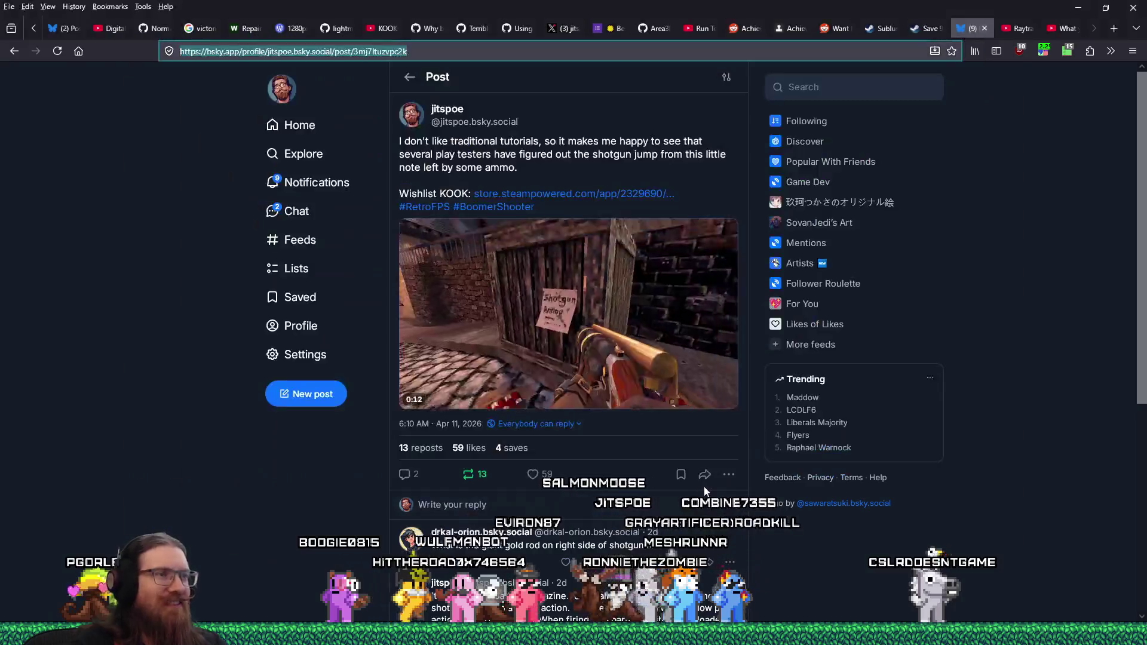
key("alt+Tab")
key("ctrl+v")
Add '12 reposts, 59 likes, 4 saves' after the Bluesky link, fixing typos along the way.
type("12 ")
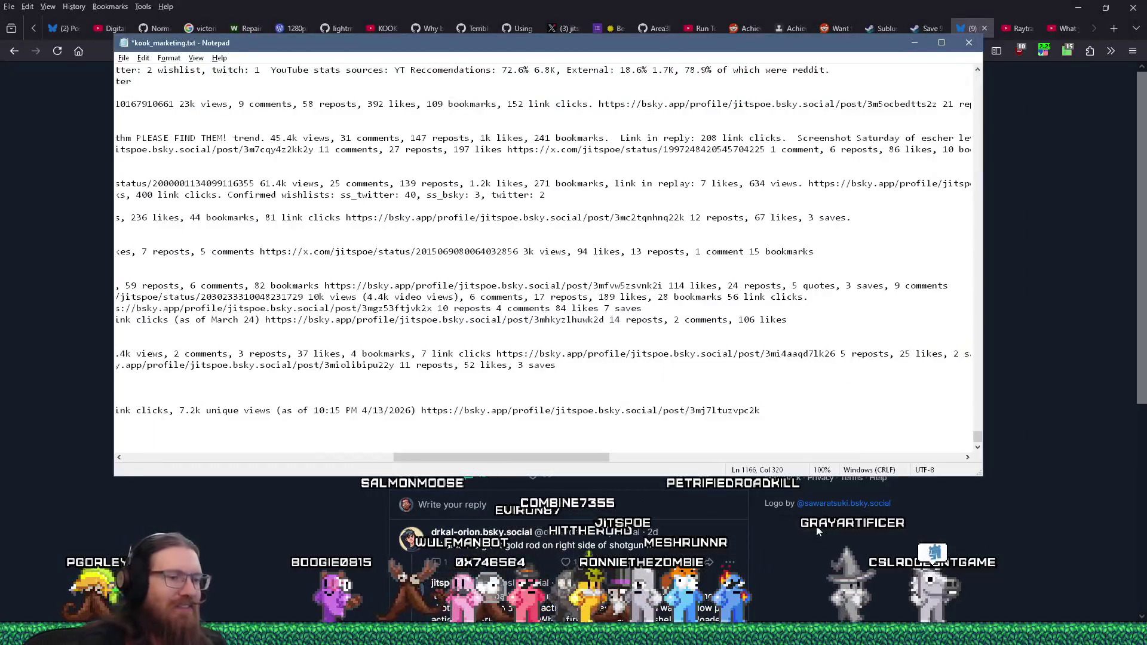
type("reposts,")
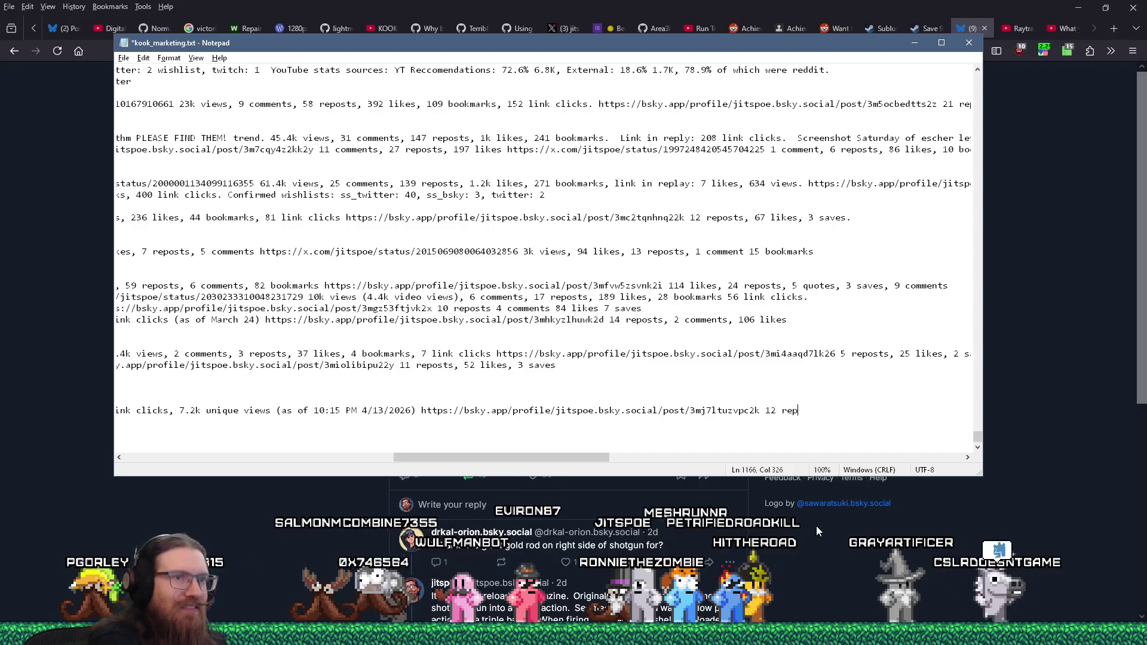
key("alt+Tab")
key("alt+Tab")
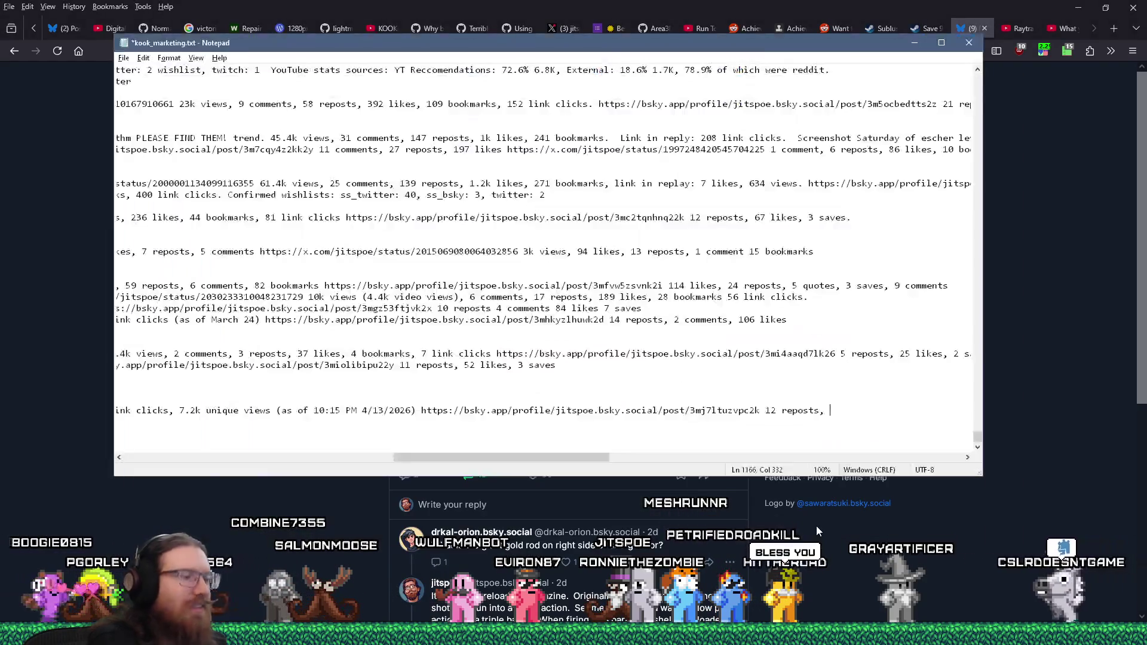
type("59 like,s")
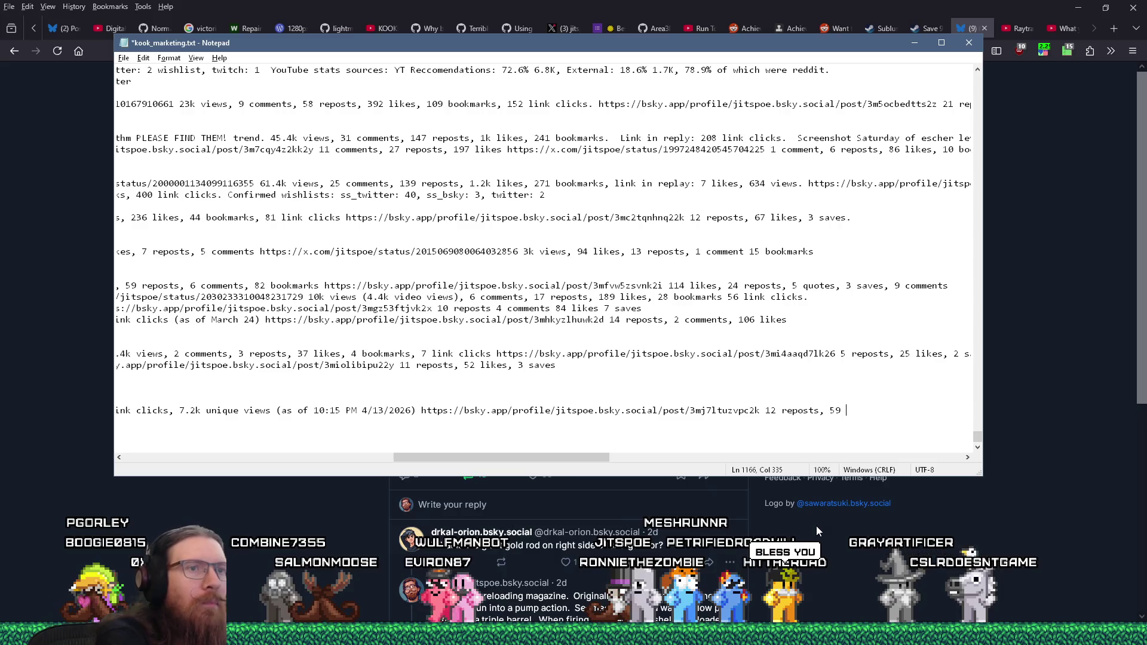
key("BackSpace")
key("BackSpace")
key("alt+Tab")
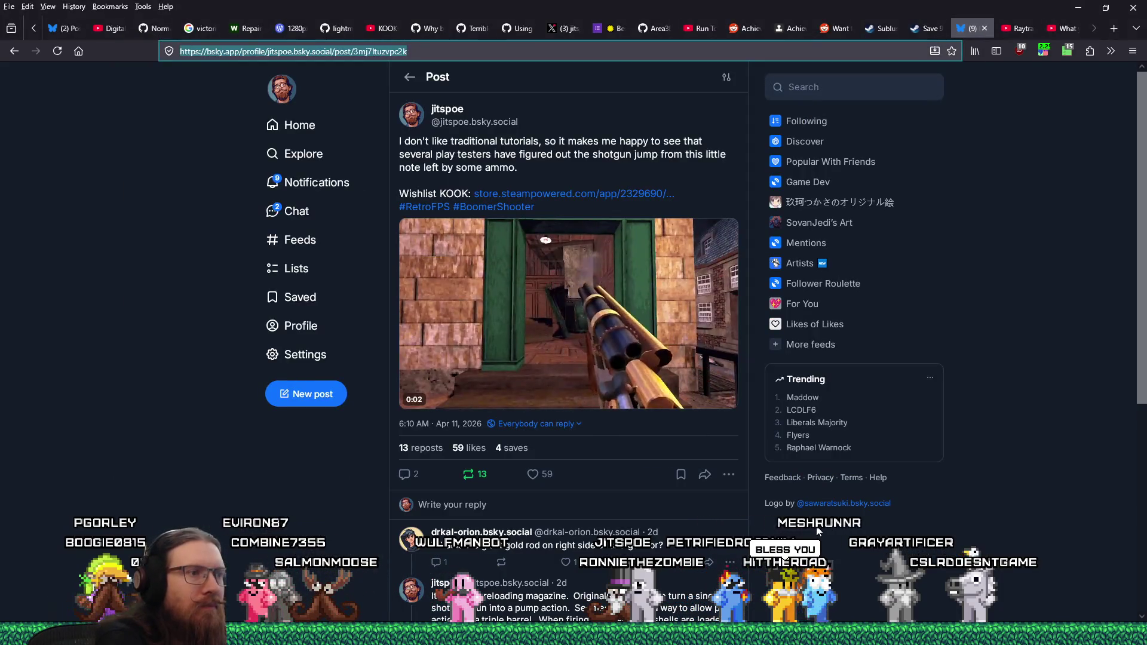
key("alt+Tab")
key("BackSpace")
type("s, 4 saves")
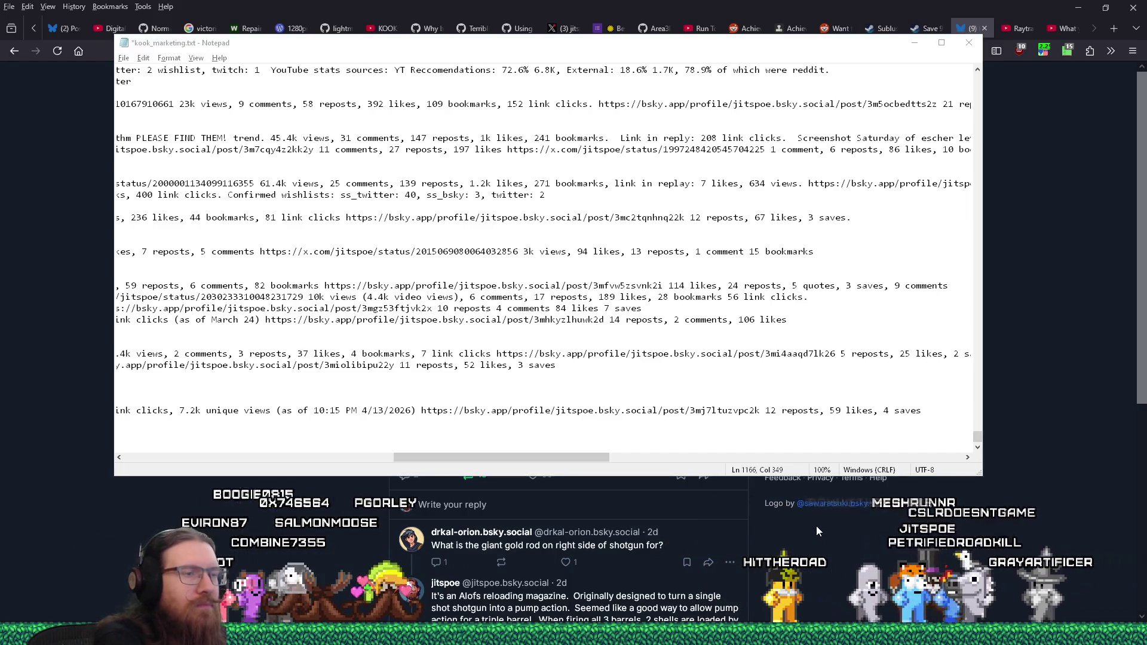
key("alt+Tab")
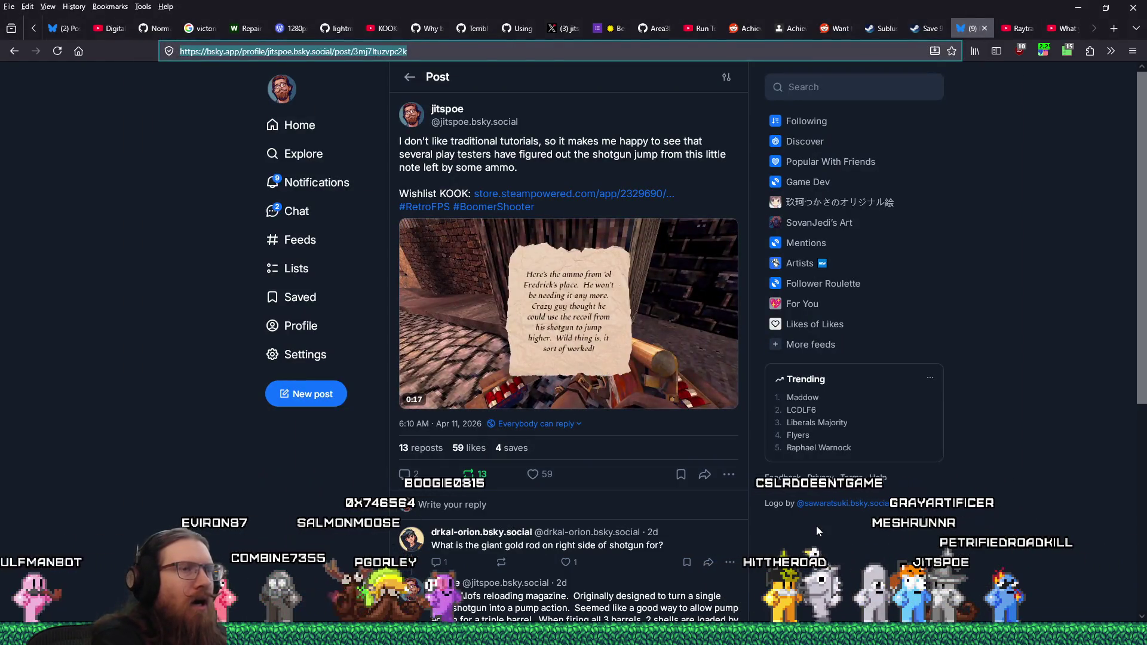
key("alt+Tab")
type("s")
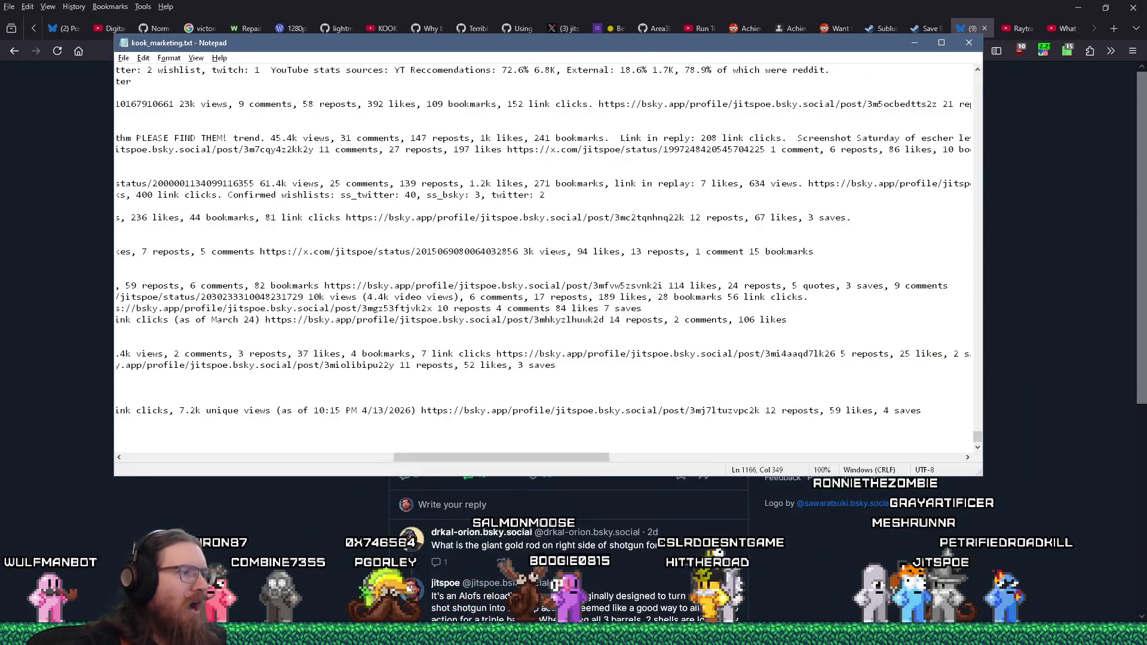
key("alt+Tab")
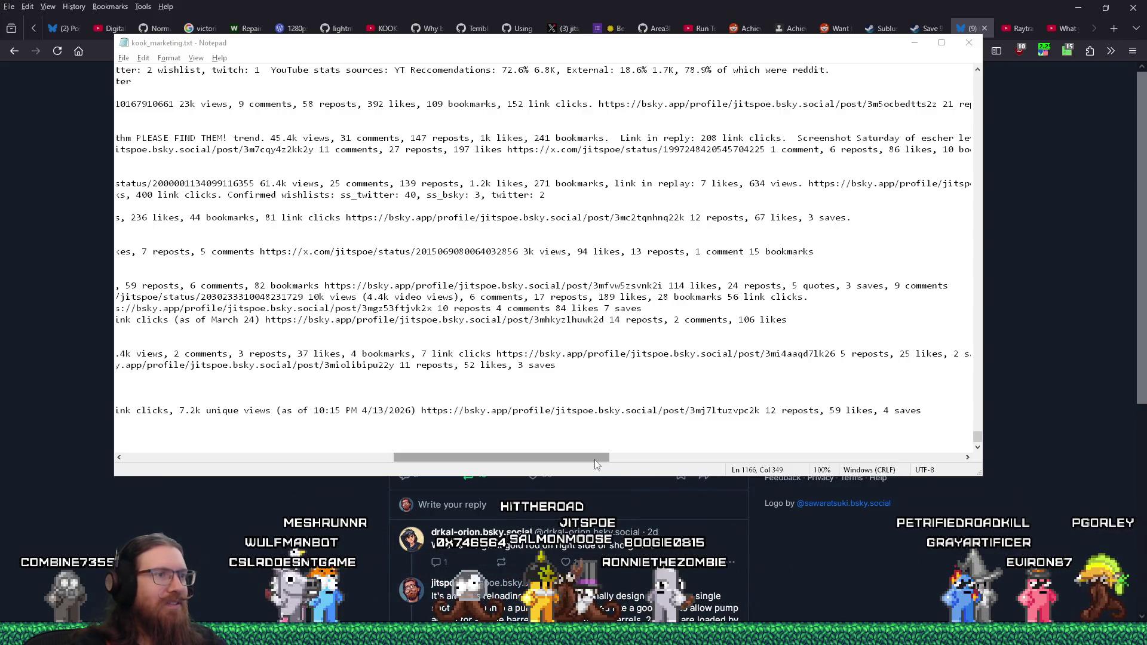
mouse_move(593, 460)
left_mouse_down()
mouse_move(327, 448)
mouse_move(378, 432)
left_mouse_up()
scroll(379, 433, "right", 5)
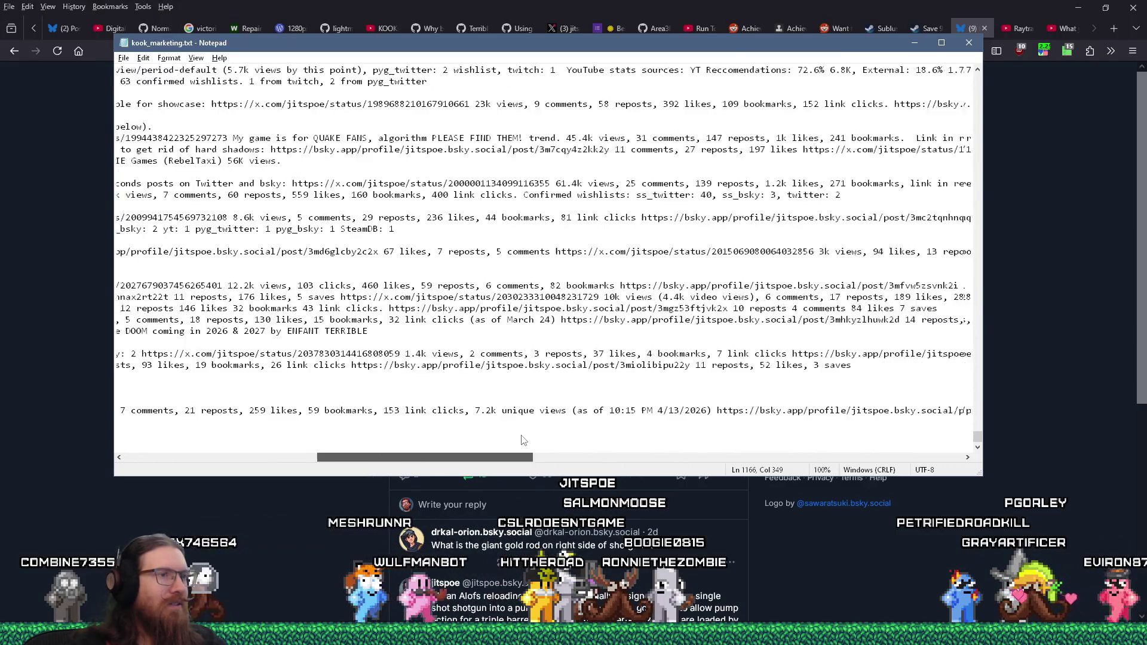
scroll(286, 435, "left", 10)
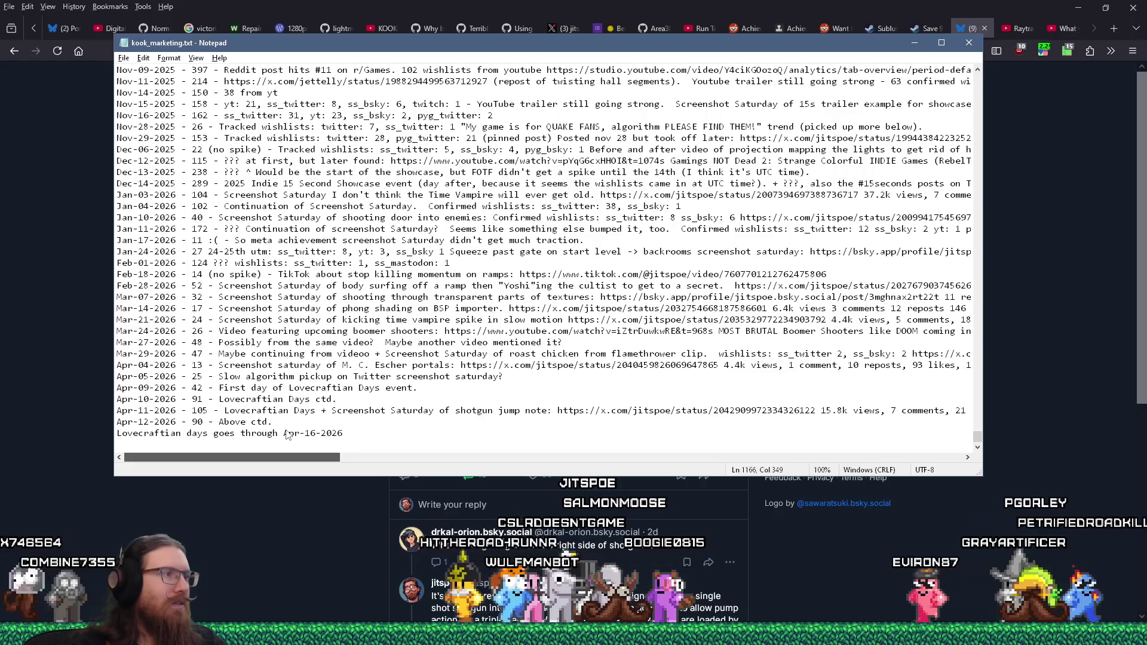
left_click(225, 410)
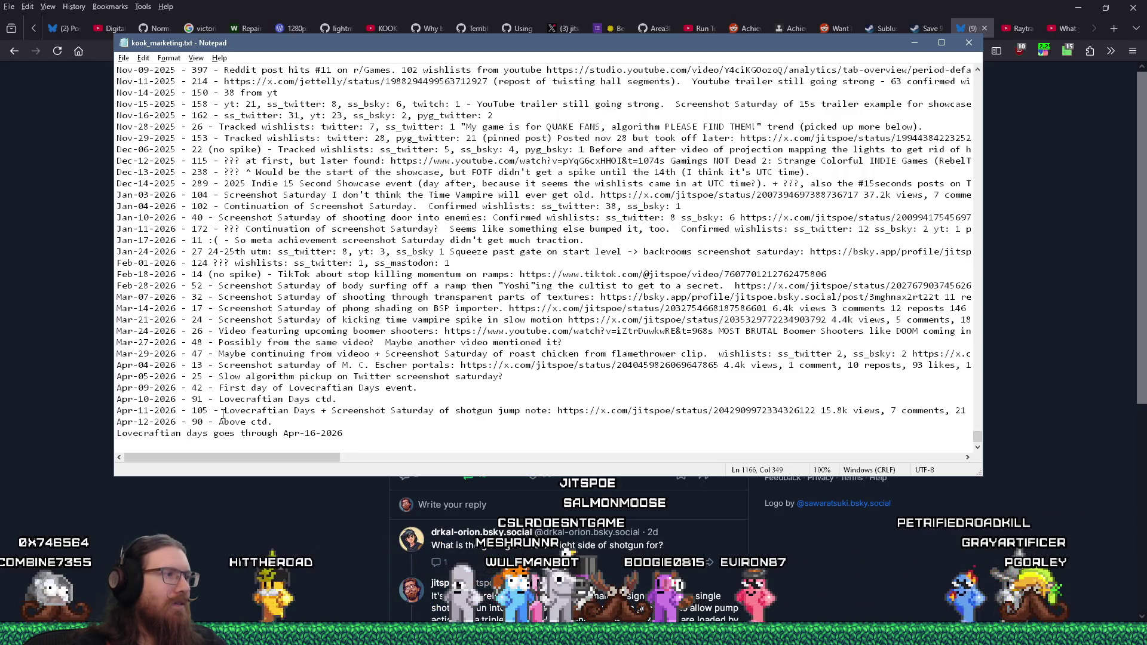
Type the ss_twitter and twitch wishlist counts on the Apr-11 line, then select and remove them.
type("ss_twitte")
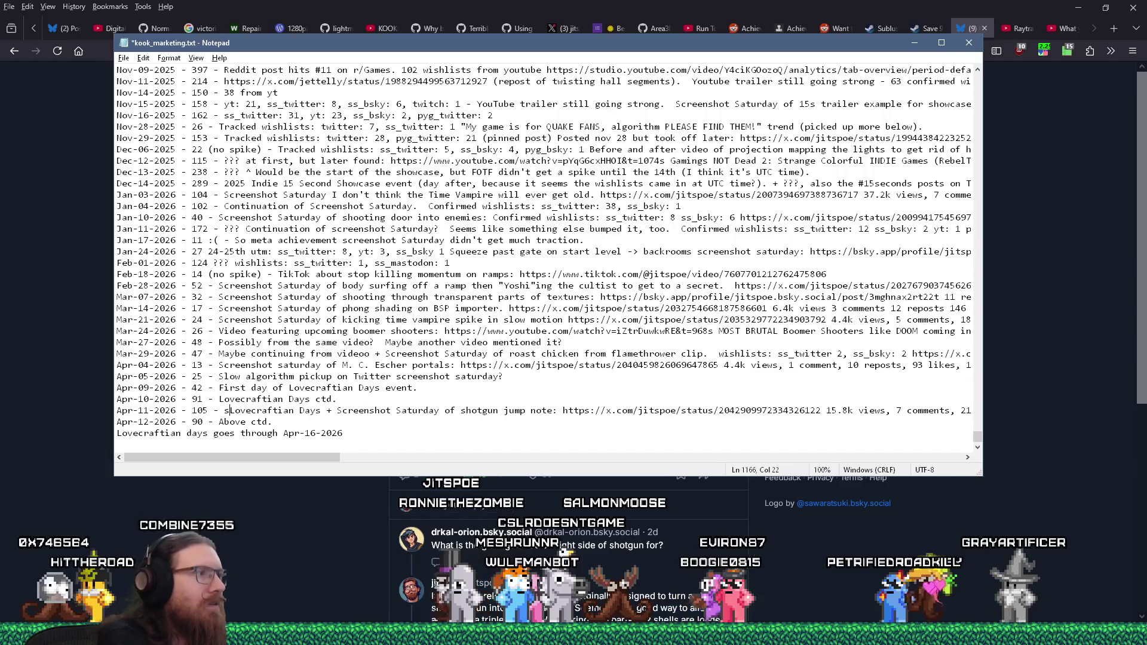
type("r: 34")
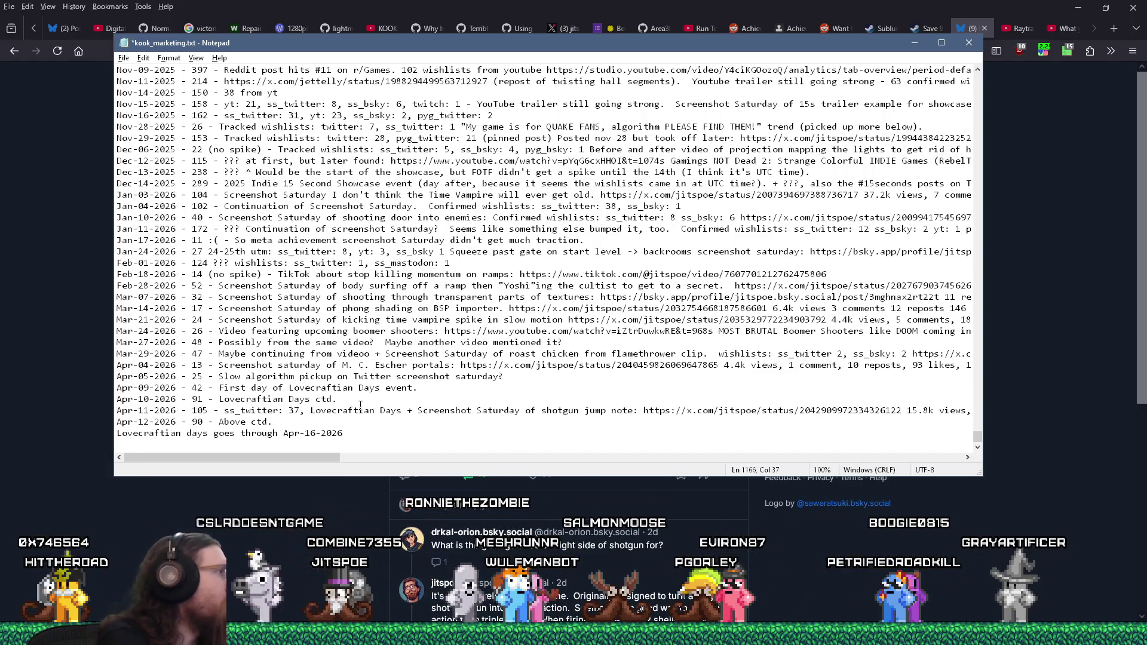
type("twic")
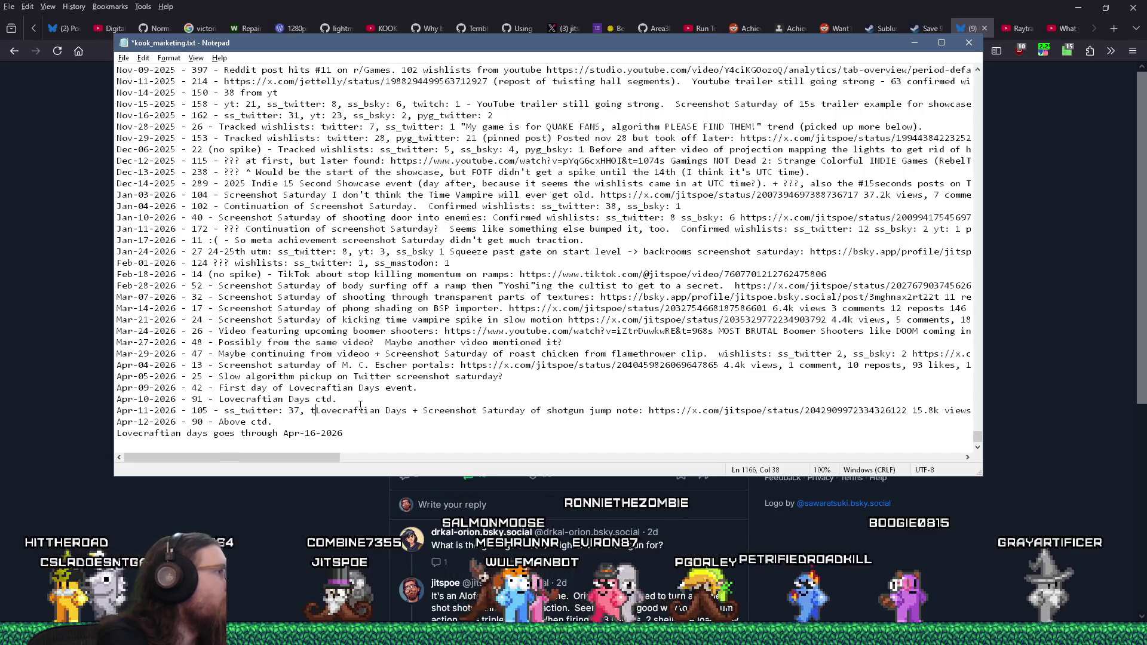
type("tch")
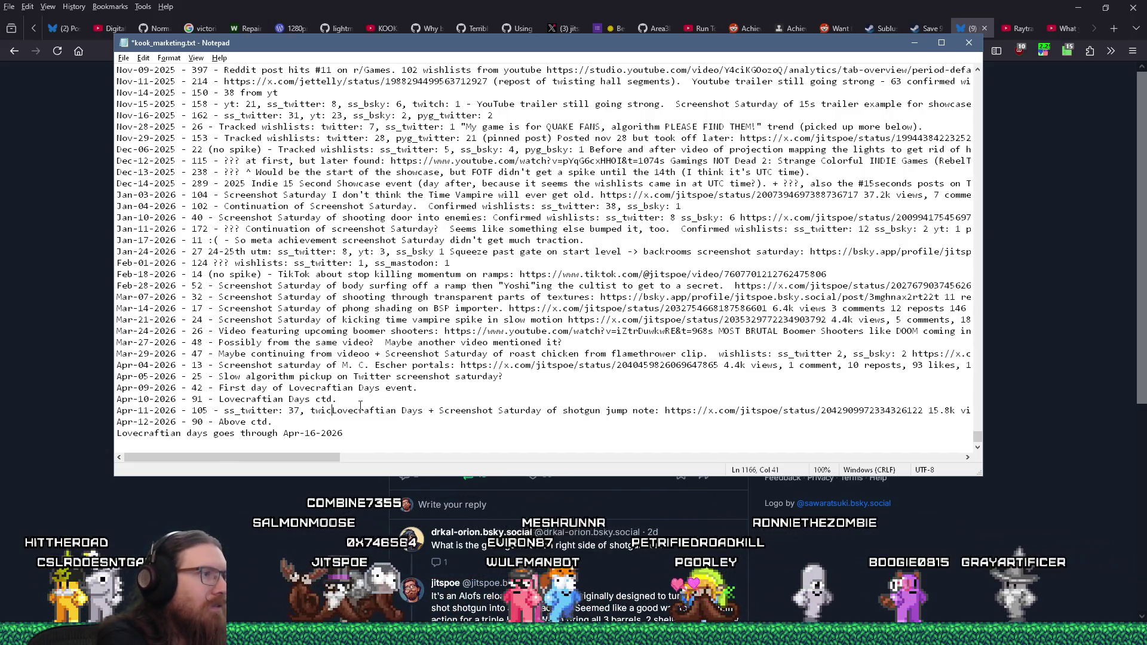
key("BackSpace")
key("BackSpace")
key("BackSpace")
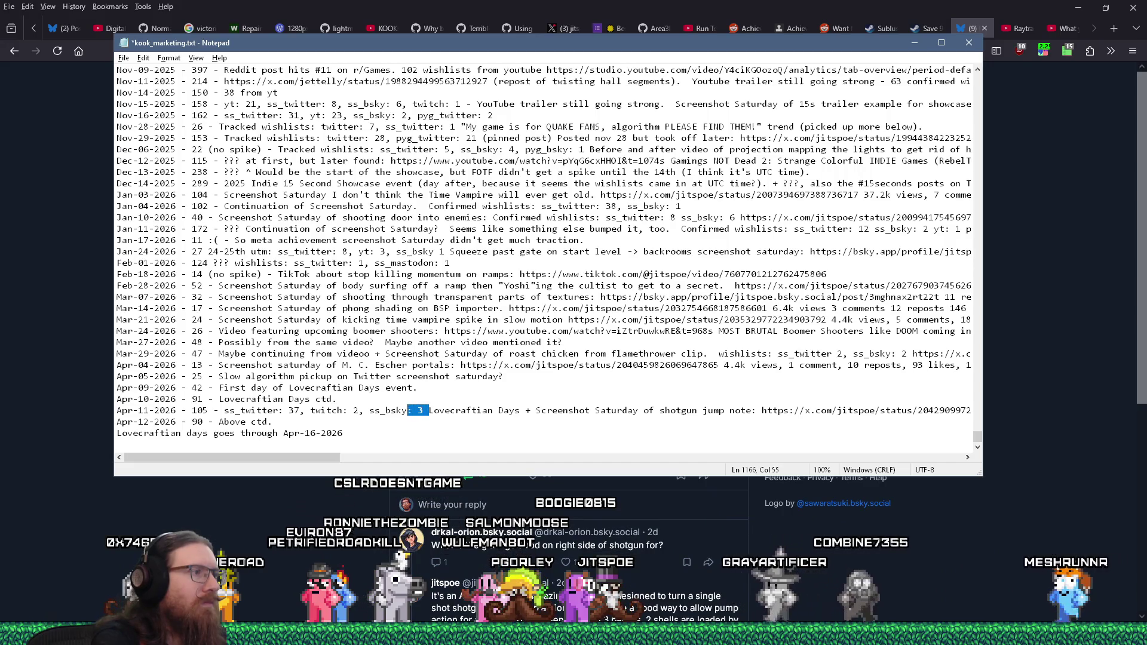
left_click_drag(407, 410, 327, 410)
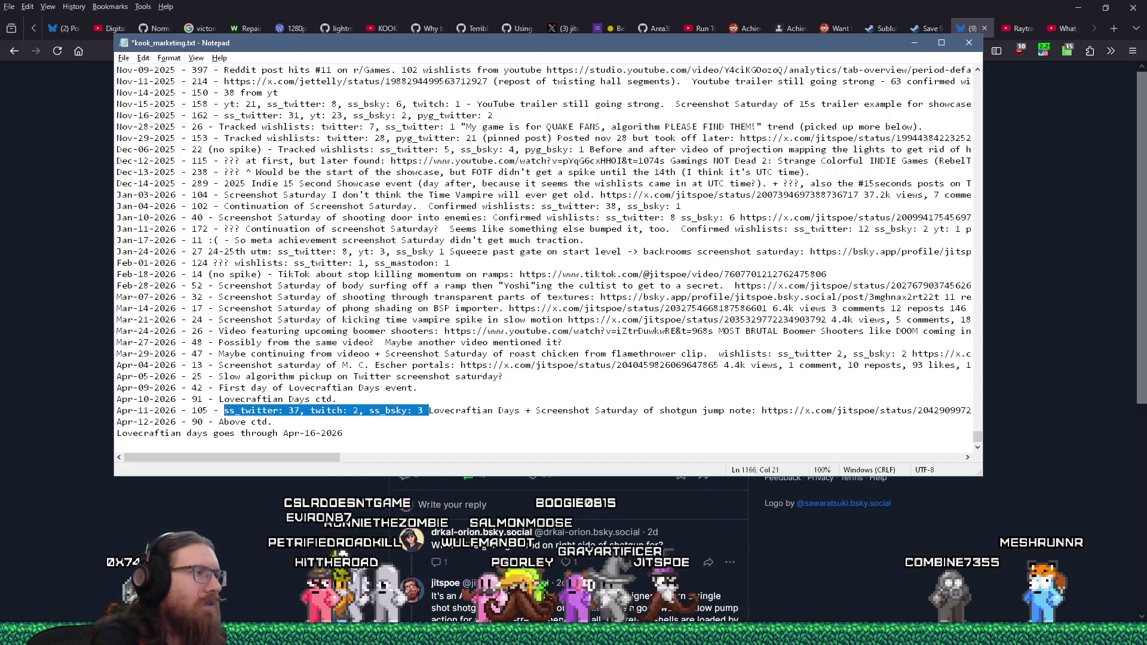
key("Delete")
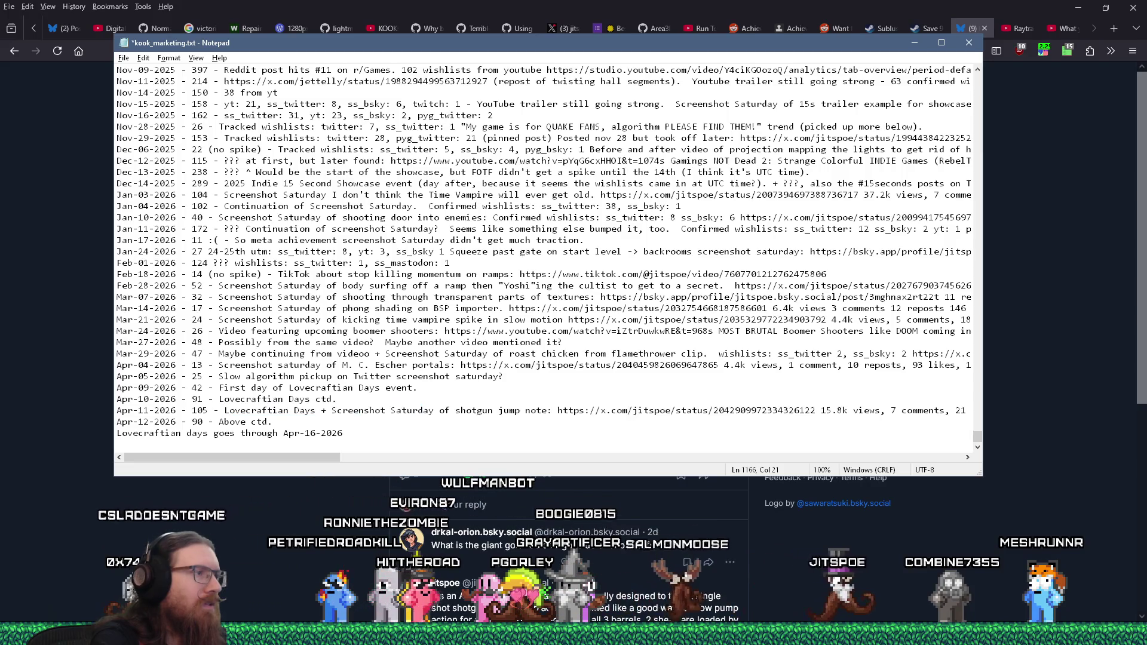
Build an indented 'utm for past week: ss_twitter: 37, twitch: 2, ss_bsky: 3' line, adding SteamDB: 2.
key("Up")
key("End")
key("Return")
key("Tab")
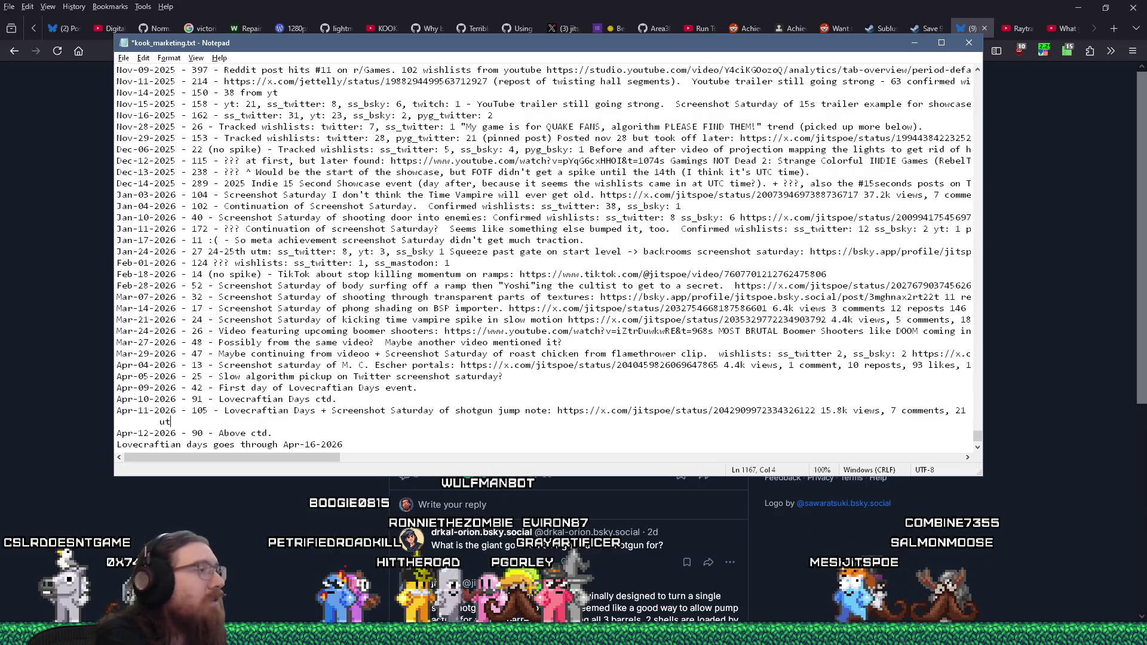
type("m for past week: ss_twitter: 37, twitch: 2, ss_bsky: 3")
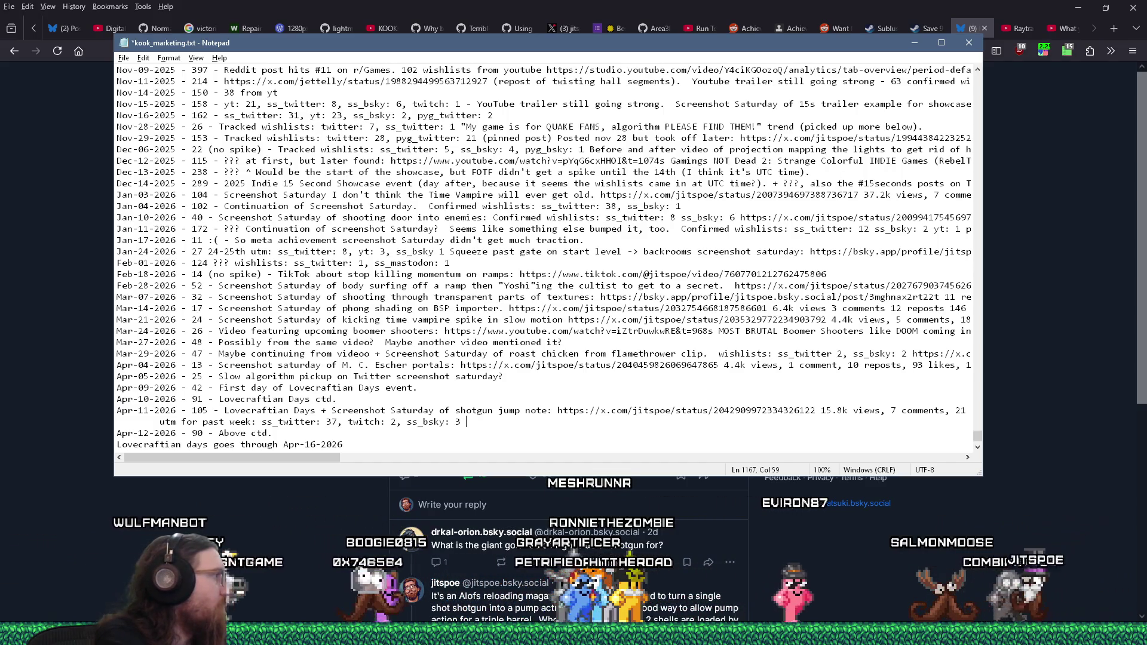
key("BackSpace")
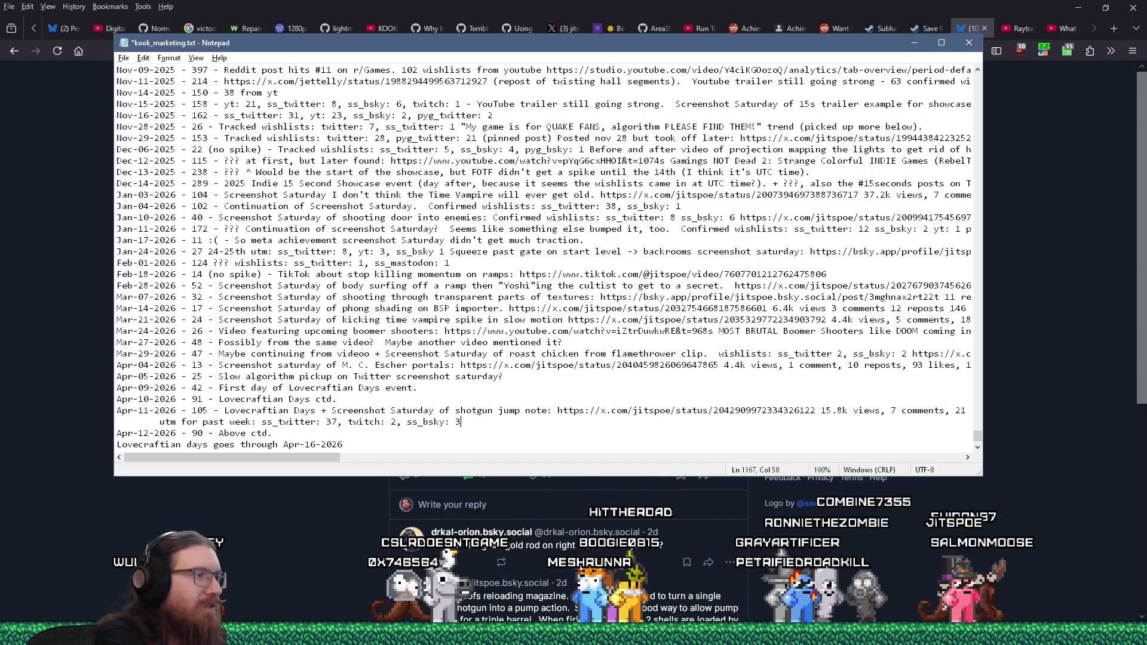
key("shift+Home")
key("BackSpace")
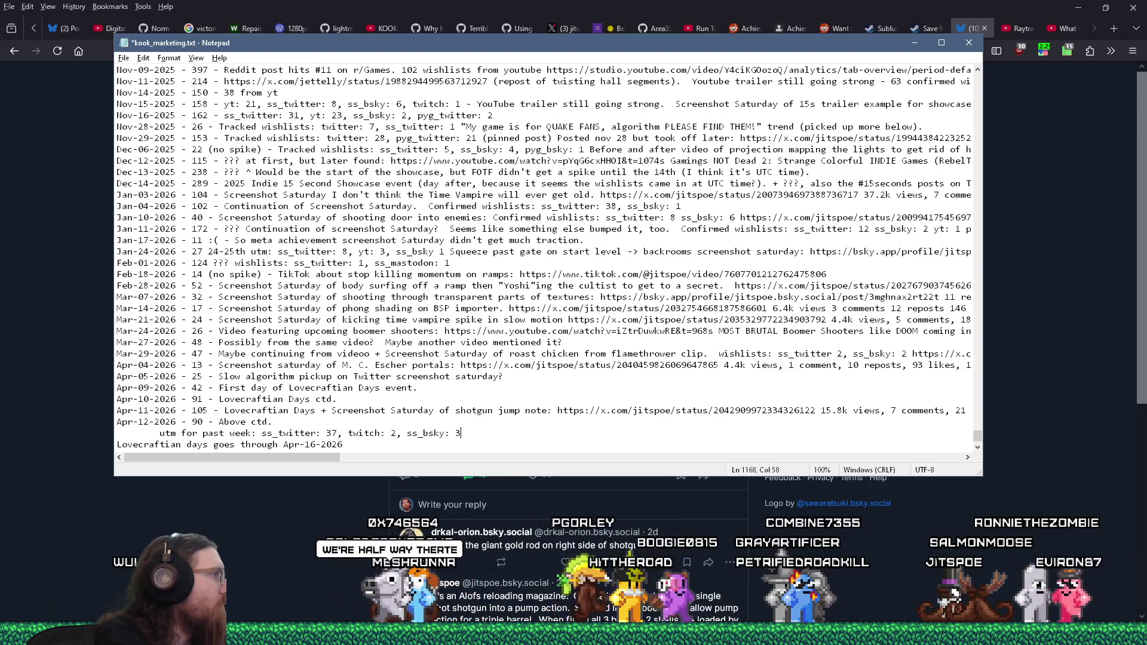
type(", ")
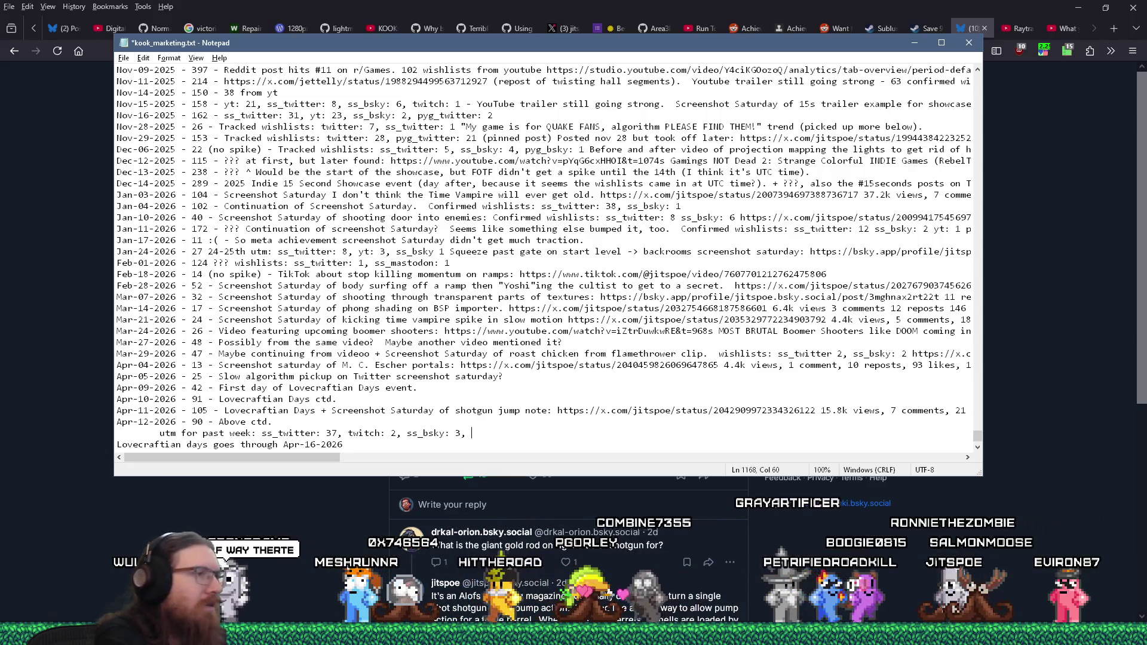
type("SteamDB: 2")
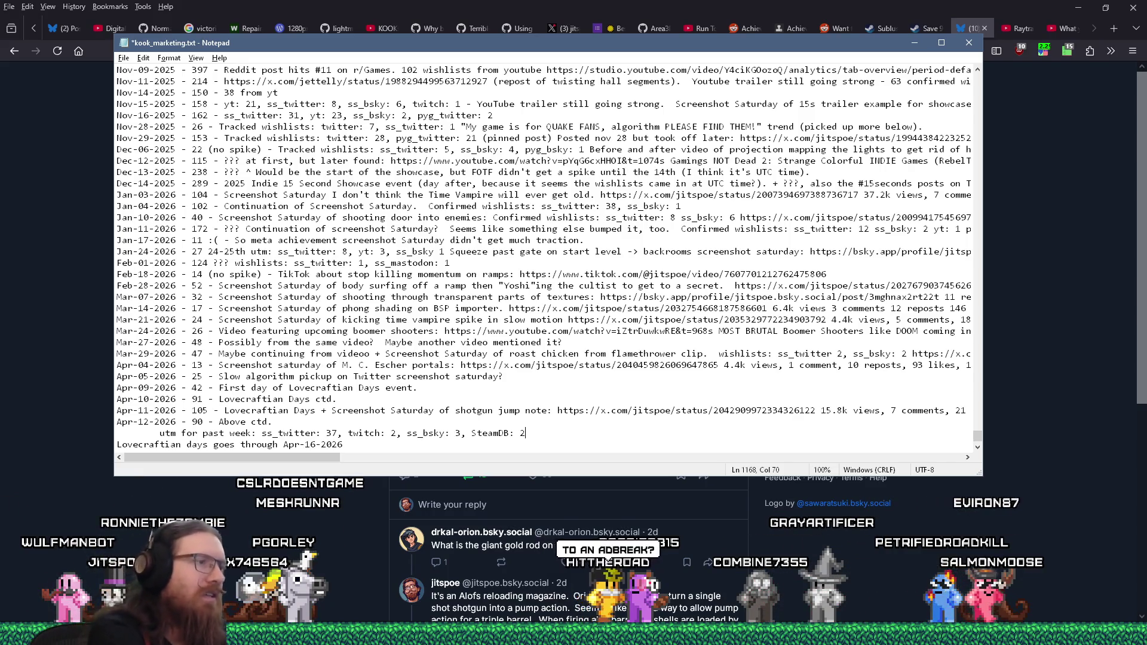
Append 'yt: 1' to the end of the past-week UTM line.
type(", yt: 1")
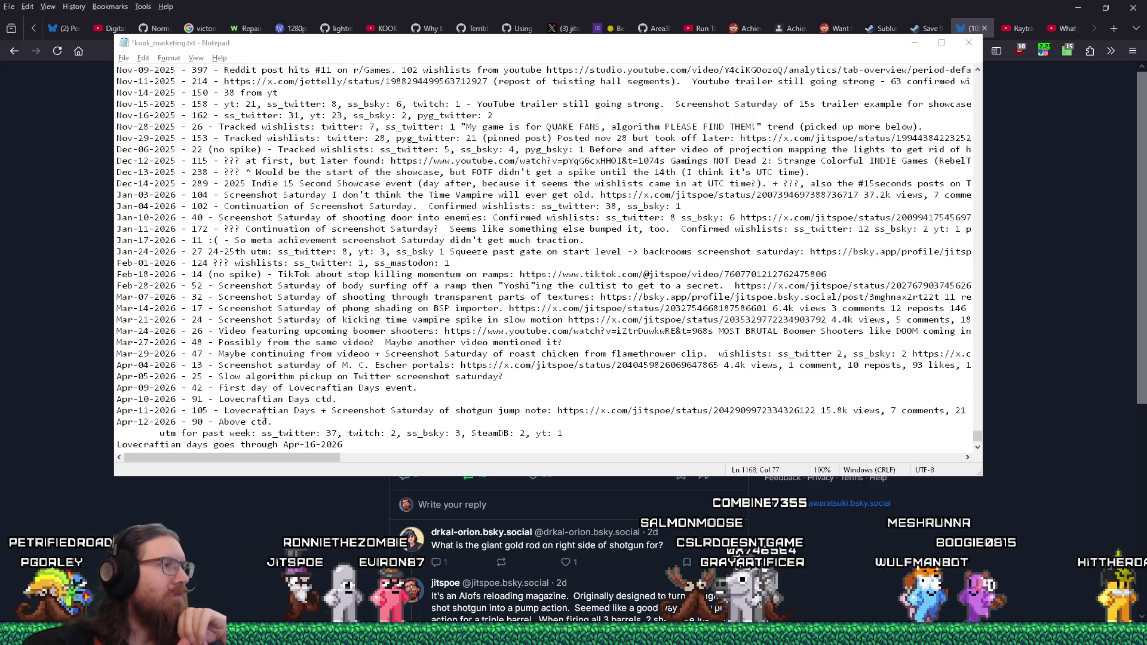
Append the Apr-11 wishlist counts ss_twitter: 21, ss_bsky: 3, twitch: 1, SteamDB: 1 to the line end.
left_click(293, 410)
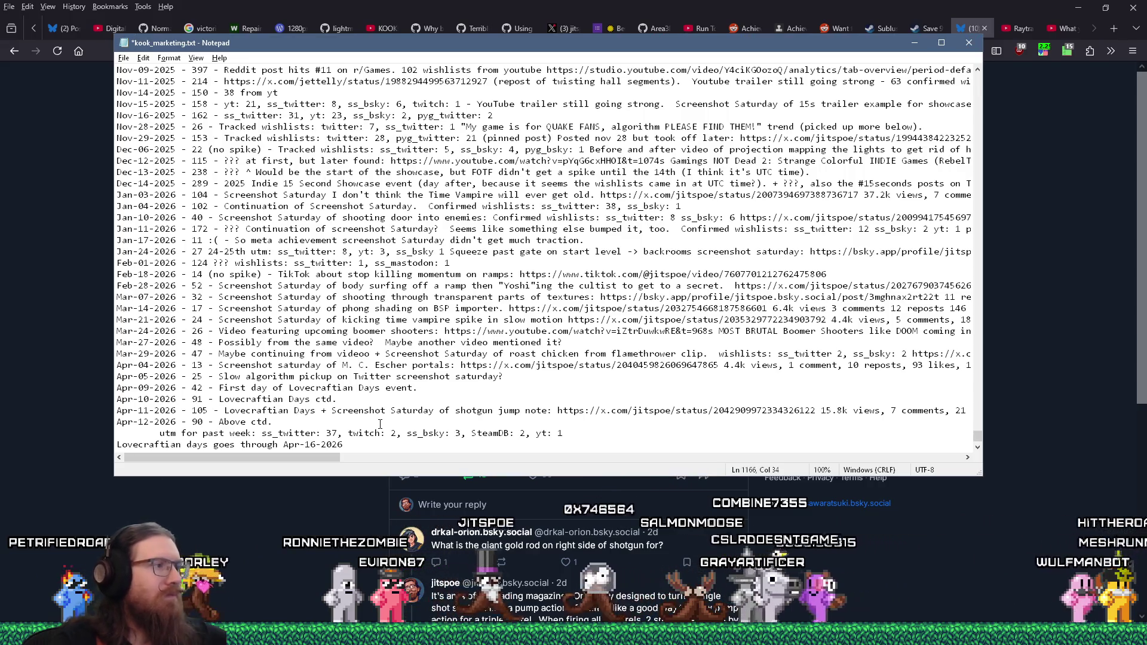
key("End")
type(", ss_twitter:")
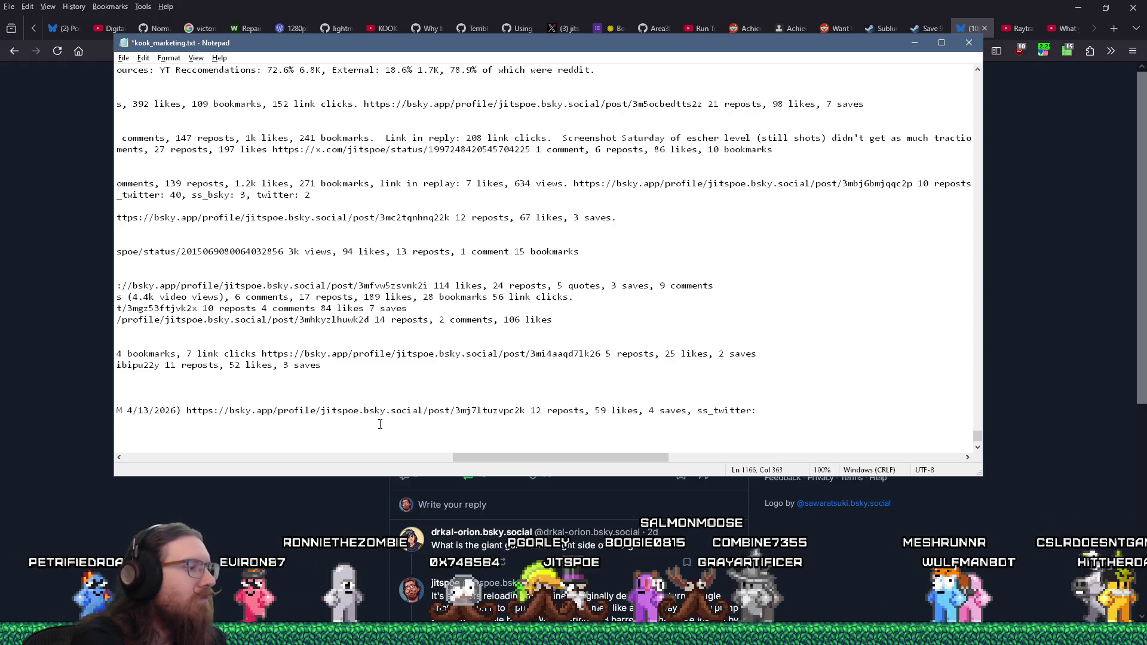
type(" 21, ss_bsky")
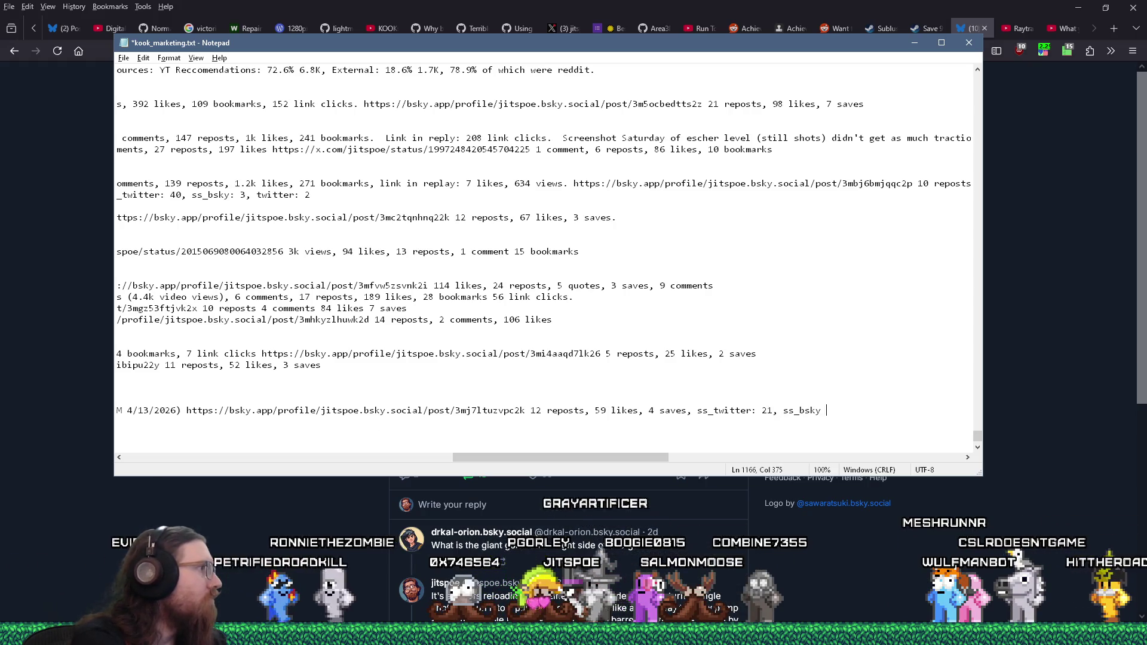
key("BackSpace")
key("BackSpace")
type(": 3")
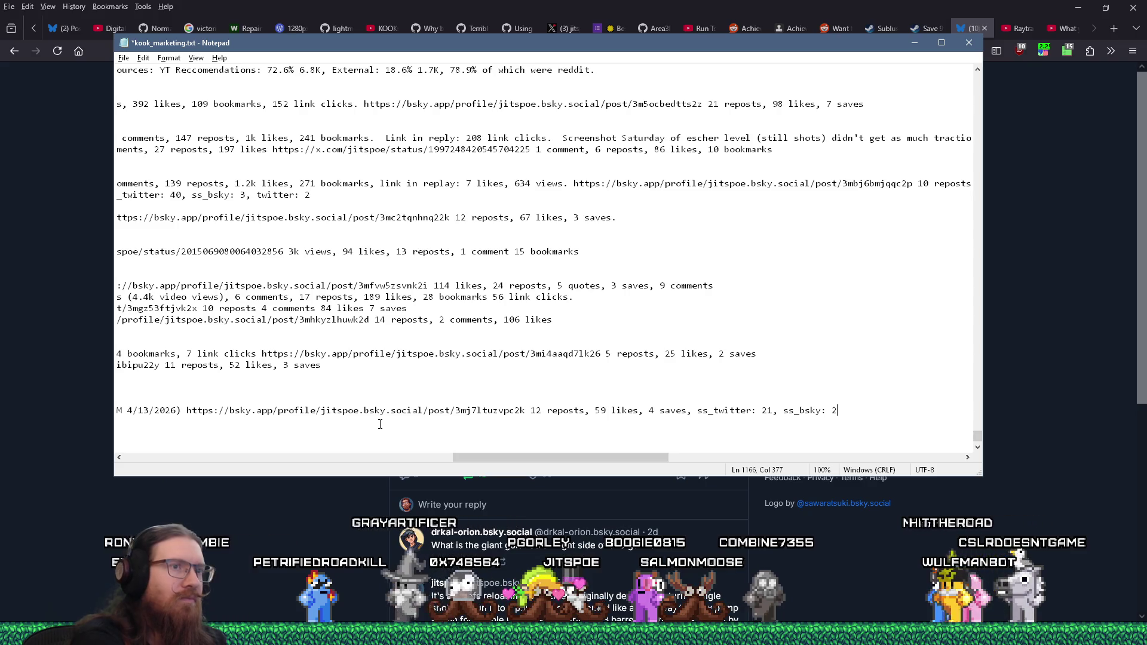
type(", tw")
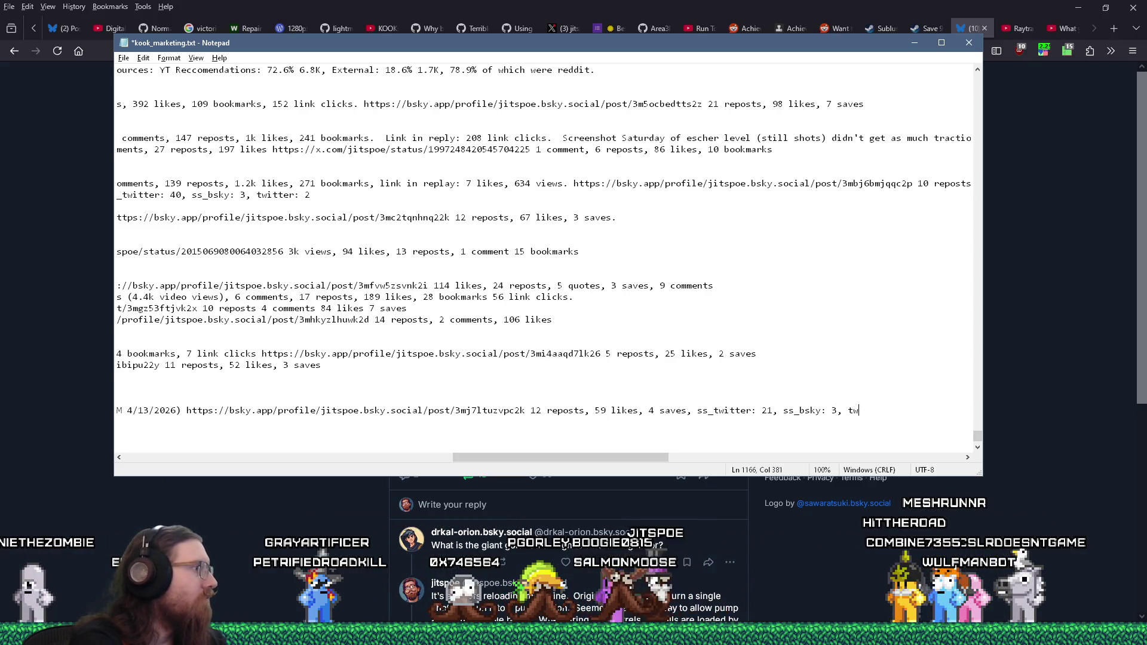
type("itch: 1")
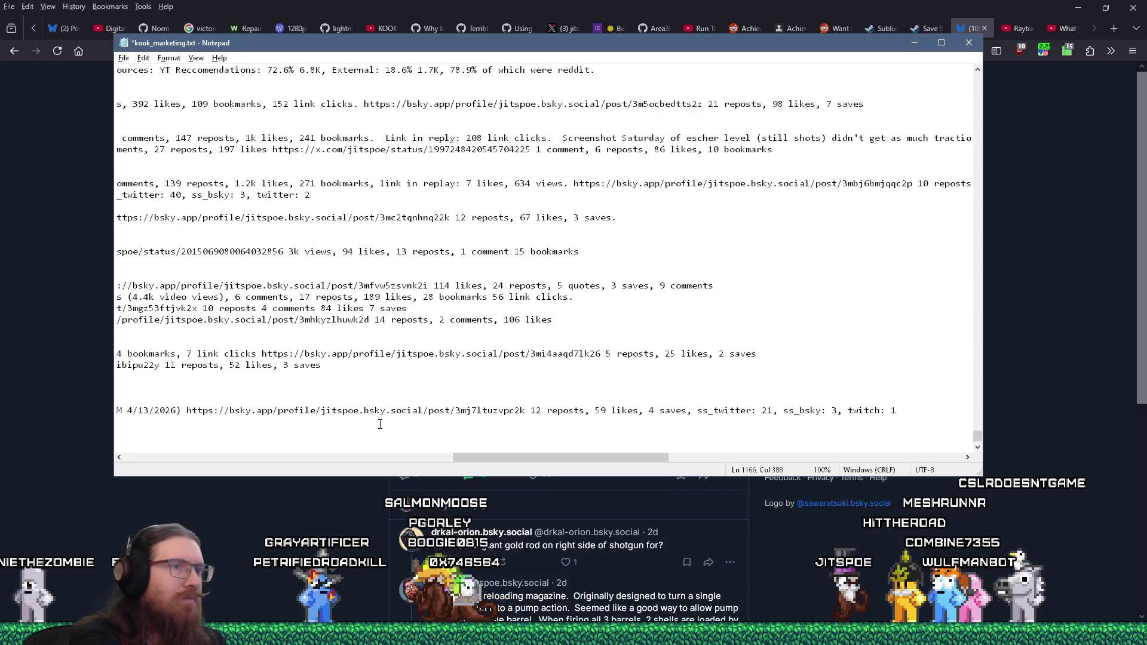
type(", SteamDB: 1")
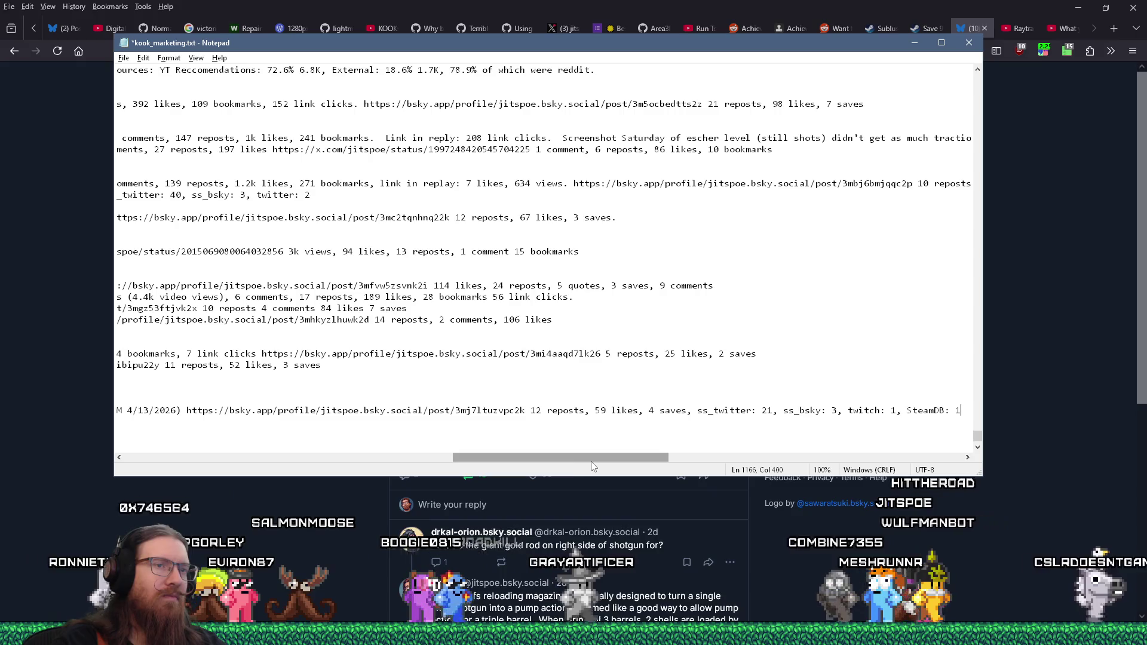
Move the wishlist counts from after '4 saves' to right after the 105 total, then save.
left_click(691, 411)
key("BackSpace")
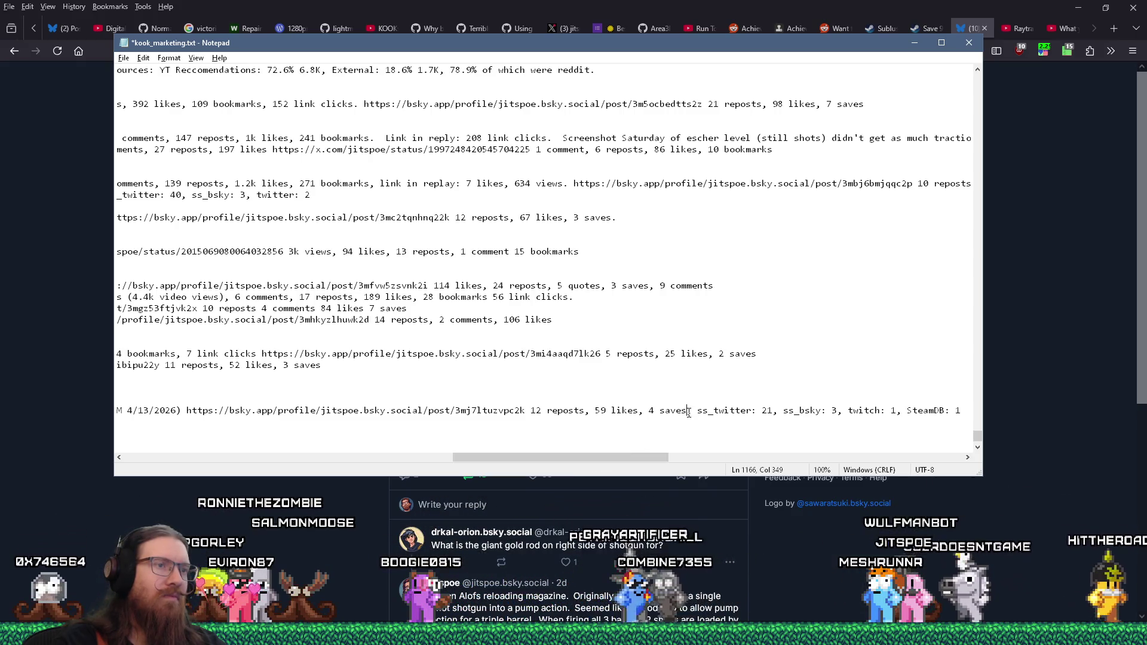
key("Delete")
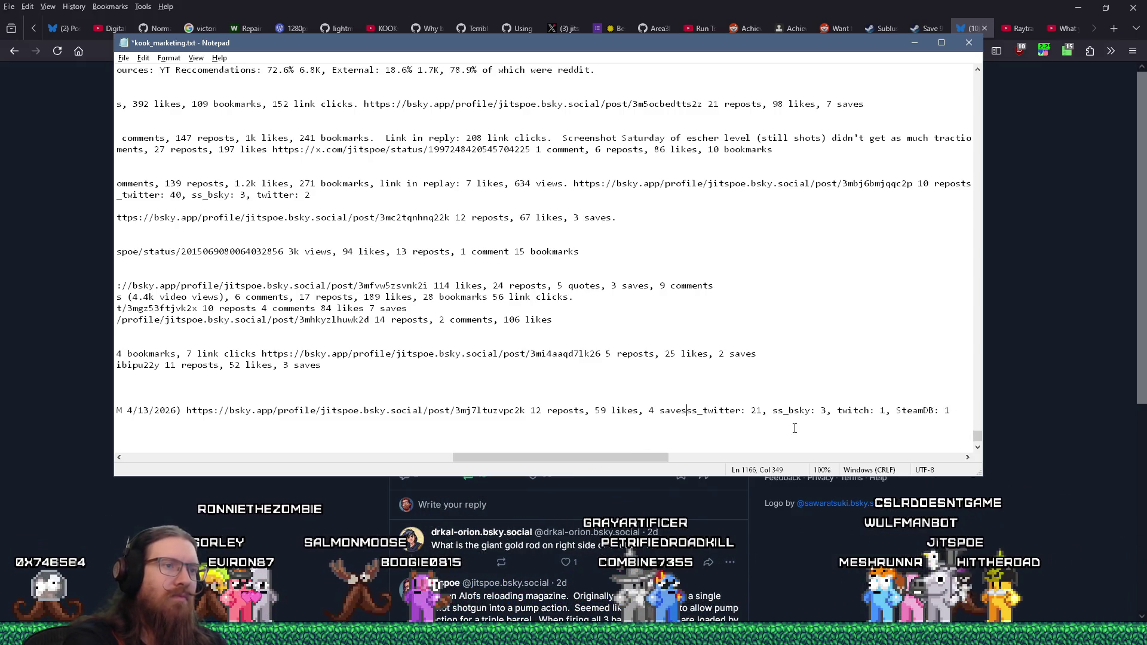
key("ctrl+x")
key("Home")
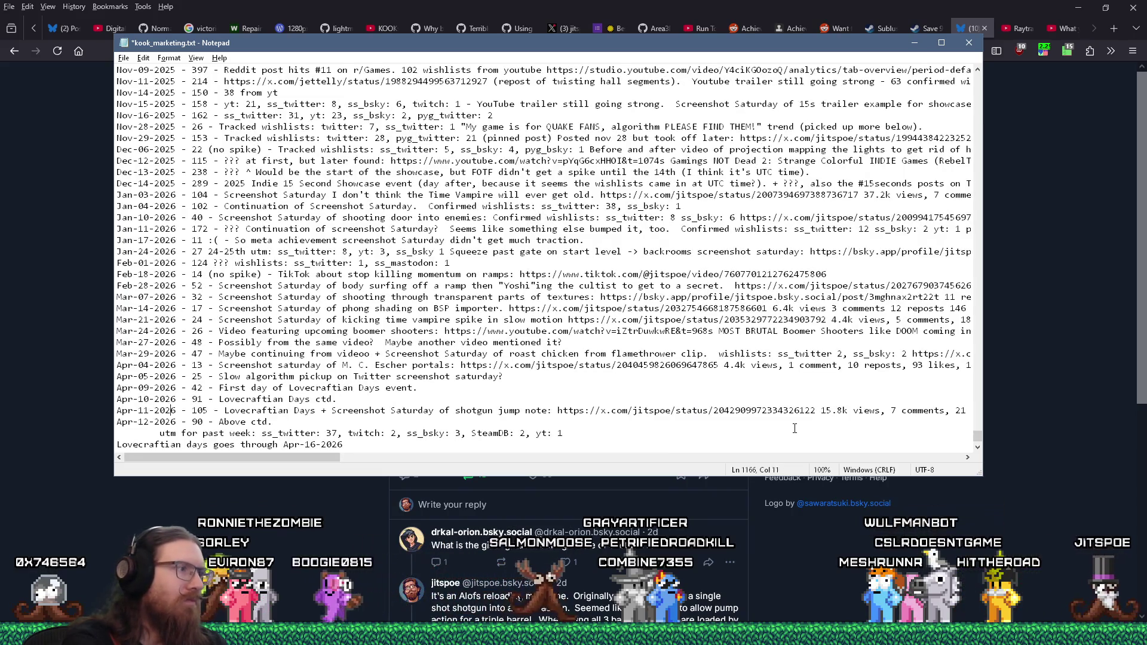
key("ctrl+v")
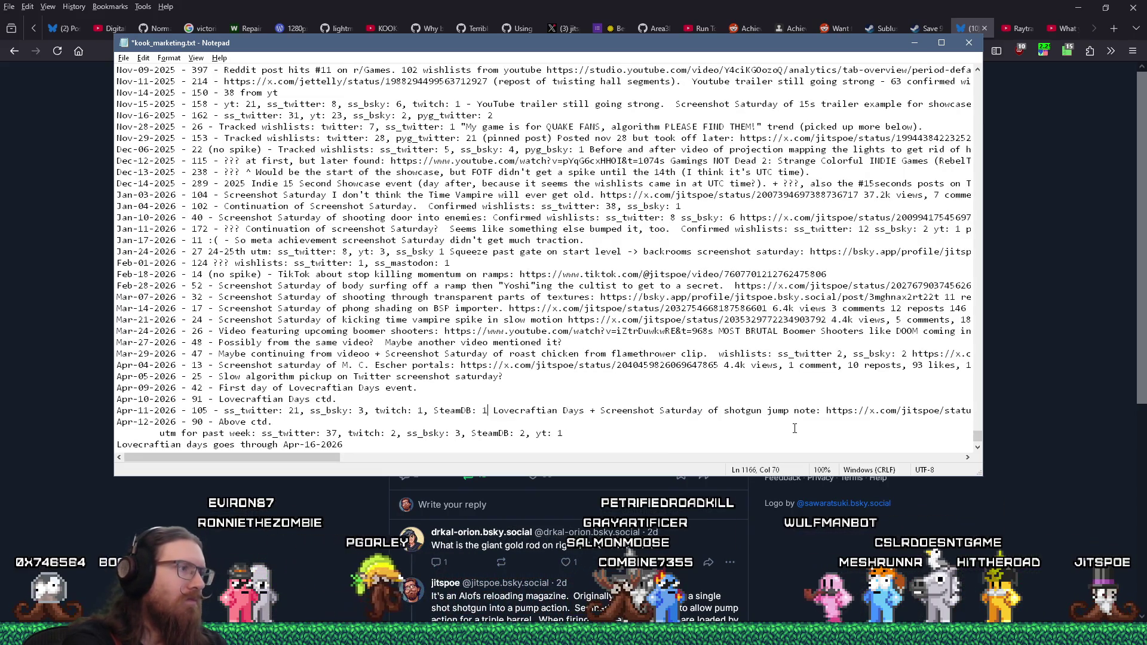
type(",")
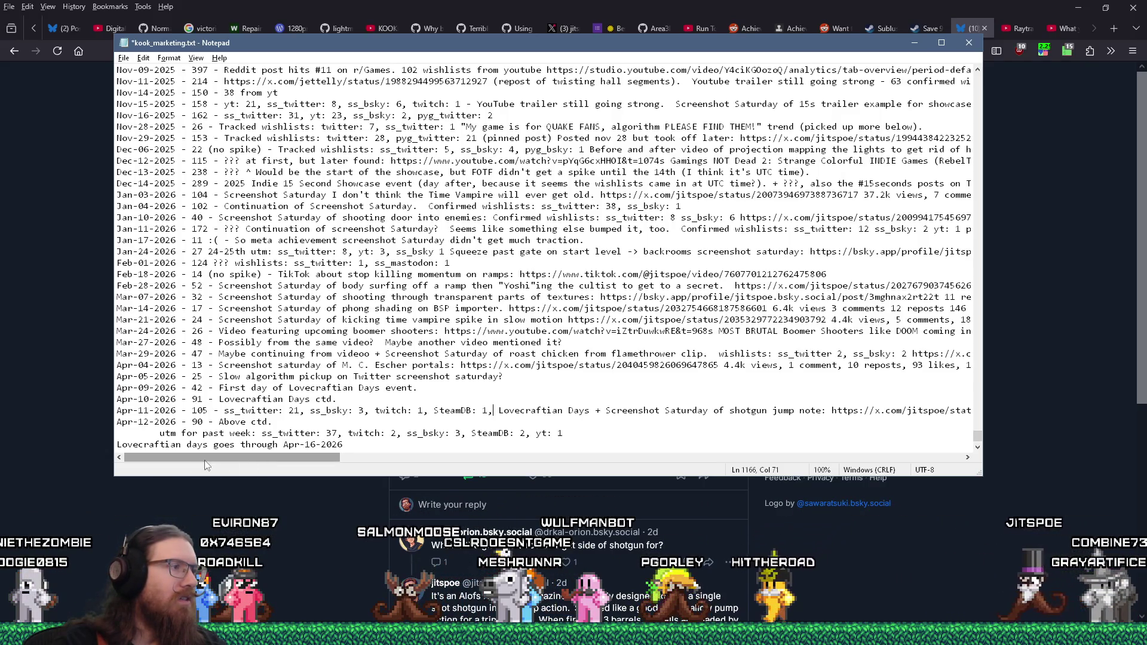
left_click(124, 58)
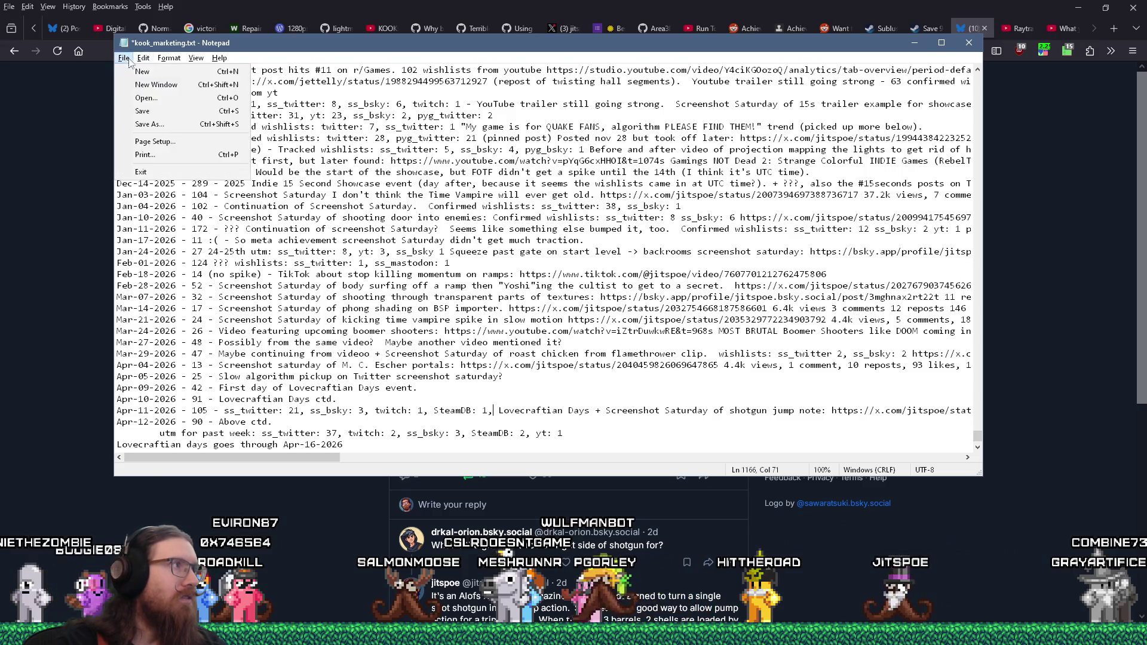
left_click(138, 110)
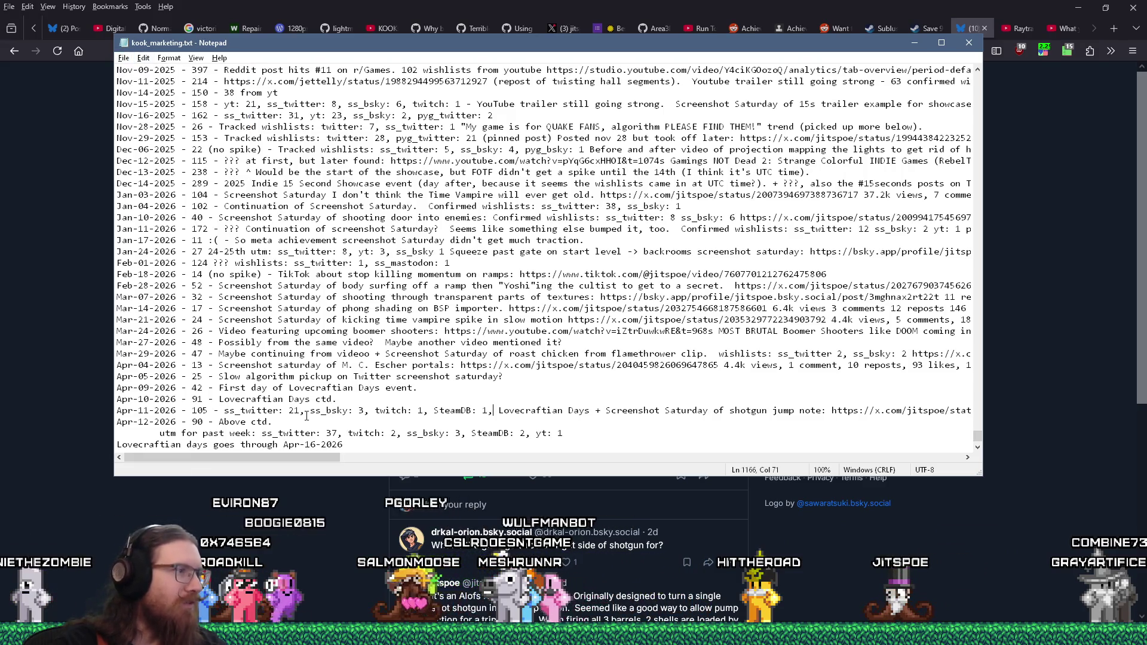
mouse_move(228, 413)
left_mouse_down()
mouse_move(180, 423)
mouse_move(292, 412)
left_mouse_up()
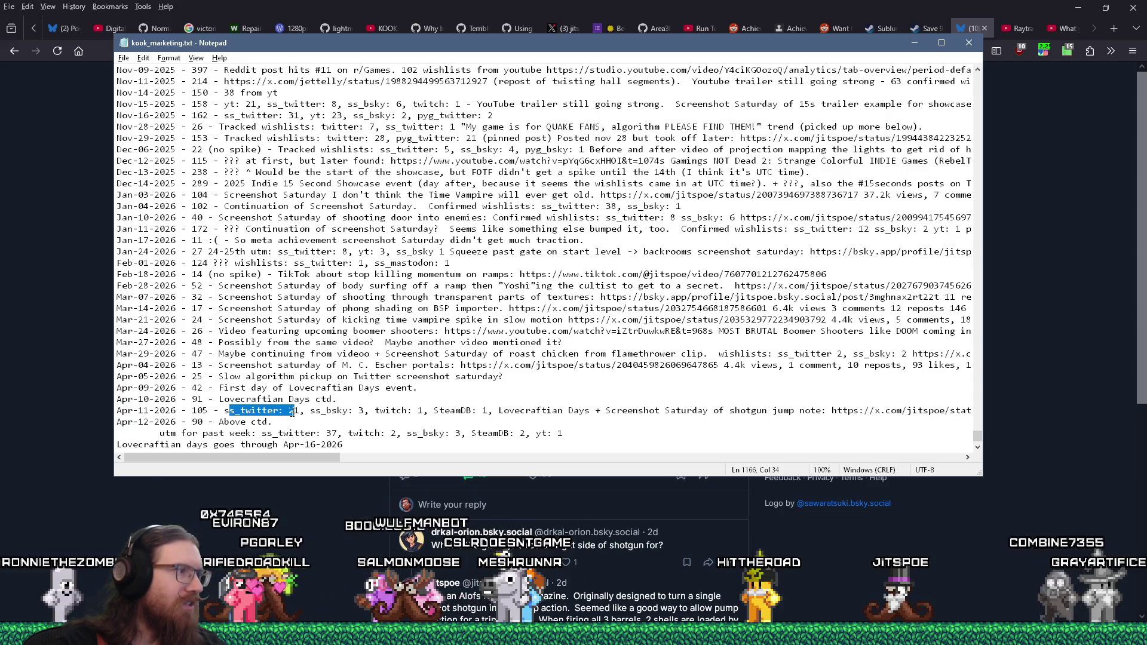
left_click(210, 413)
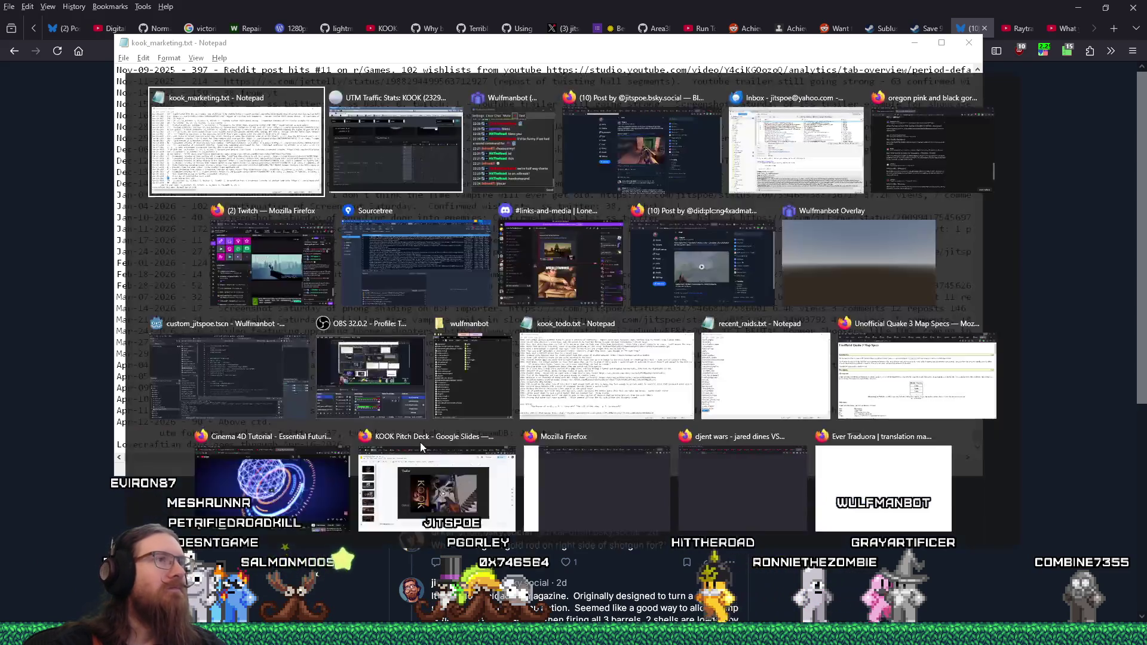
key("alt+Tab")
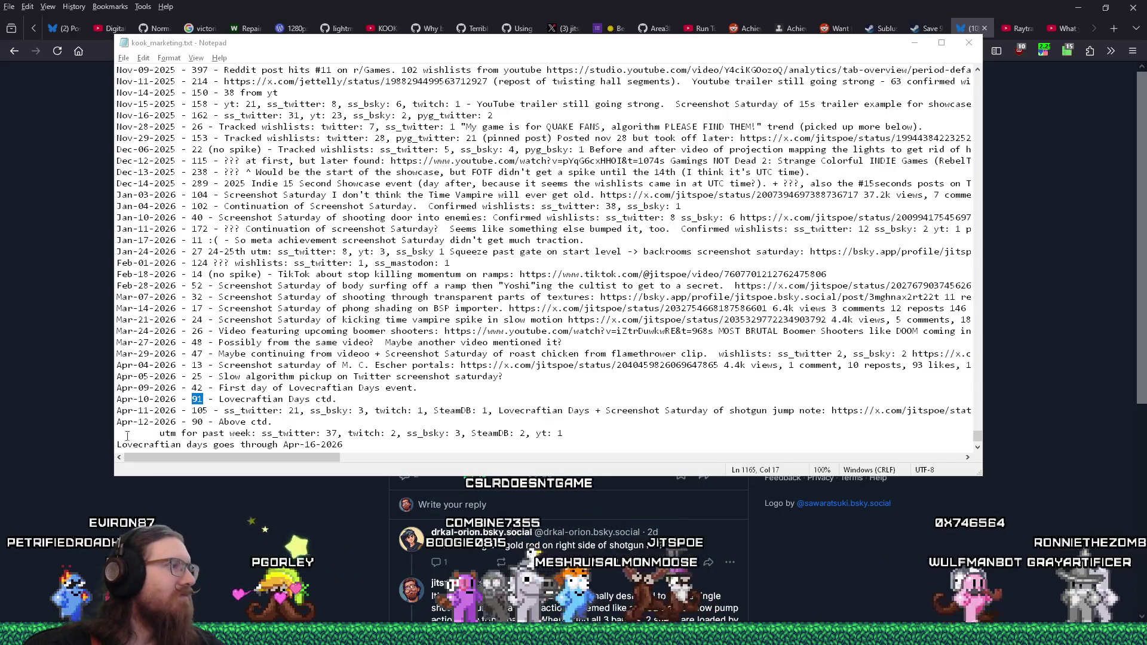
left_click(289, 424)
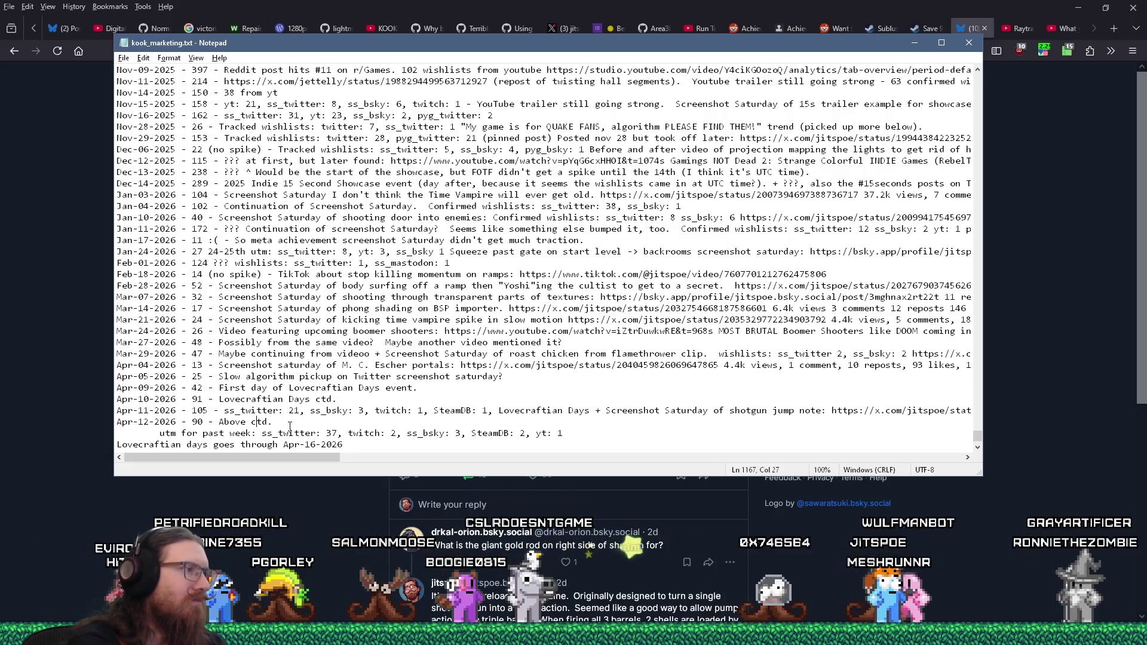
Insert the Apr-12 counts ss_twitter, twitch: 1, ss_bsky before 'Above ctd.', fixing the twitter colon and value.
type("ss_t")
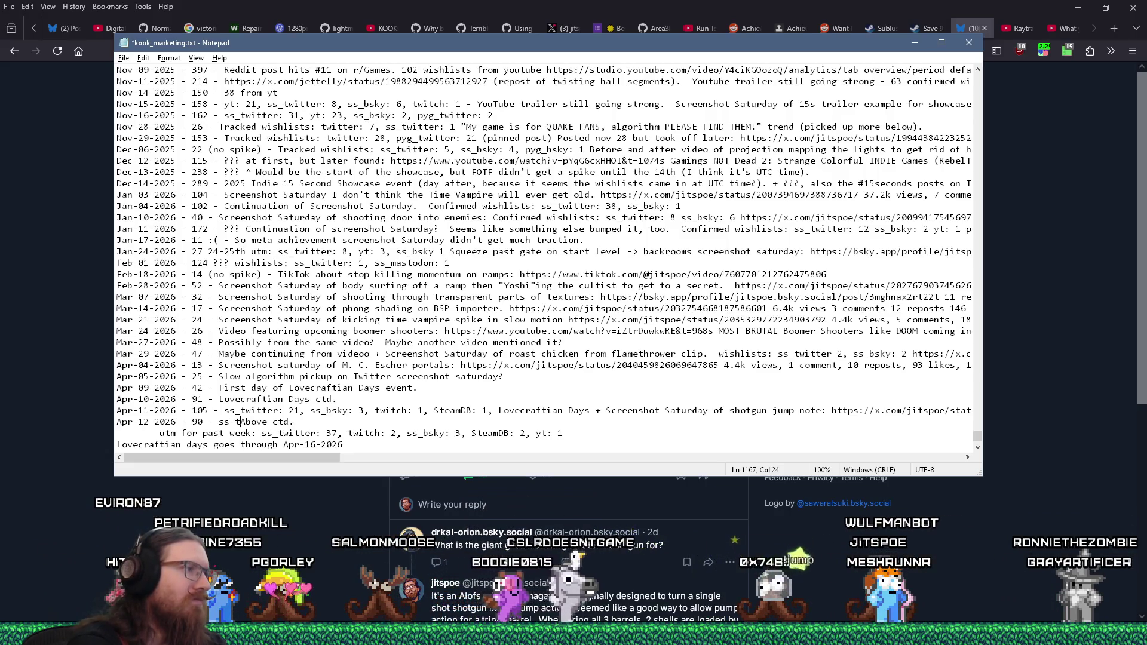
type("witter")
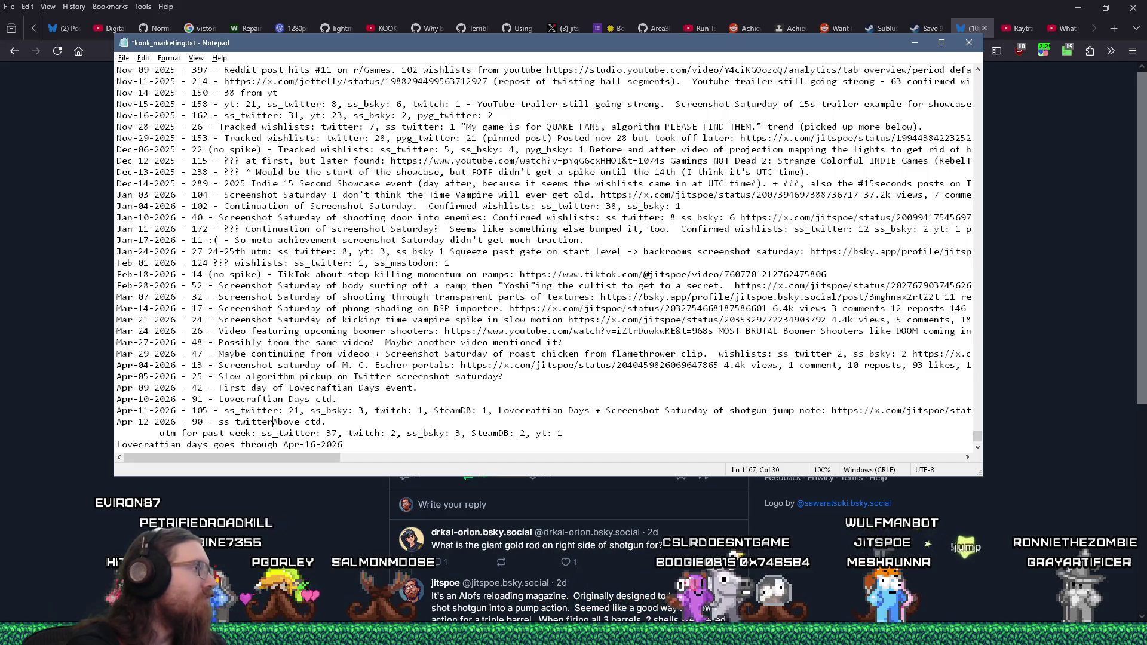
type(" 43")
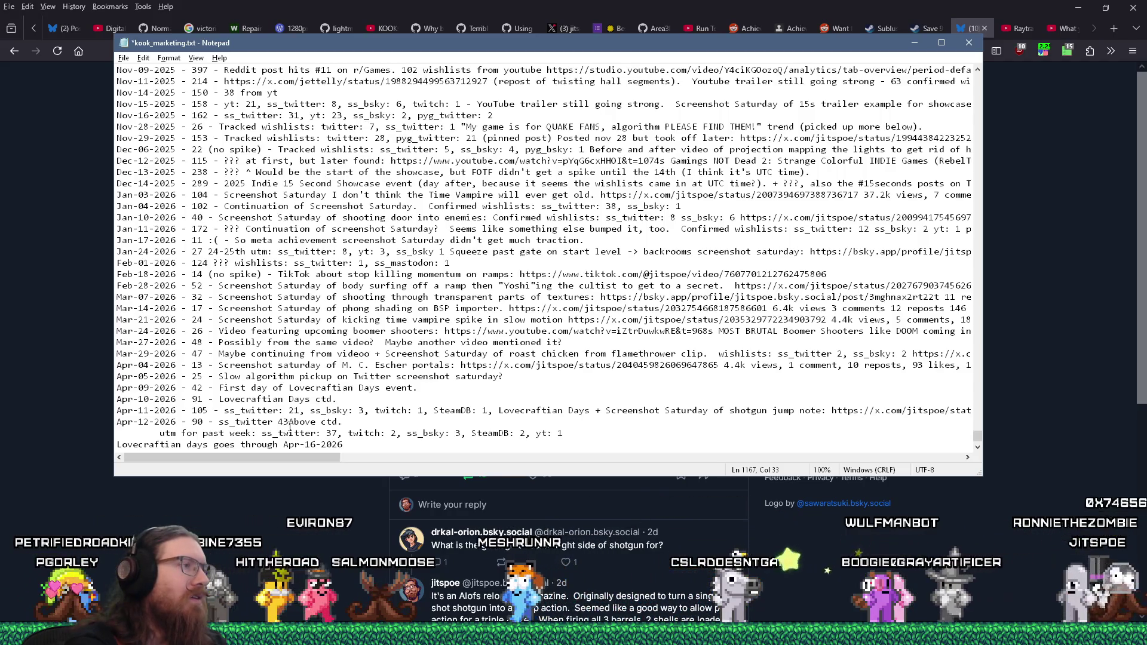
type(", twitch")
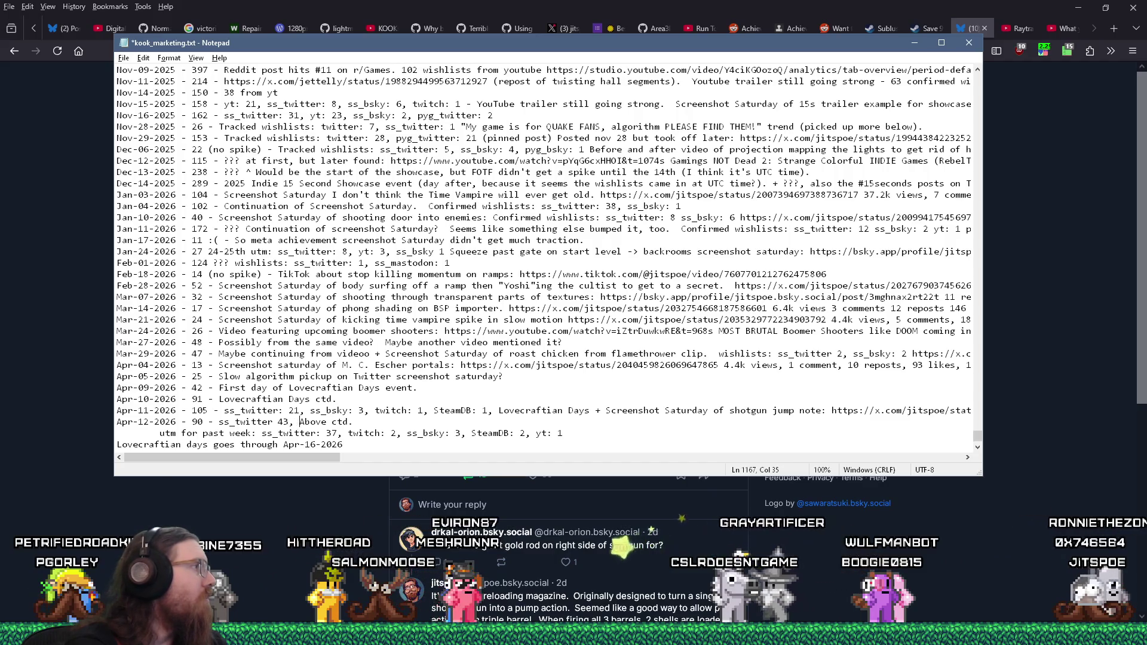
type(": 1, ss_")
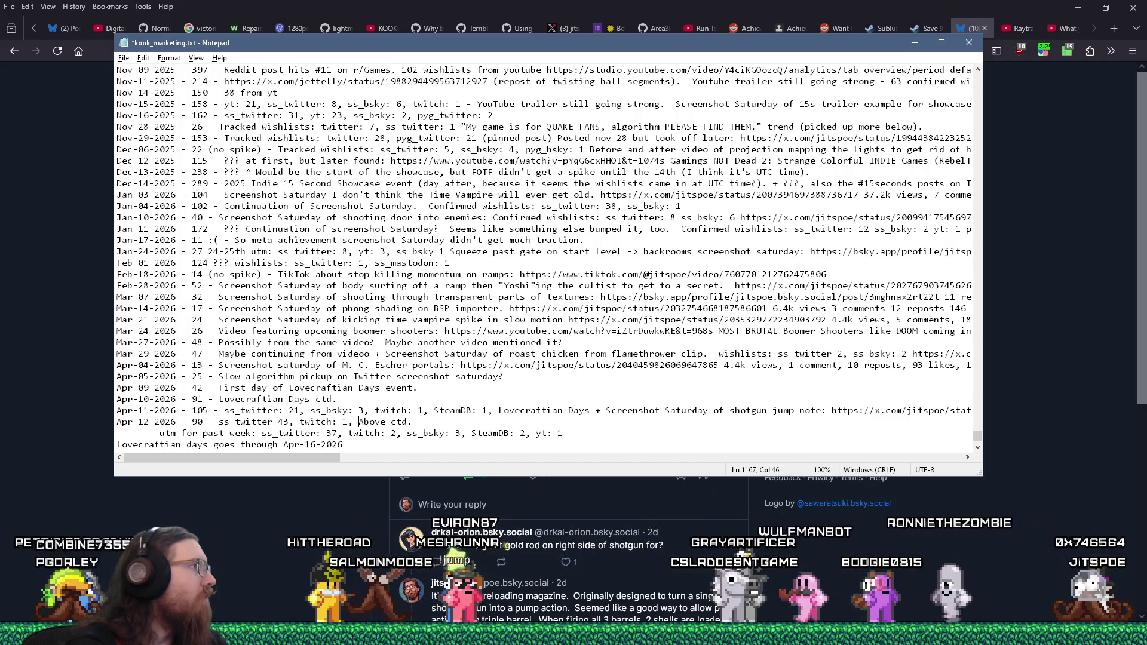
type("bsky: 2,")
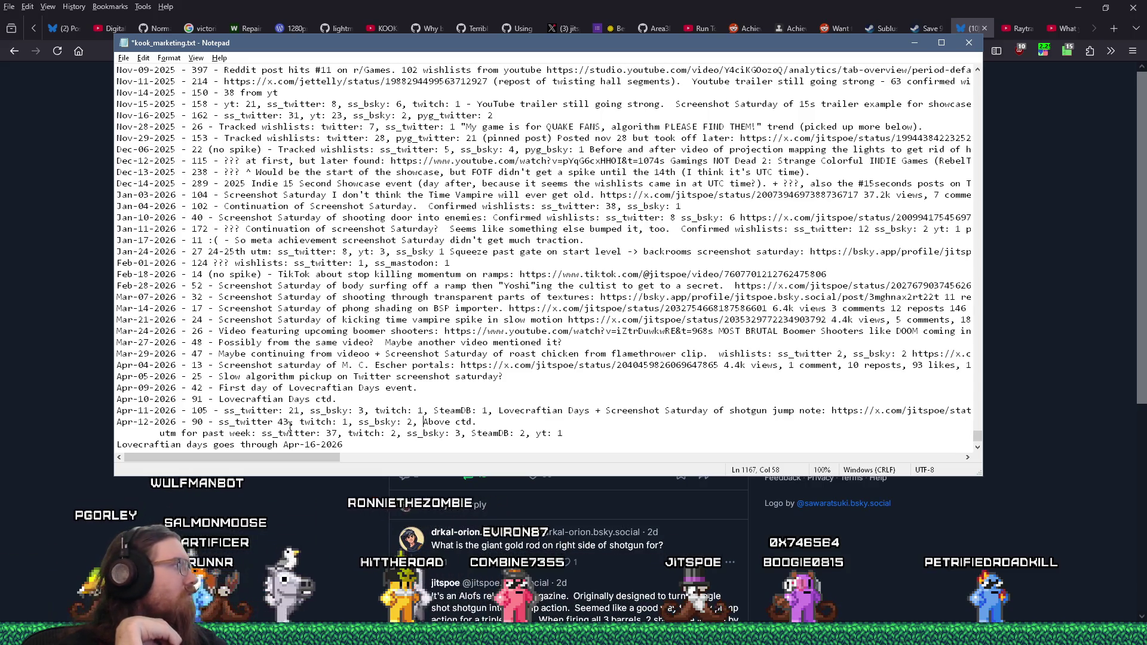
double_click(283, 421)
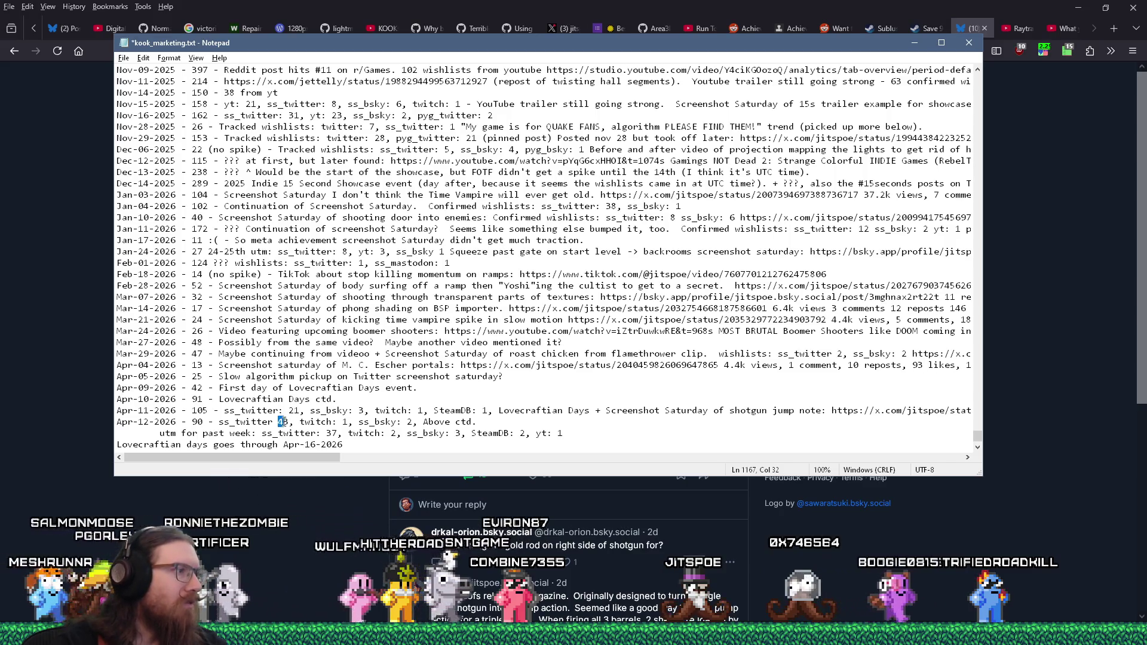
left_click(274, 422)
type(":")
double_click(289, 421)
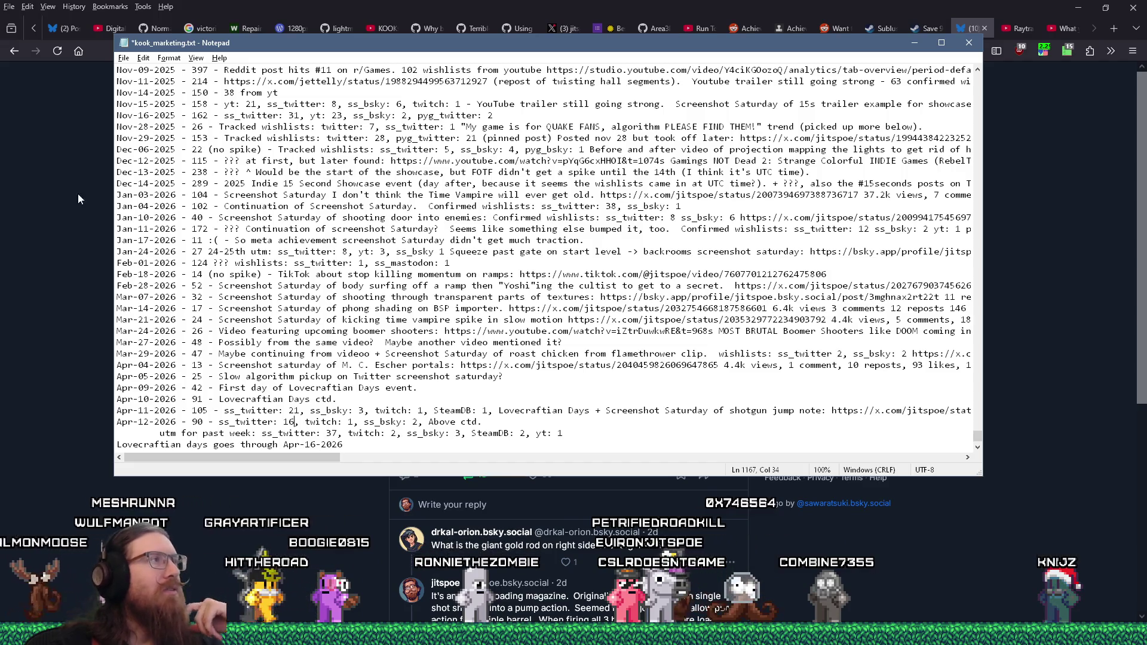
Save the marketing log and minimize Notepad to bring the browser forward.
left_click(123, 58)
left_click(137, 112)
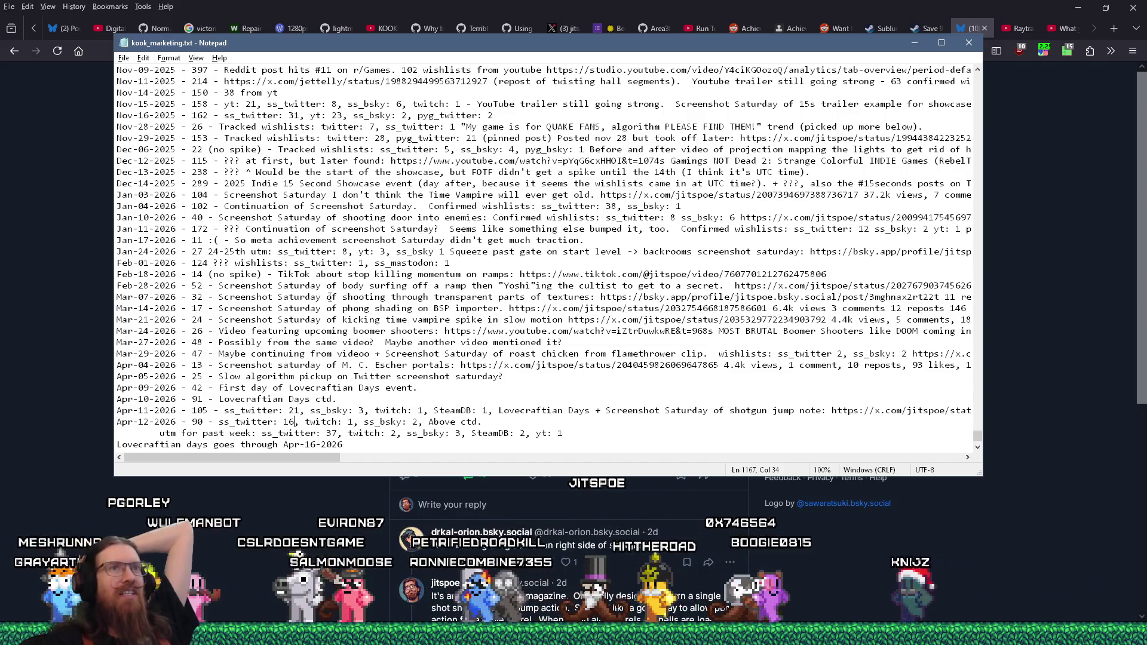
left_click(969, 42)
Load the Steamworks Wishes By Day report in a new browser tab.
left_click(936, 26)
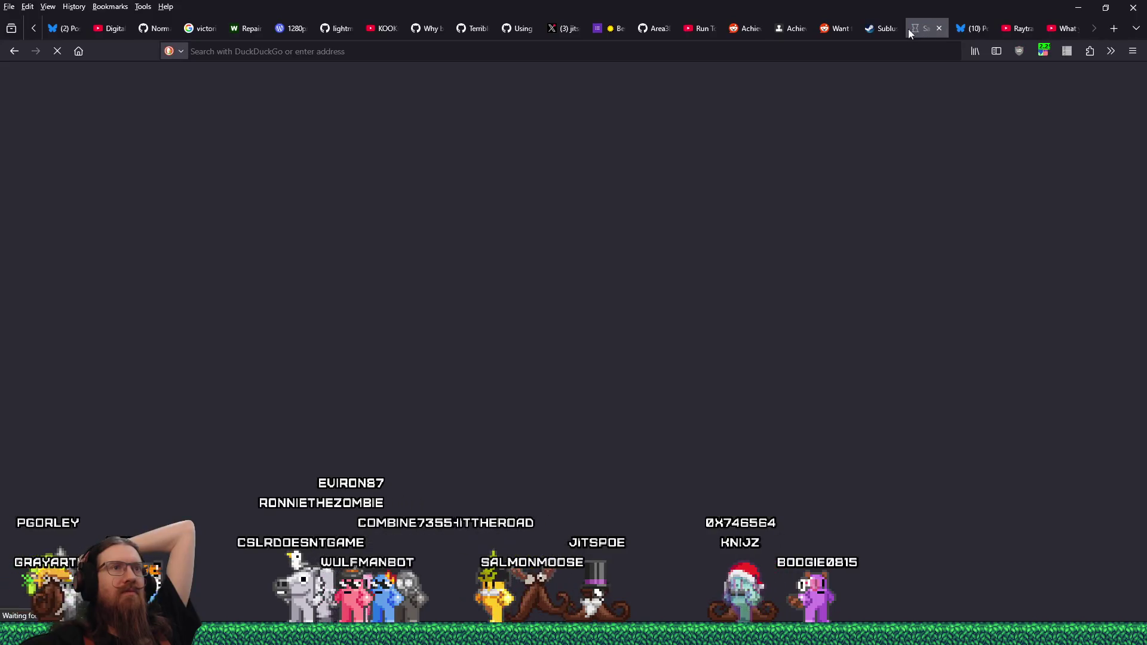
left_click(890, 34)
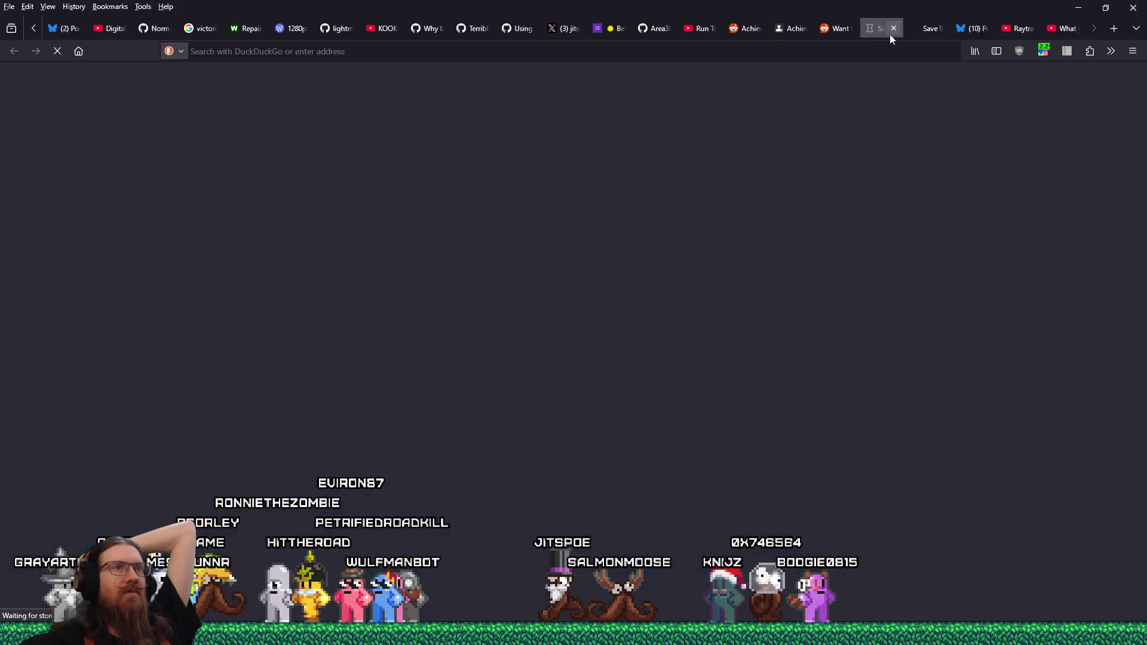
key("ctrl+t")
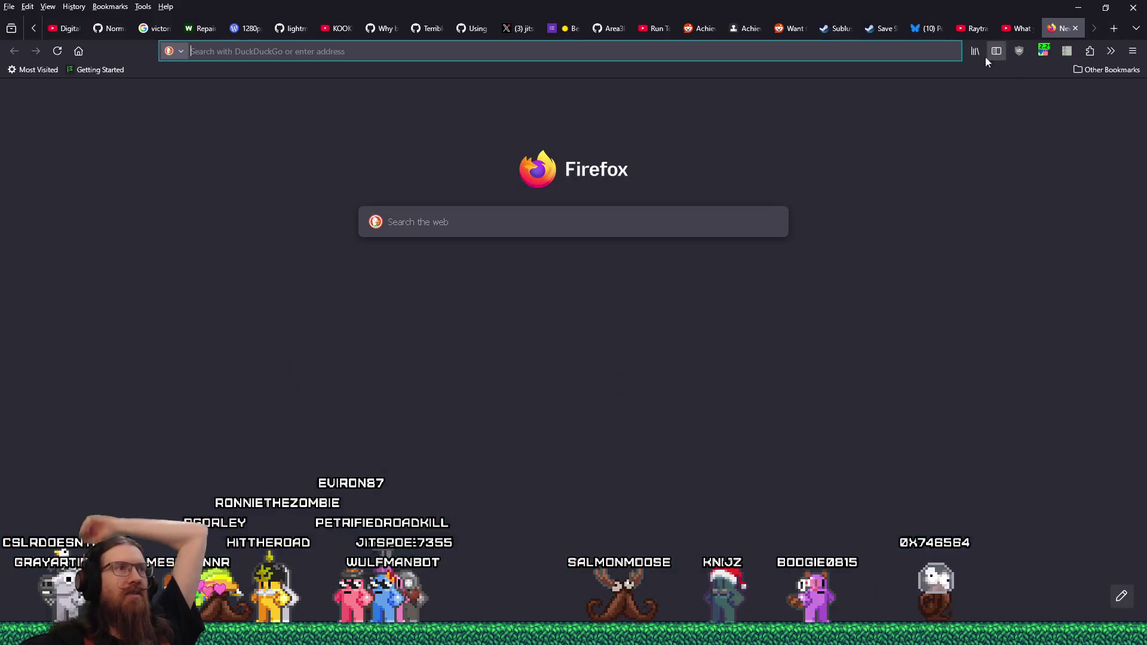
type("*wishli")
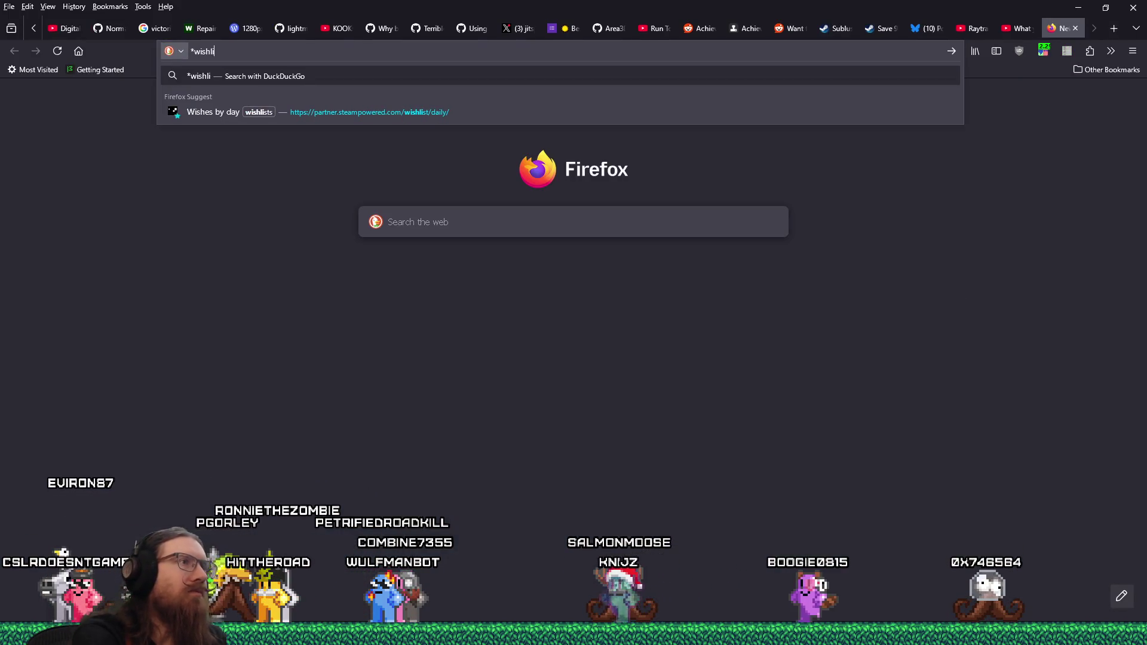
key("Down")
key("Return")
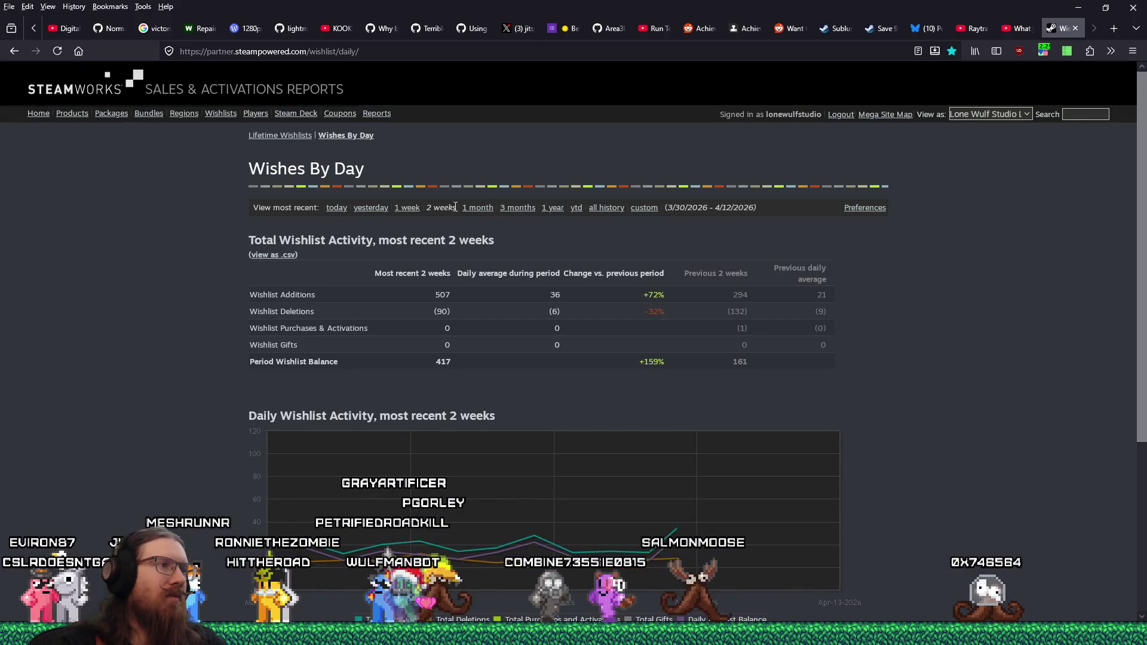
scroll(663, 311, "down", 4)
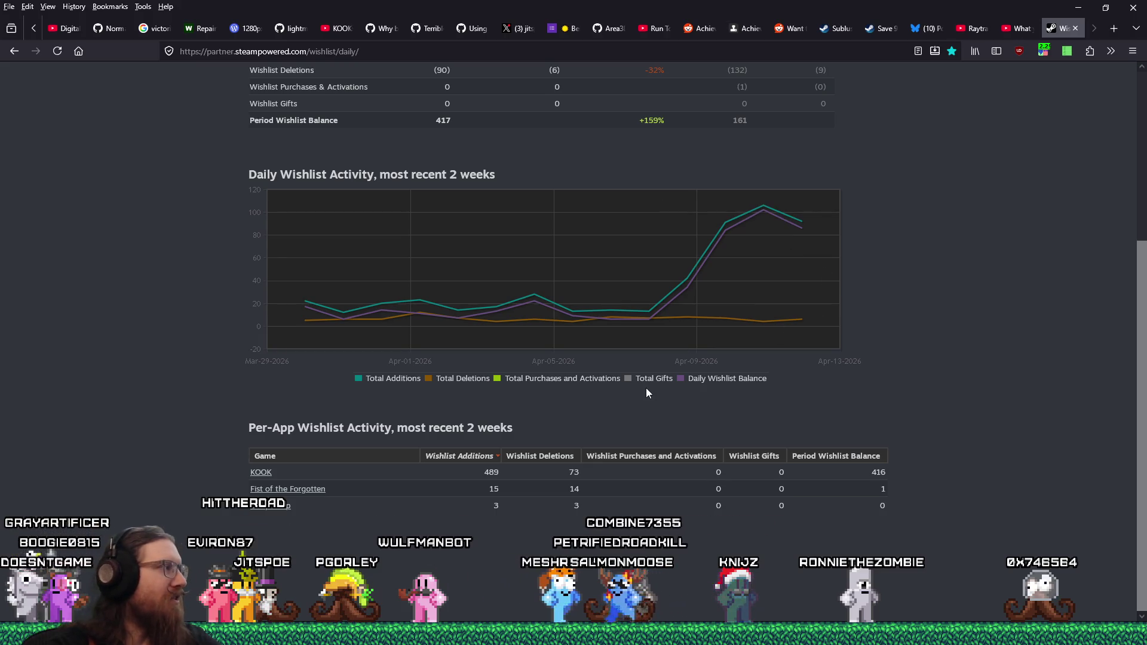
Add an empty line at the end of the marketing log and close Notepad.
key("alt+Tab")
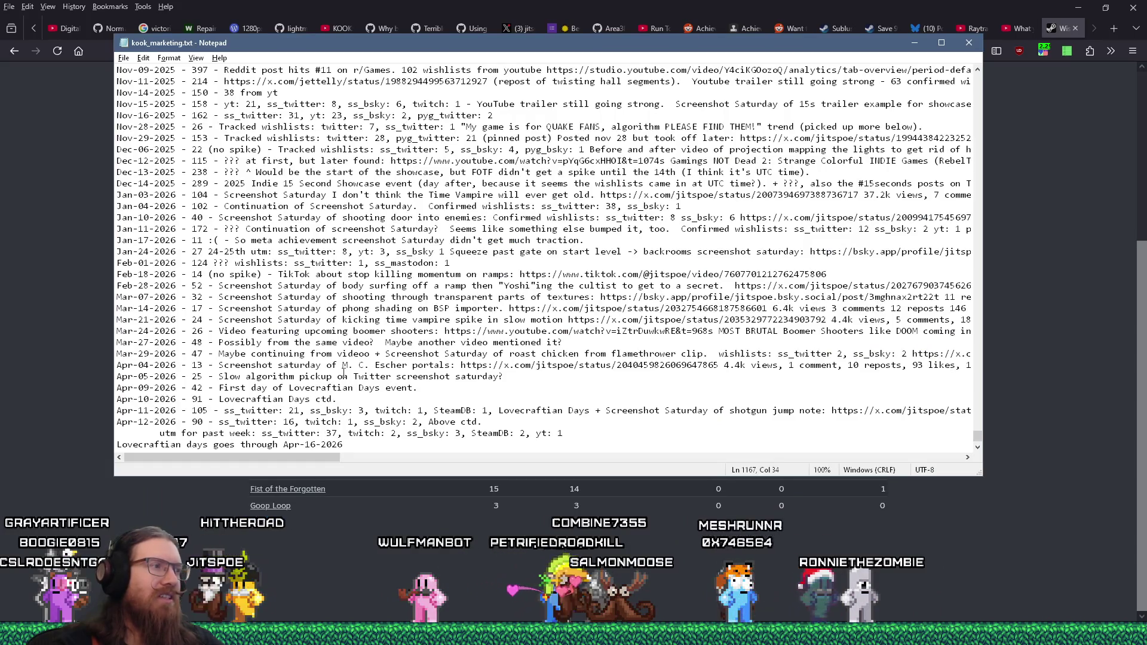
left_click(353, 444)
key("Return")
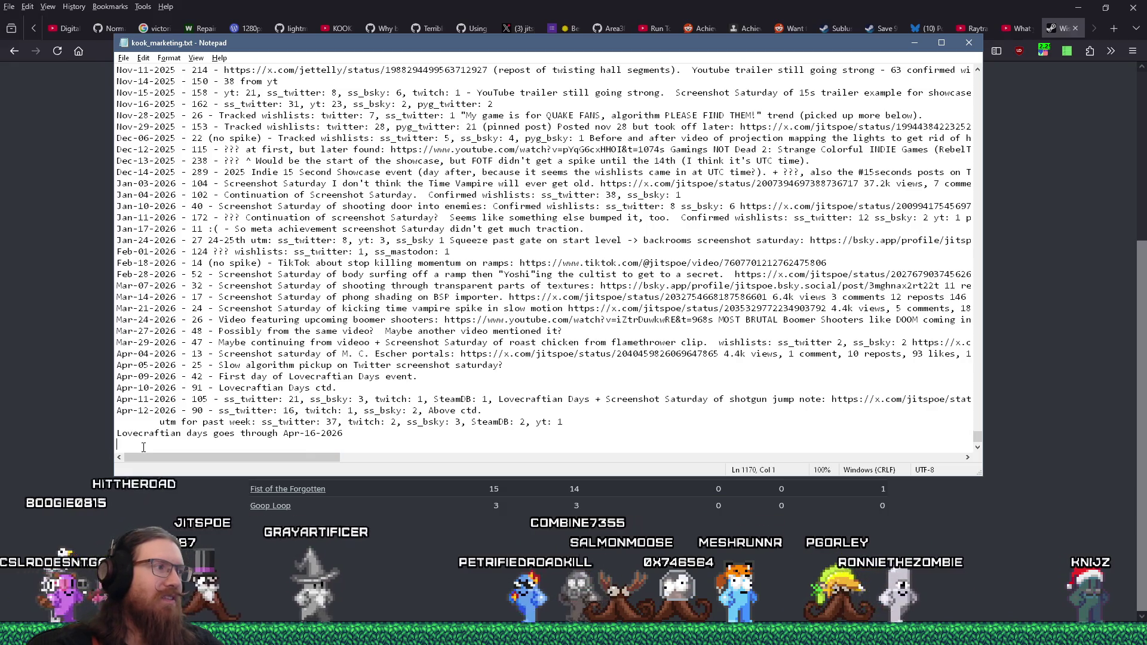
left_click(123, 58)
left_click(140, 173)
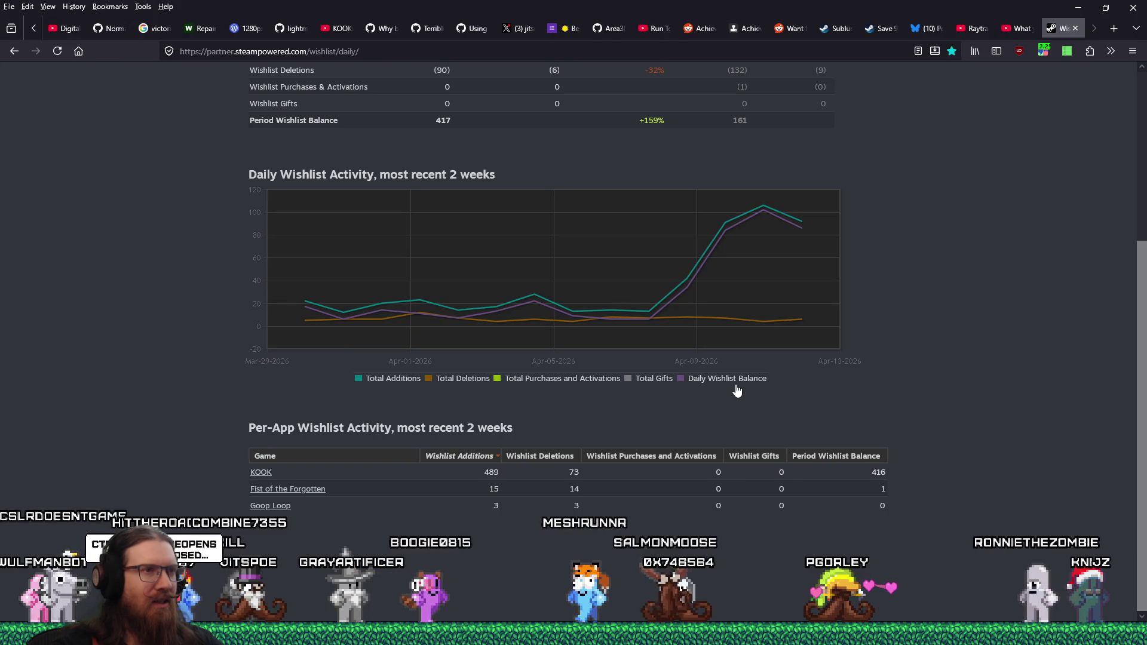
Scroll to the Per-App Wishlist Activity table and select the Goop Loop row's figures.
mouse_move(751, 207)
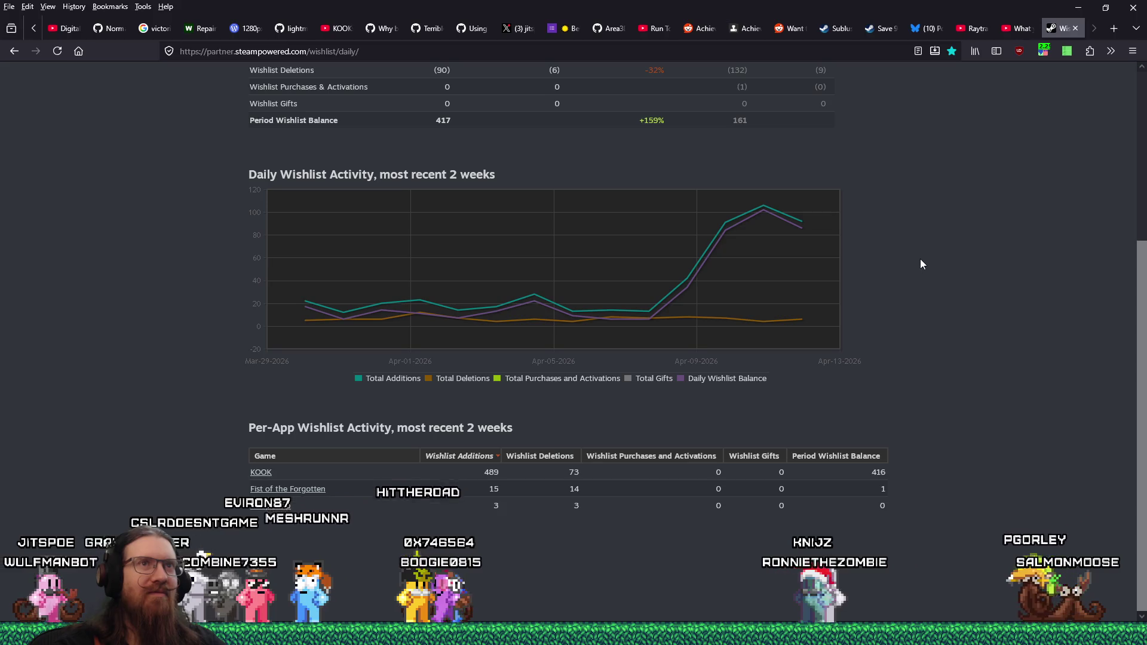
left_click_drag(1145, 511, 1145, 337)
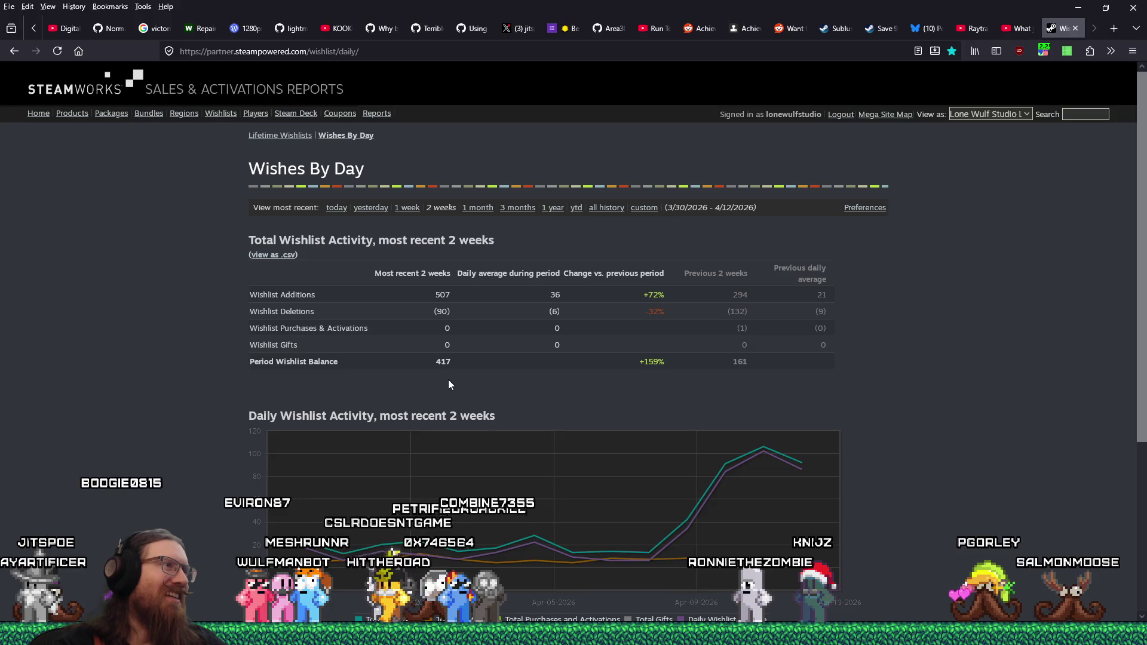
scroll(450, 385, "down", 4)
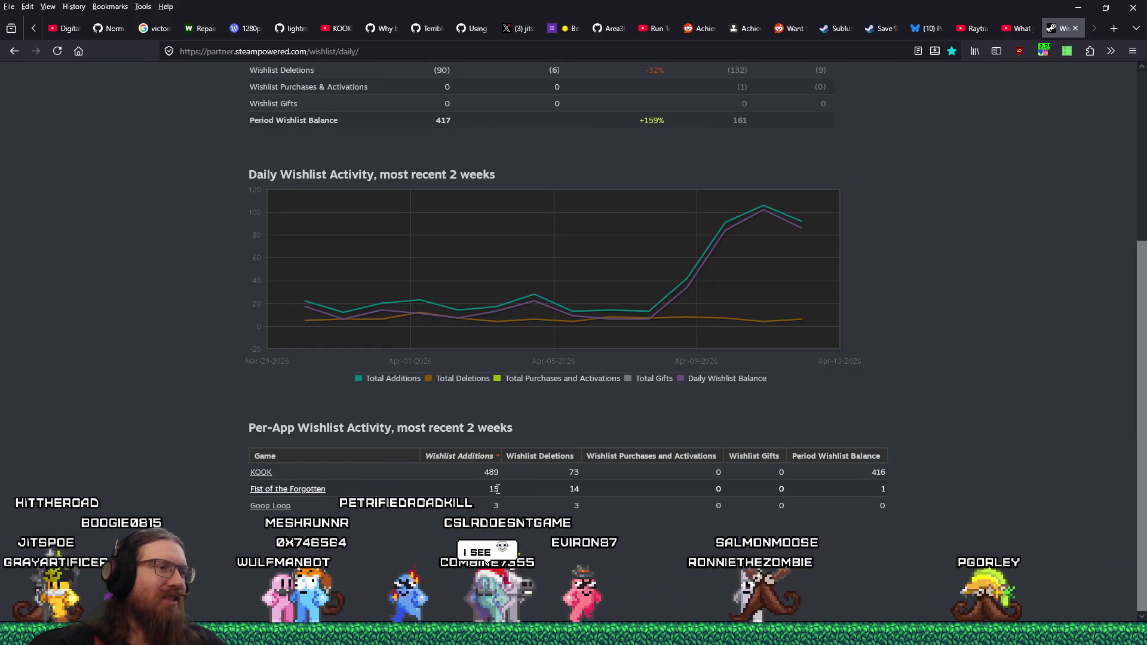
left_click_drag(497, 489, 903, 486)
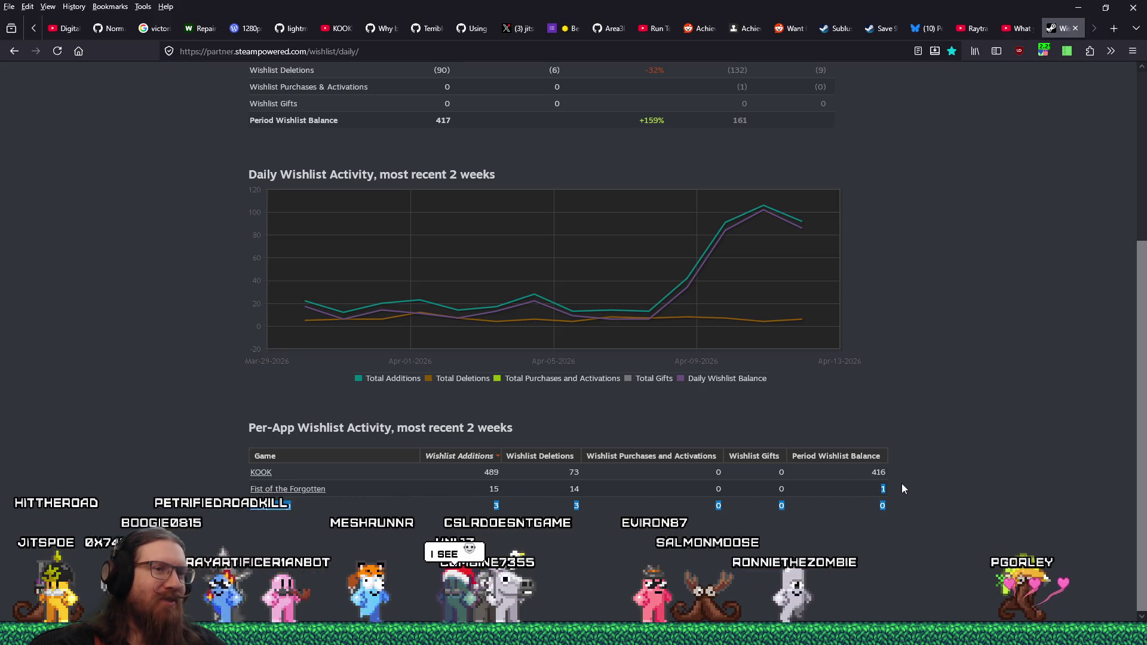
left_click(909, 365)
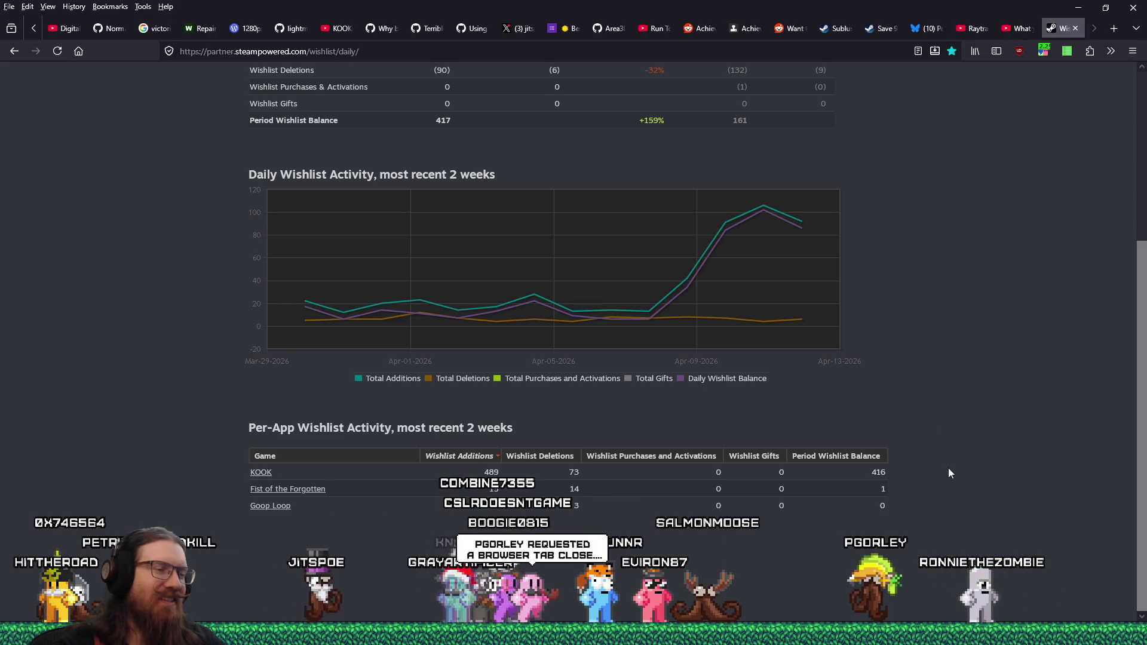
left_click_drag(875, 504, 928, 478)
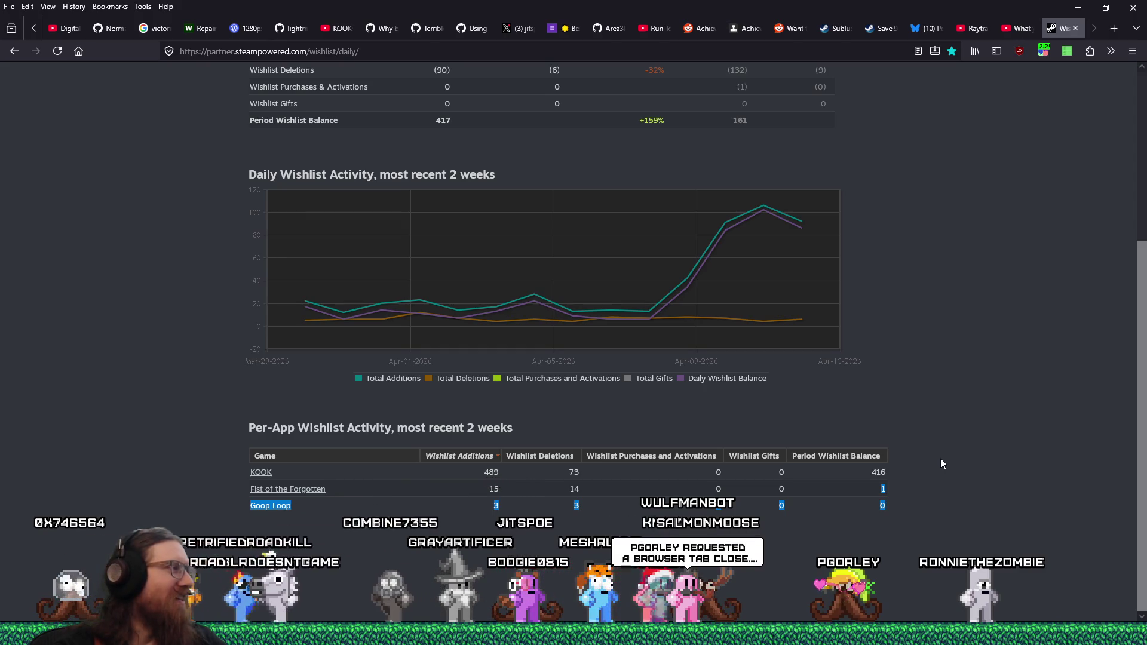
Enlarge the Sublustrum greenhouse screenshot, close the viewer, then close the Sublustrum store tab.
left_click(838, 31)
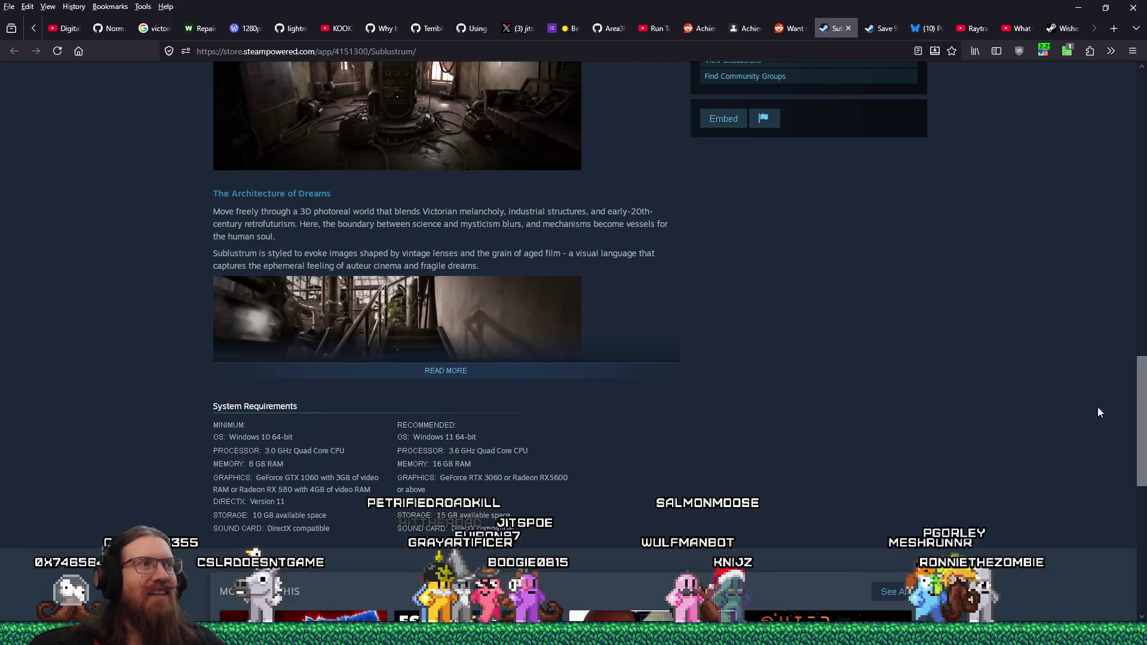
left_click_drag(1142, 412, 1144, 100)
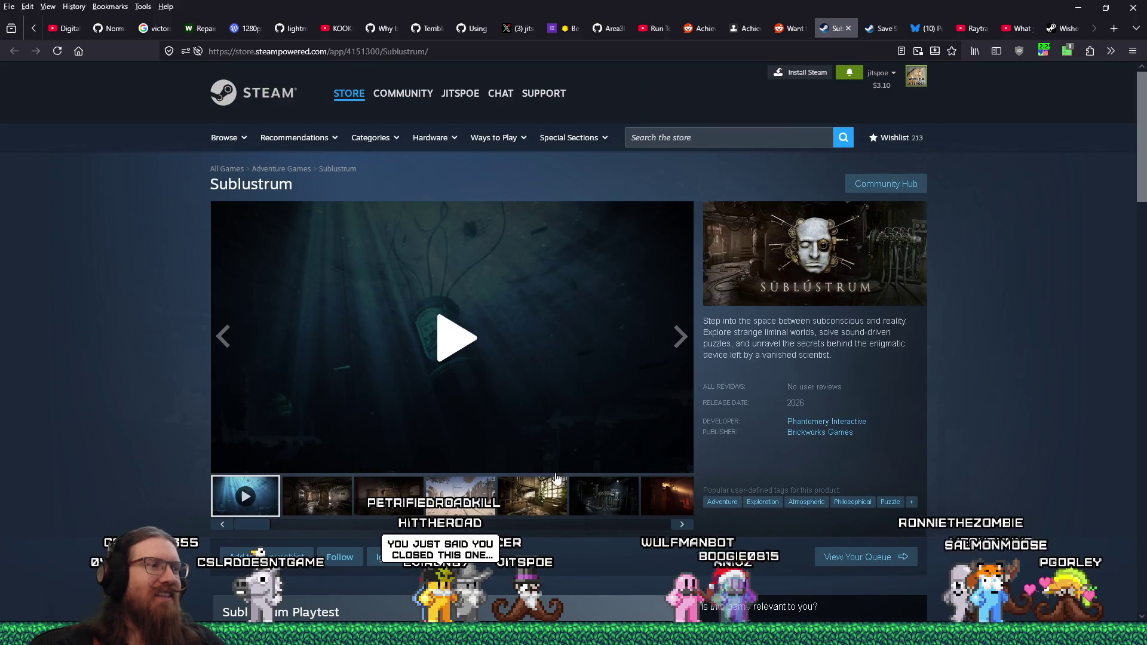
left_click(507, 501)
left_click(522, 352)
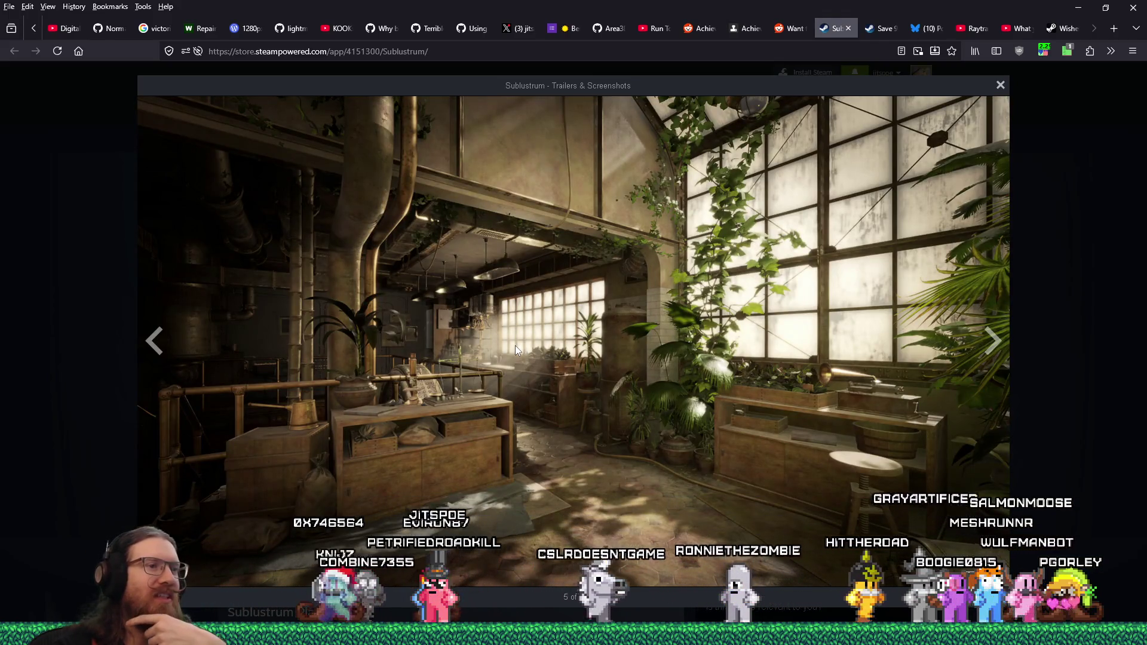
left_click(1067, 213)
scroll(405, 523, "down", 3)
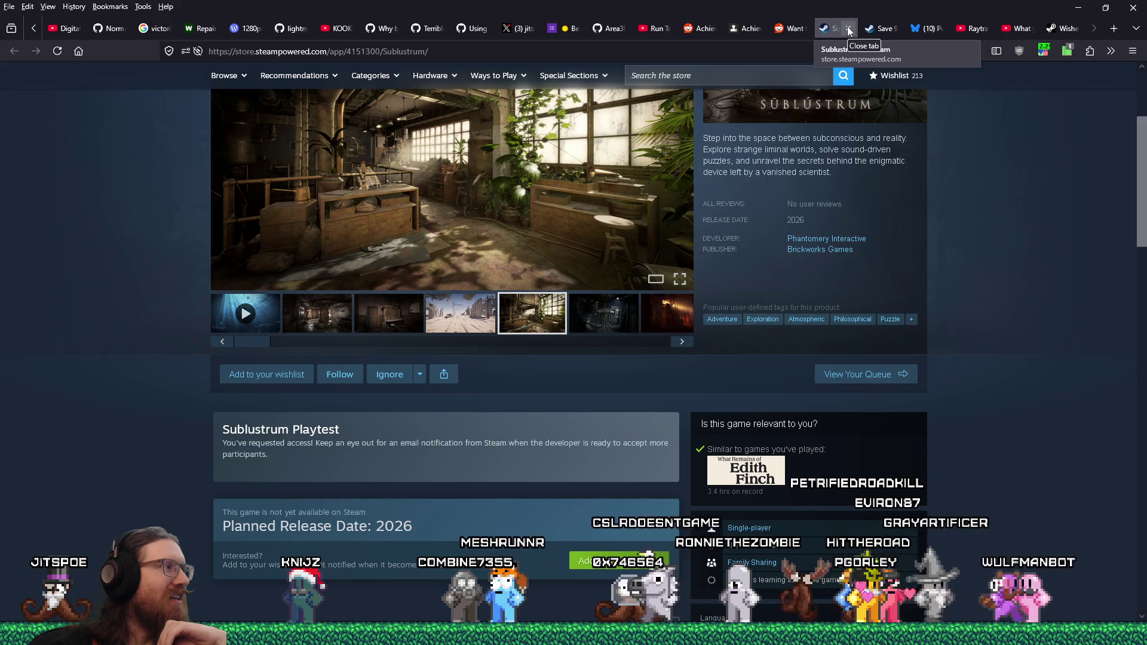
left_click(848, 29)
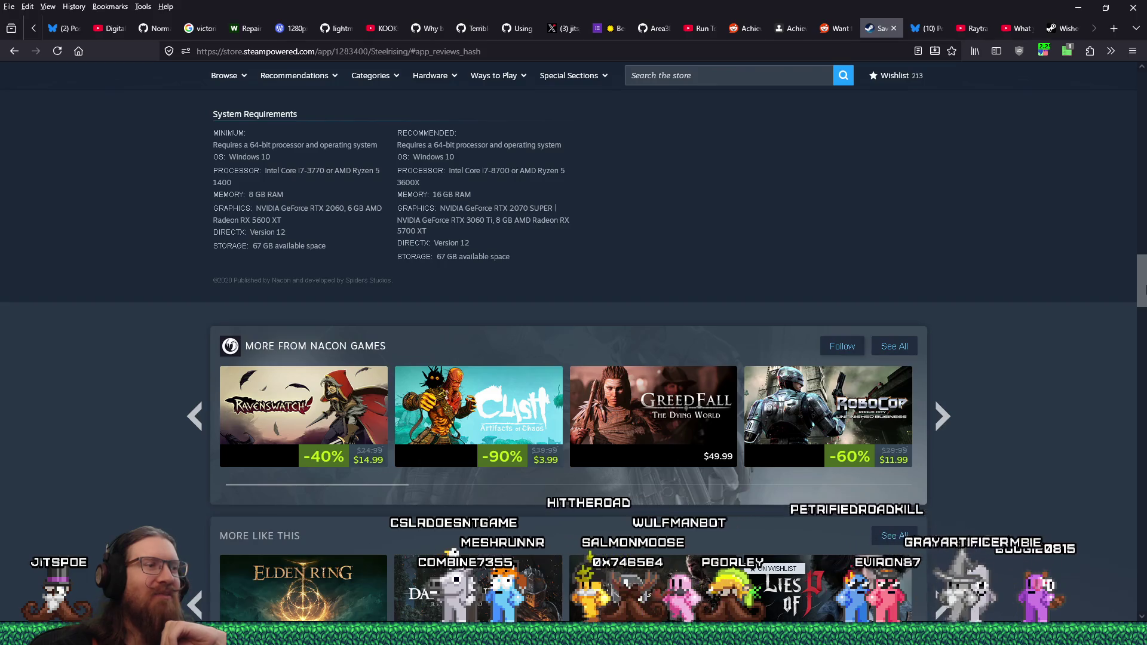
Open Steelrising's third screenshot, the forest combat scene, in the full Trailers & Screenshots viewer.
mouse_move(1143, 288)
left_mouse_down()
mouse_move(1143, 106)
mouse_move(1142, 317)
mouse_move(1143, 110)
left_mouse_up()
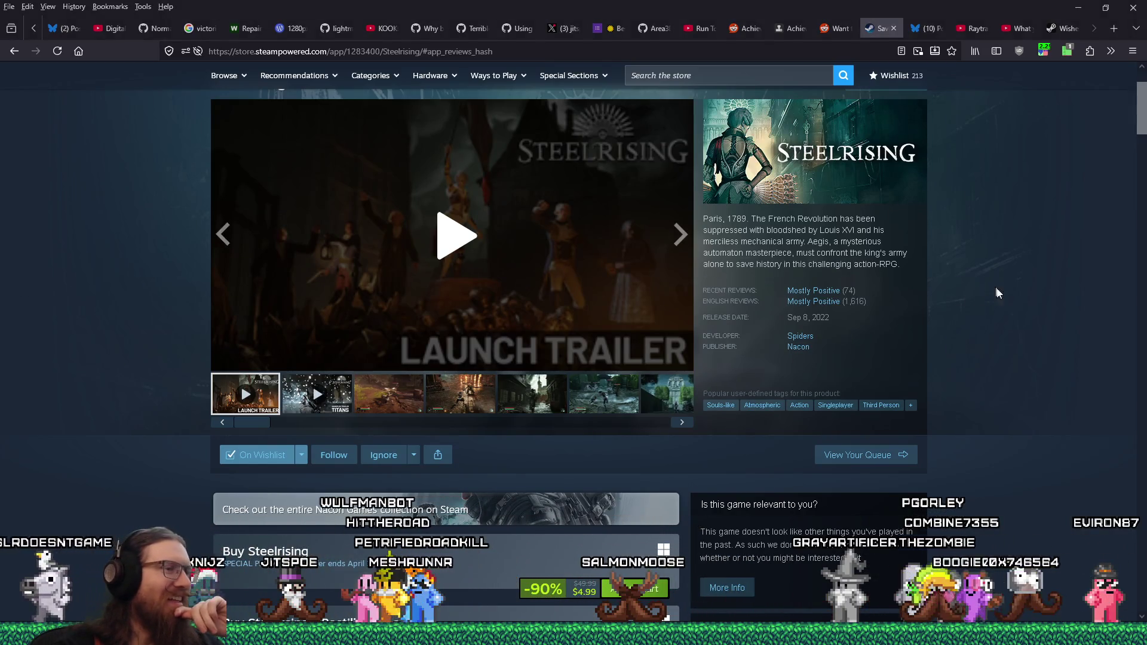
scroll(1032, 291, "up", 2)
scroll(1032, 291, "down", 4)
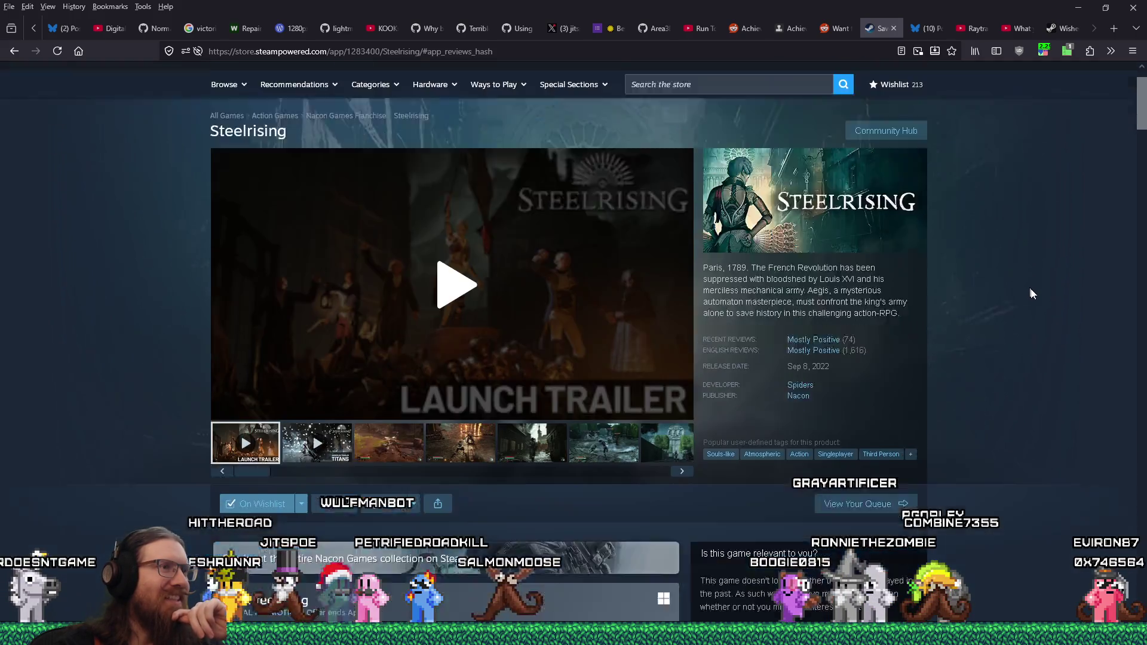
left_click(421, 265)
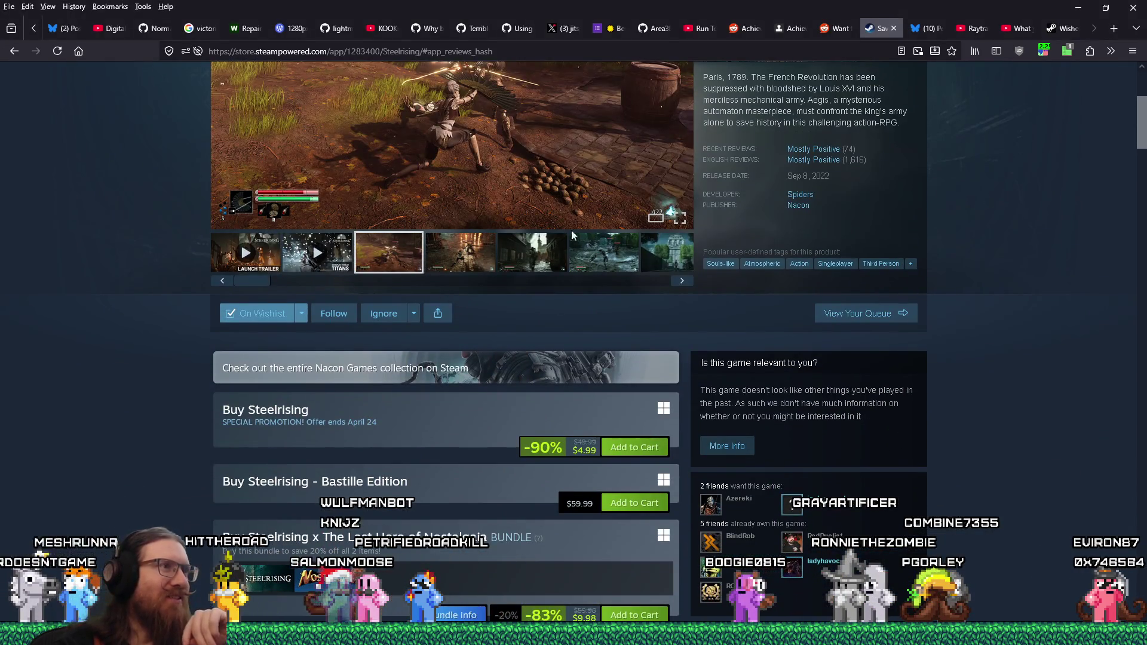
scroll(572, 235, "up", 3)
left_click(618, 259)
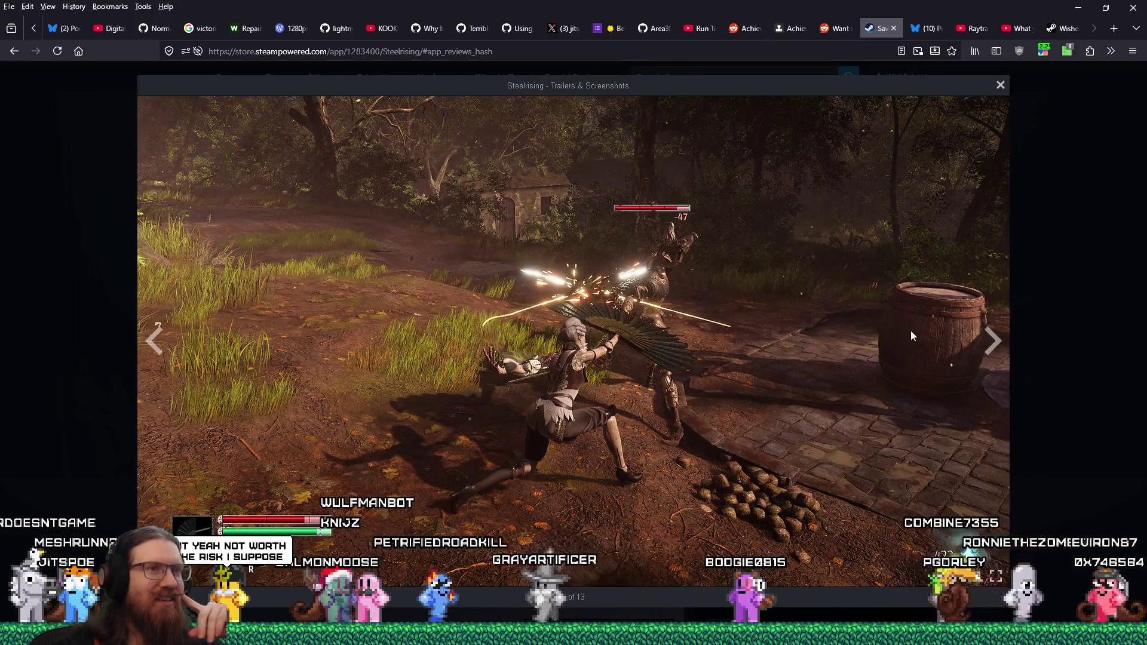
Advance through Steelrising screenshots 4 to 8 to the trailer, then close the viewer.
left_click(989, 343)
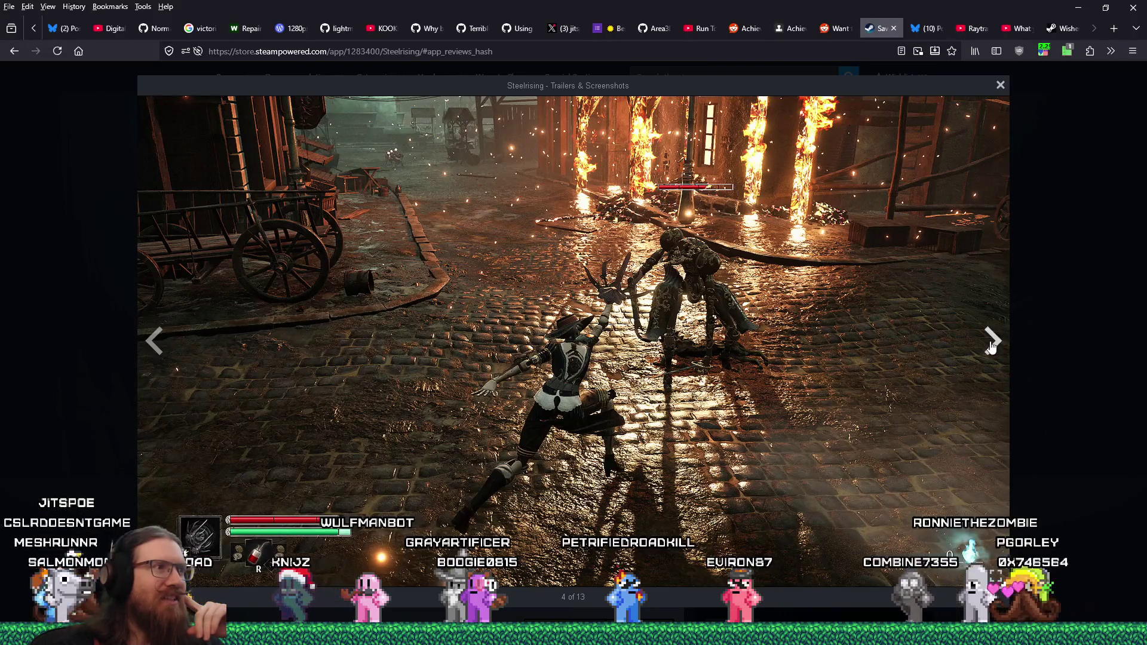
left_click(991, 348)
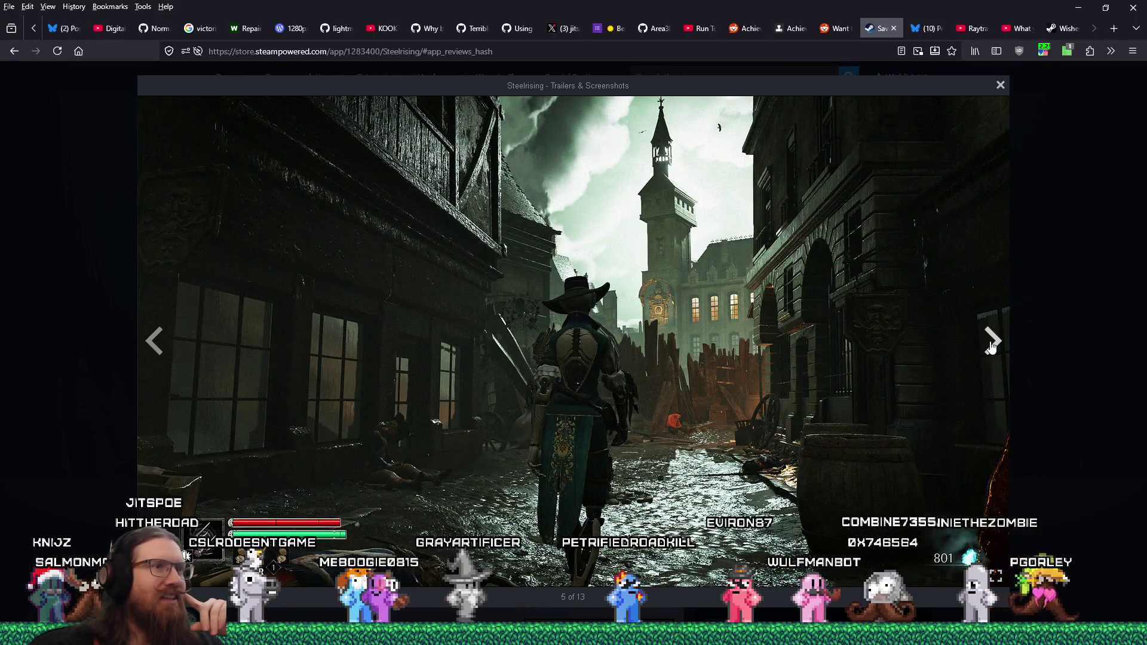
left_click(991, 348)
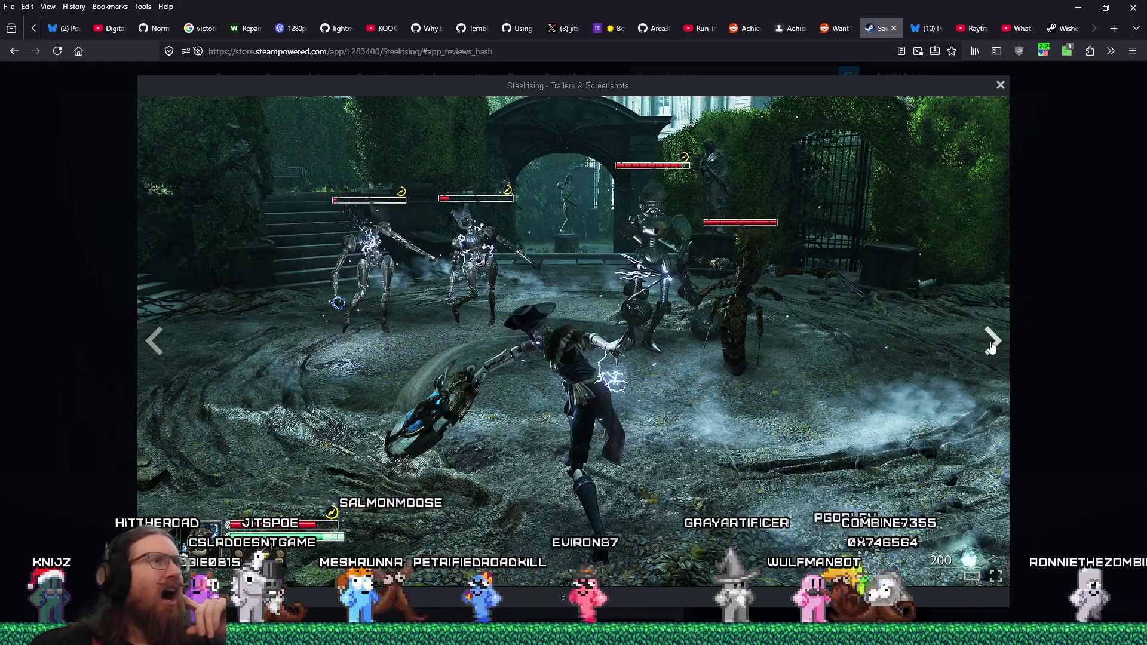
left_click(991, 347)
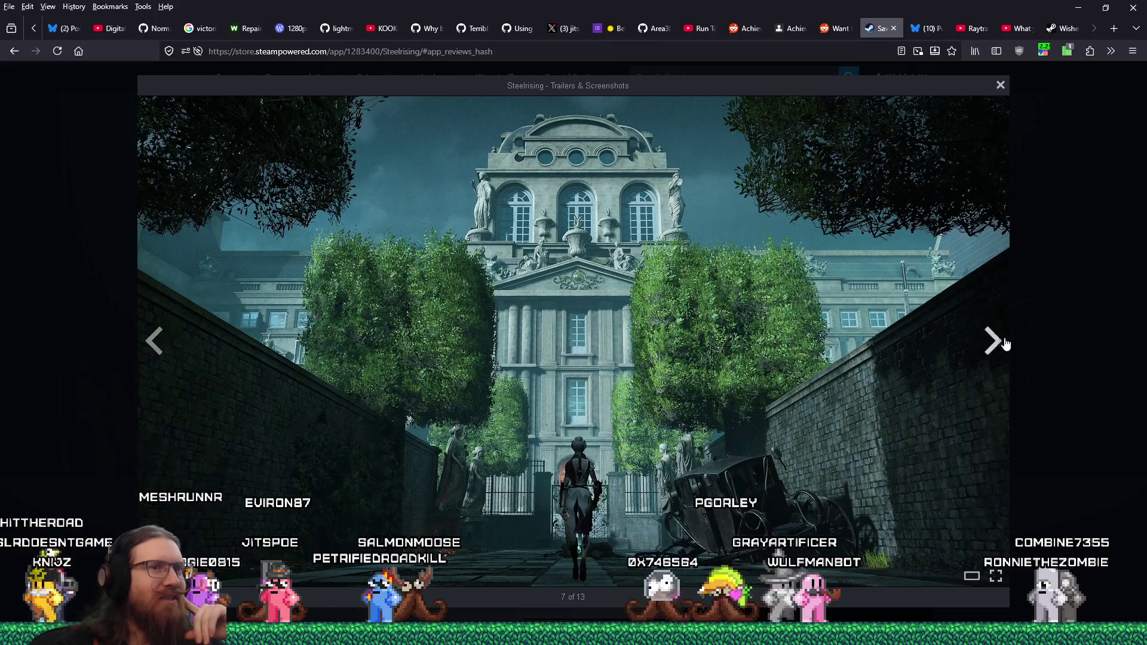
left_click(1001, 342)
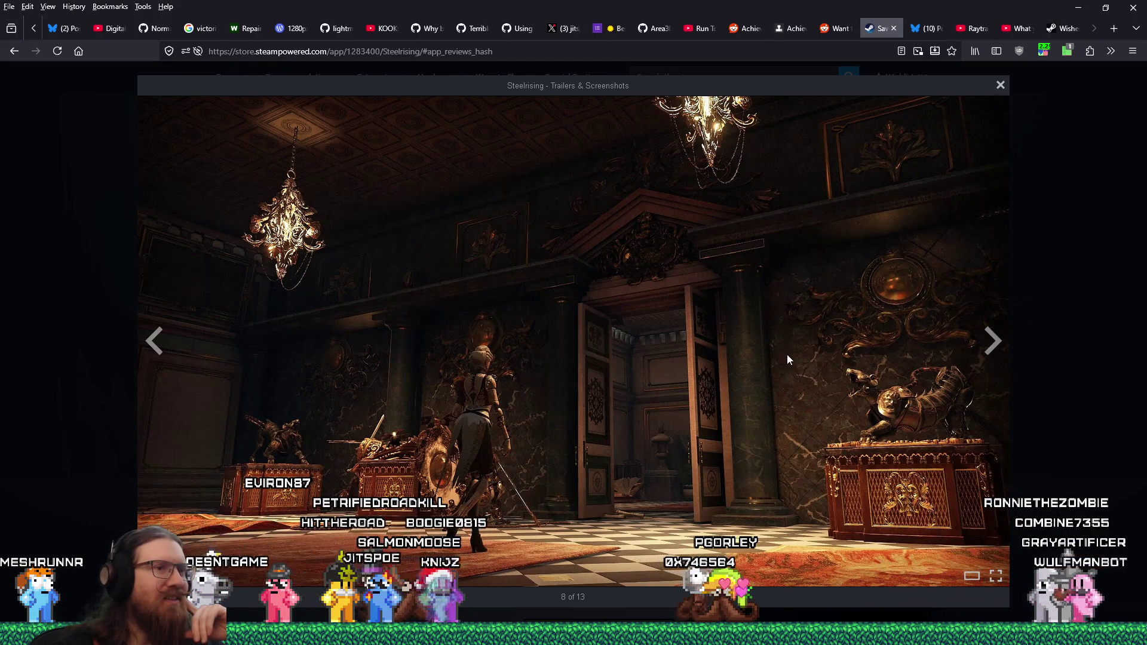
left_click(992, 341)
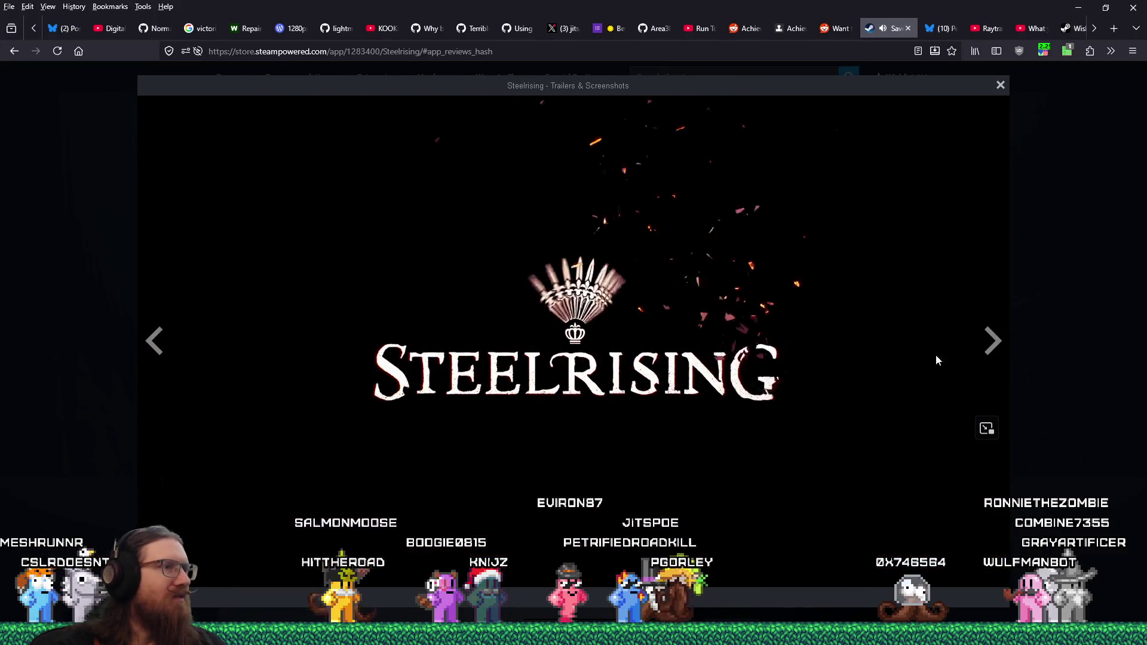
left_click(1127, 282)
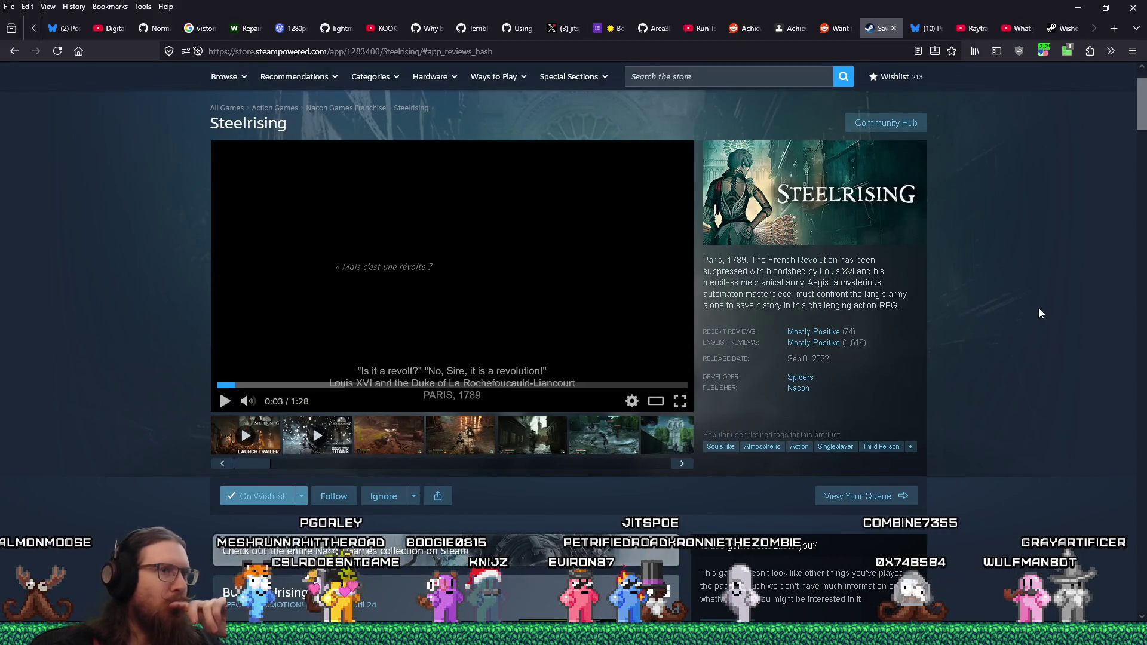
scroll(1038, 307, "down", 1)
scroll(1035, 323, "down", 3)
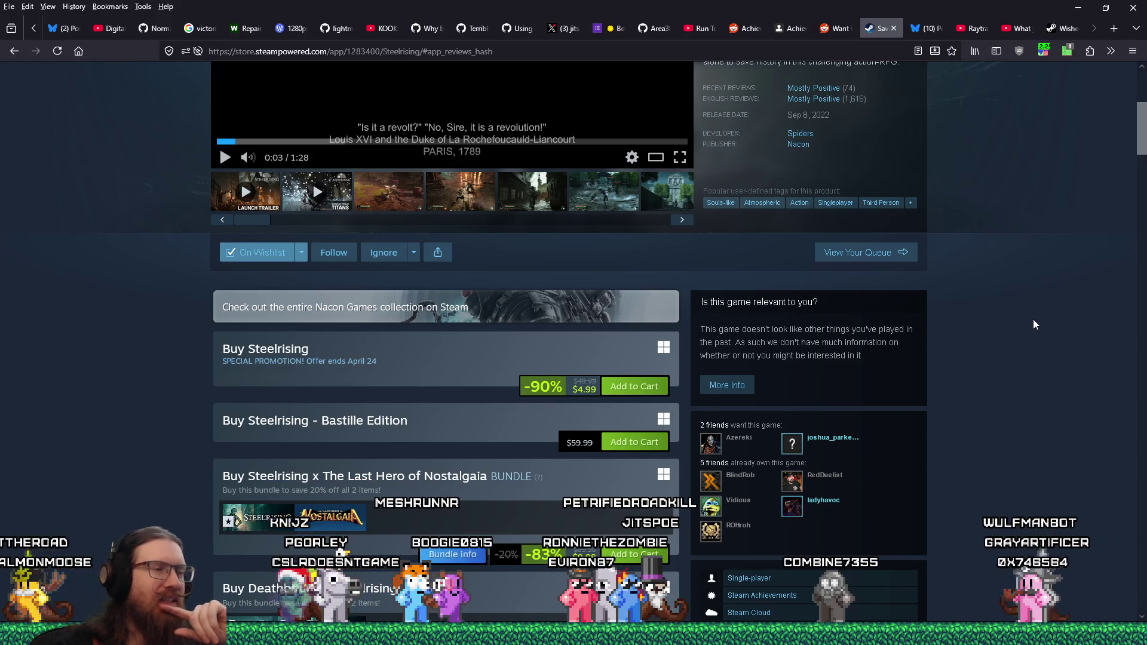
scroll(1035, 325, "up", 4)
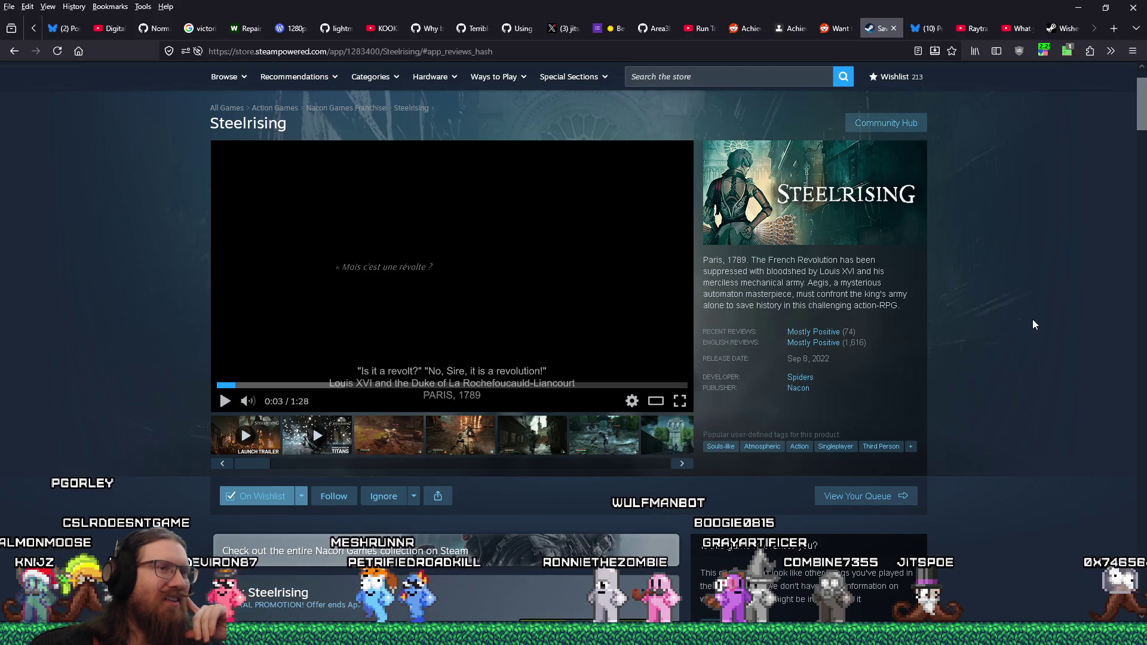
left_click_drag(834, 377, 786, 377)
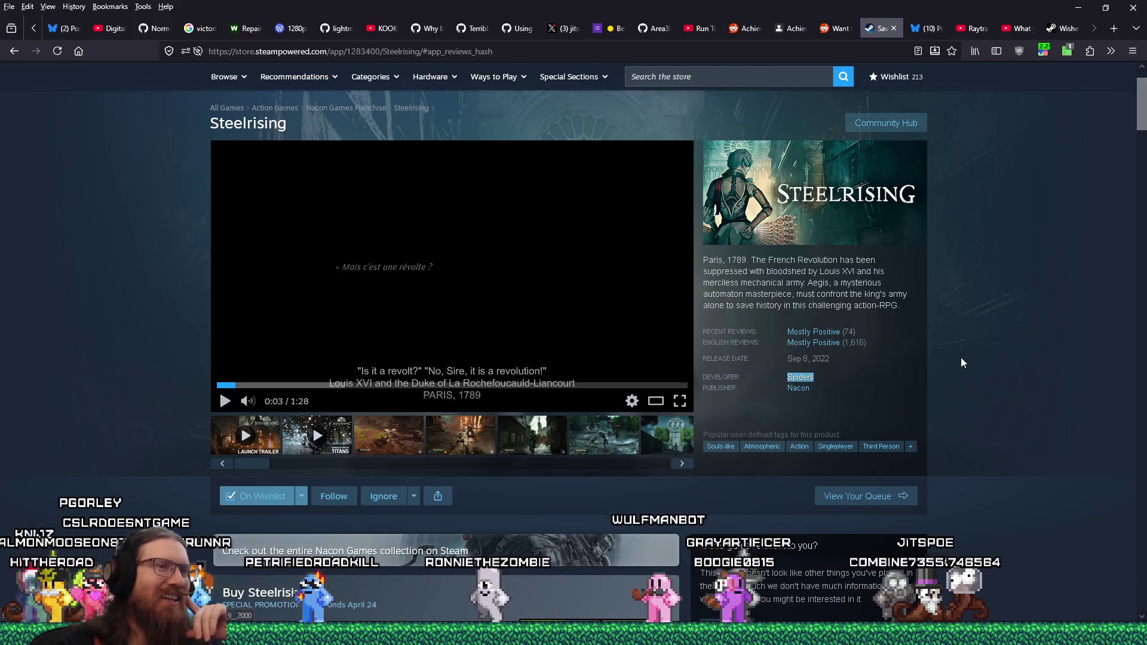
left_click(1020, 372)
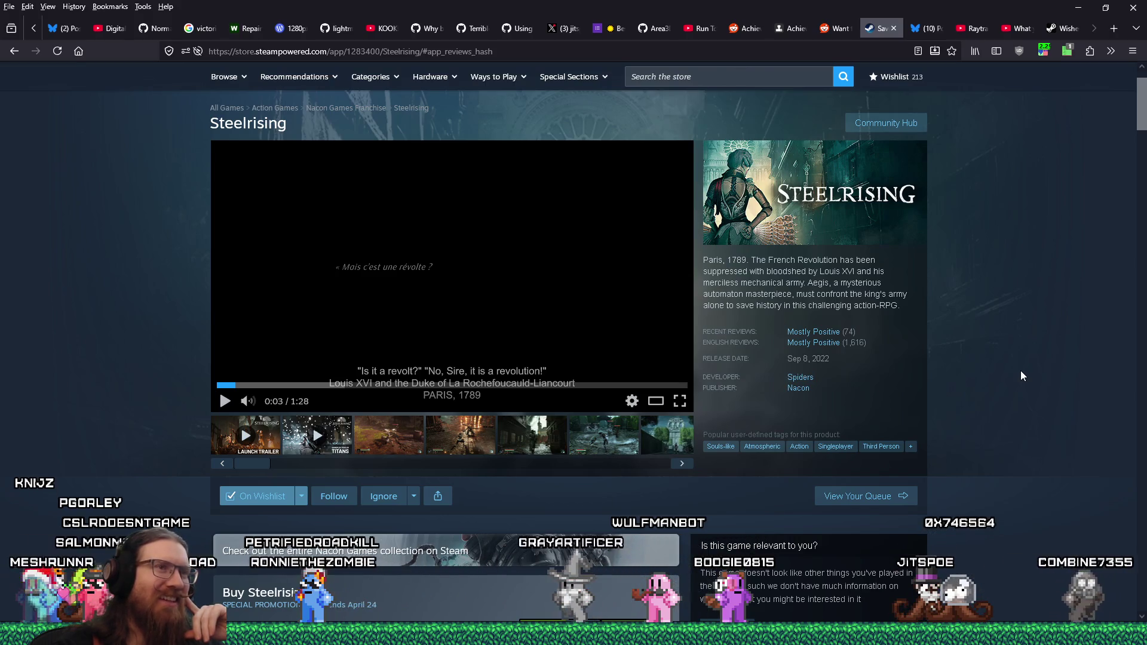
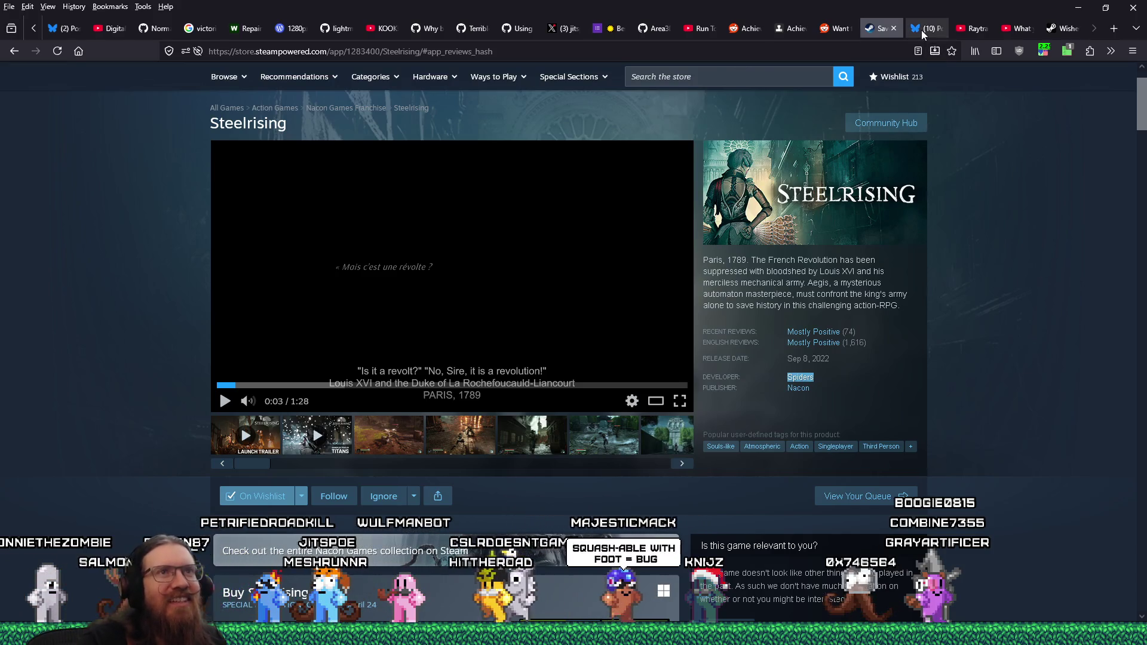
View the Bluesky post about the shotgun jump note, then close its tab.
mouse_move(922, 31)
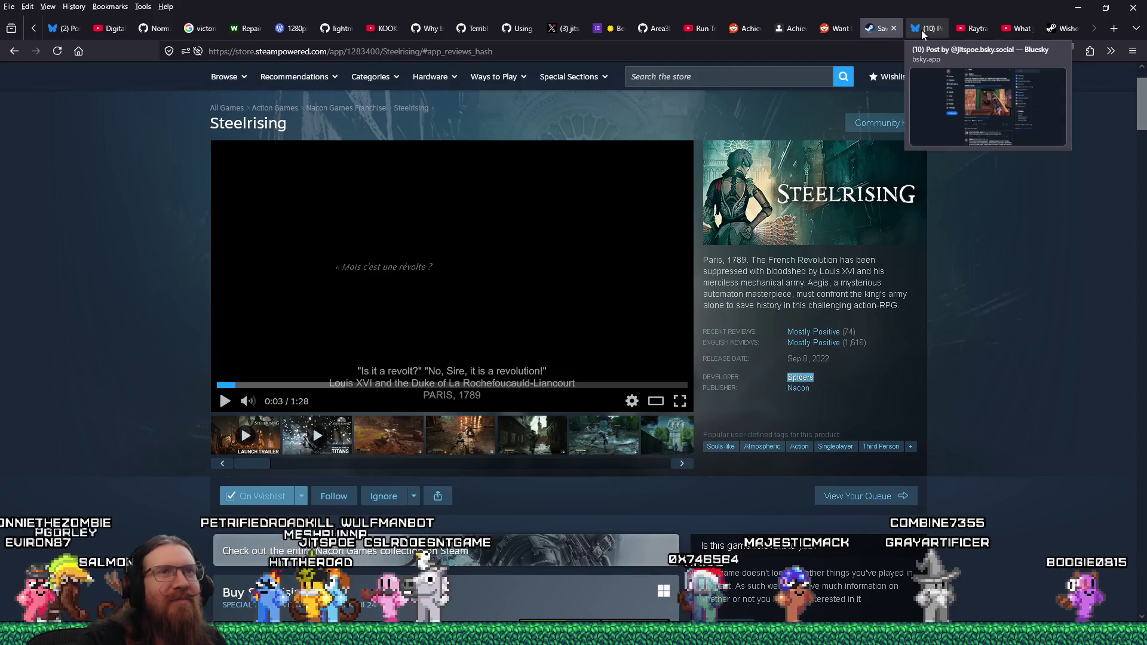
left_click(921, 30)
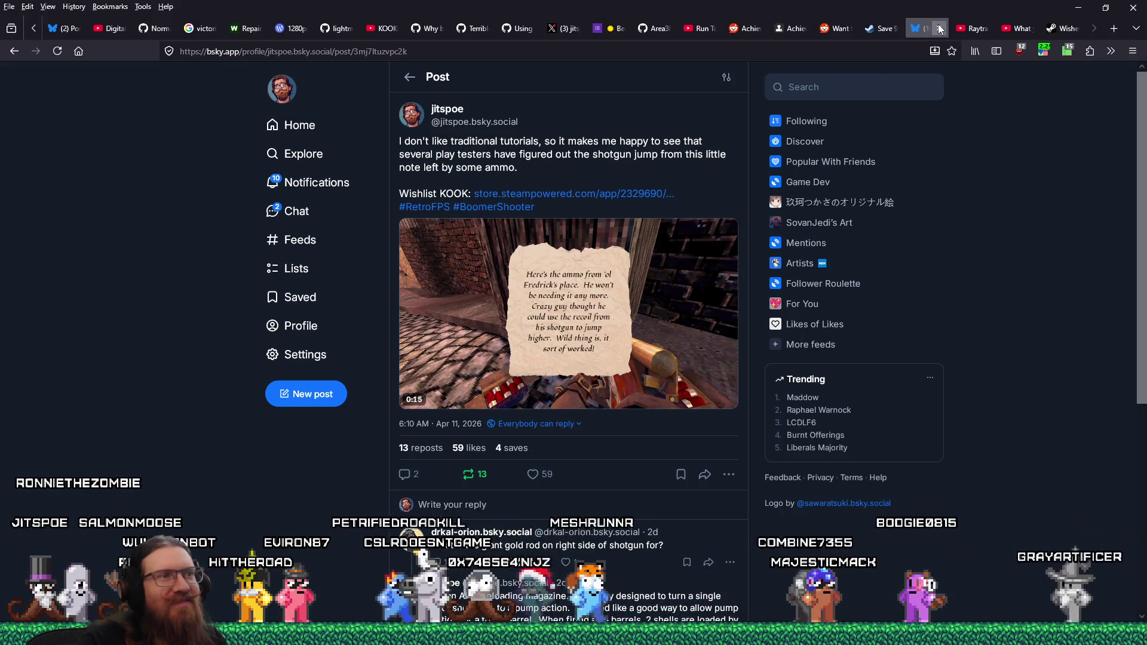
left_click(940, 29)
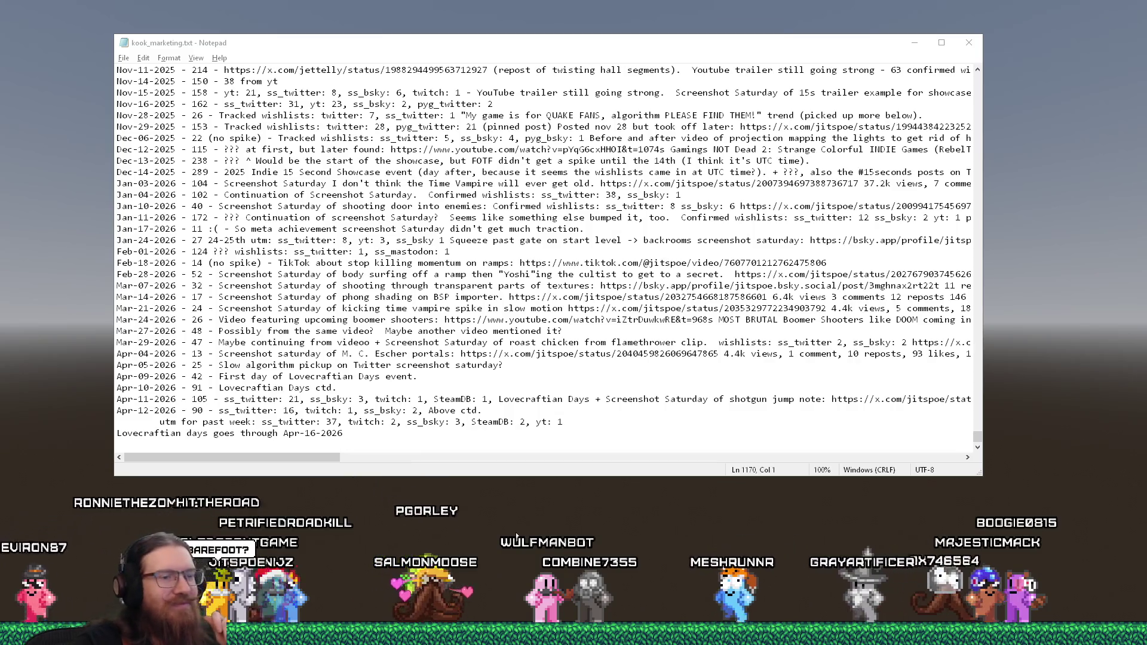
Open the Windows Run prompt and enter the path e:\programs\trenchbroom.
mouse_move(864, 633)
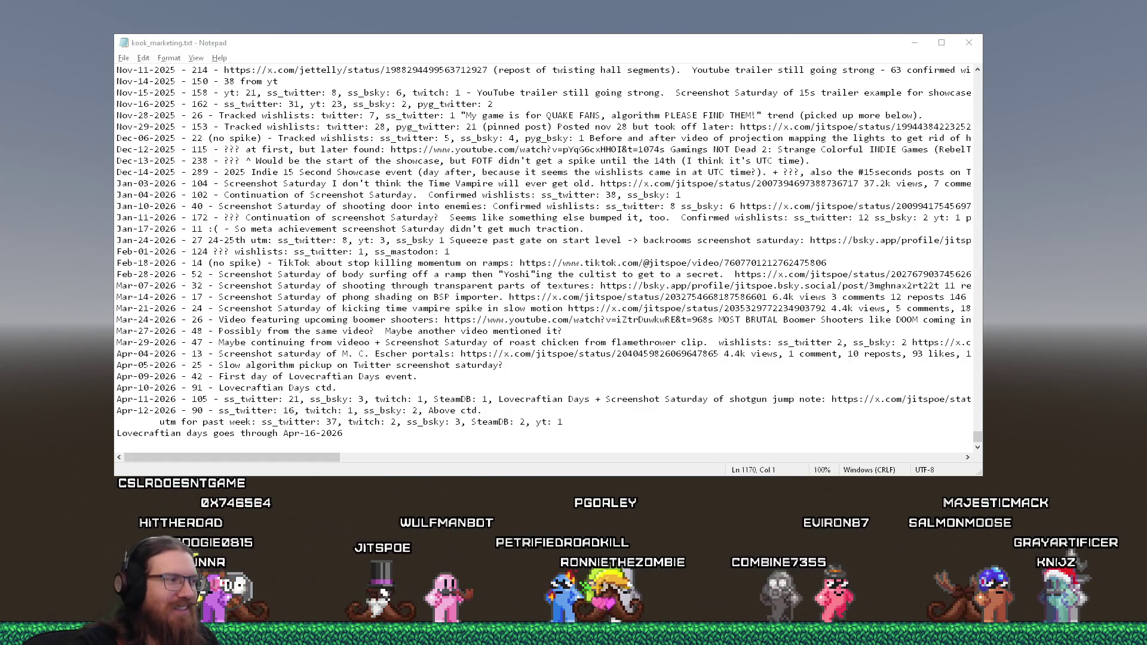
key("super")
key("Escape")
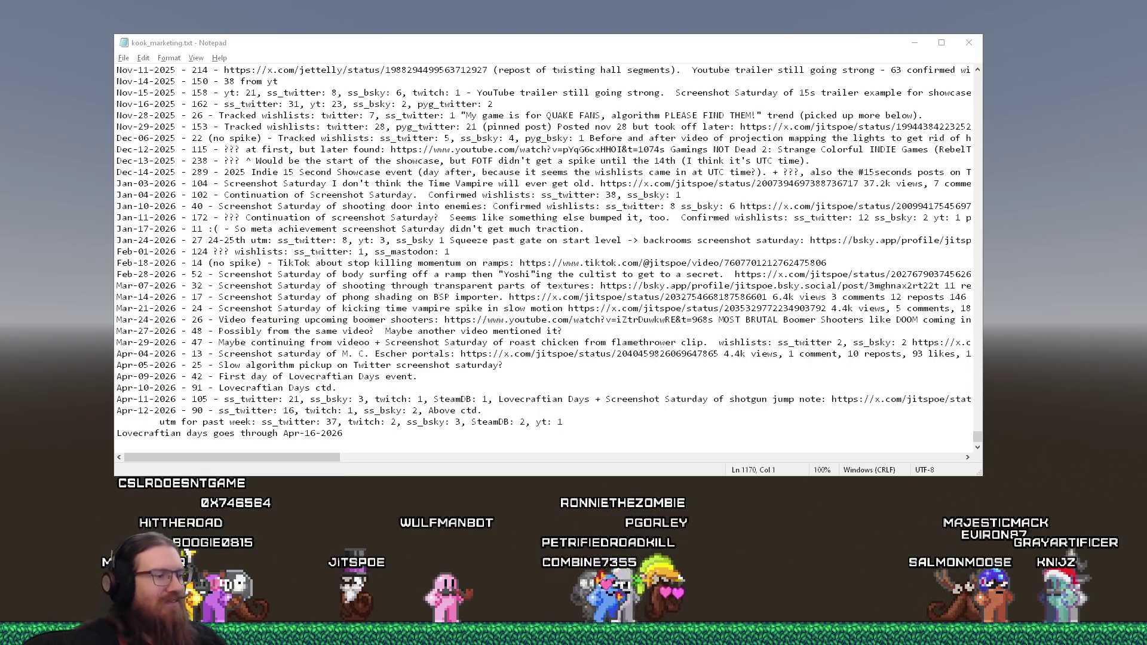
key("super+r")
type("e:\\progra")
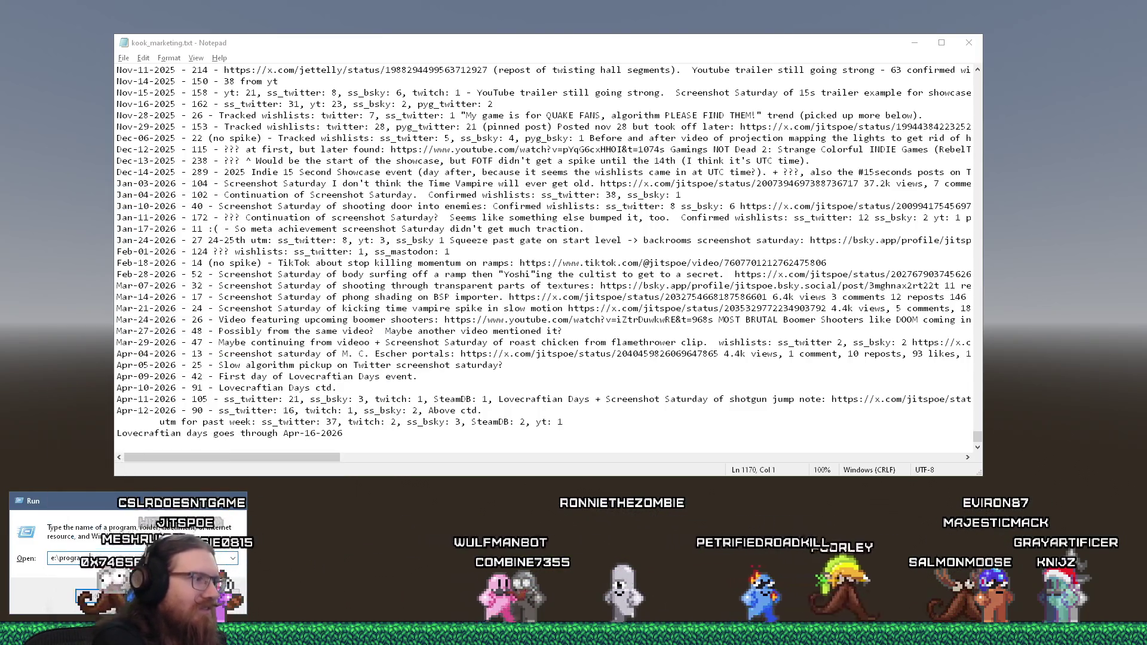
type("ms\trenchbroom")
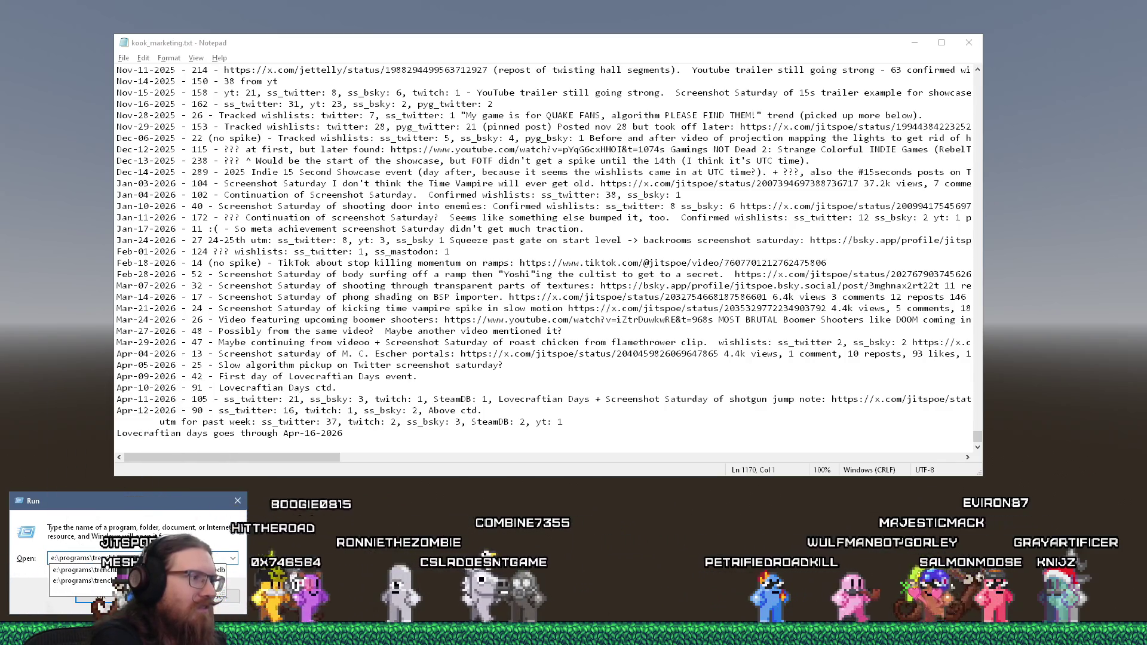
Launch TrenchBroom and open dear_escher.map from the recent files list.
key("Return")
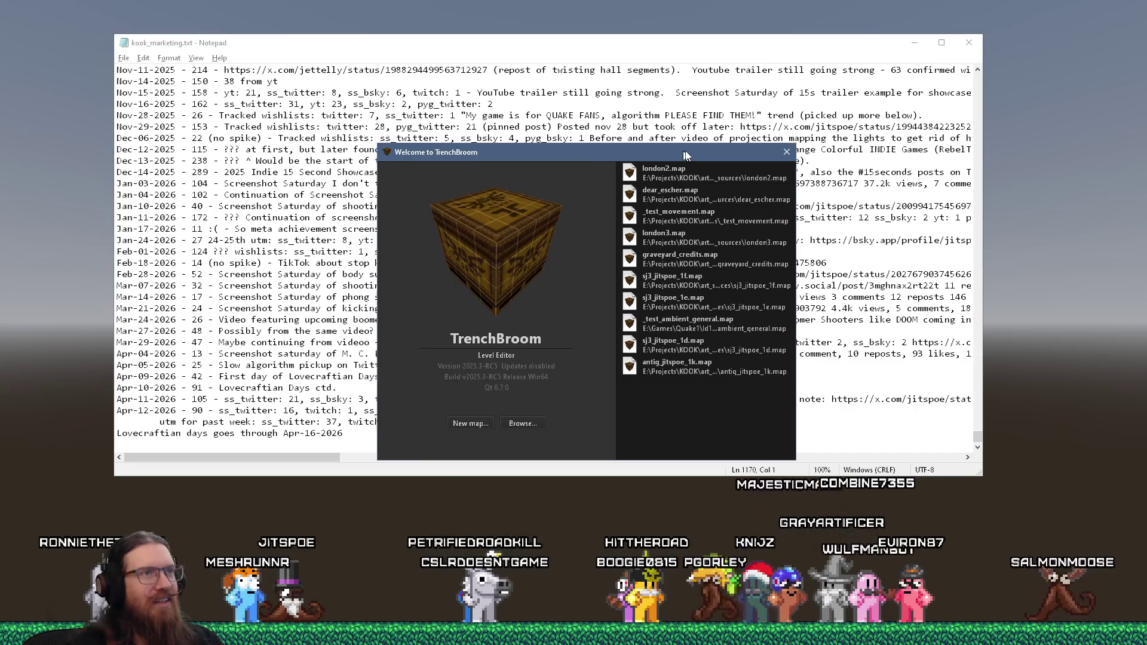
mouse_move(668, 151)
left_mouse_down()
mouse_move(690, 222)
mouse_move(684, 165)
left_mouse_up()
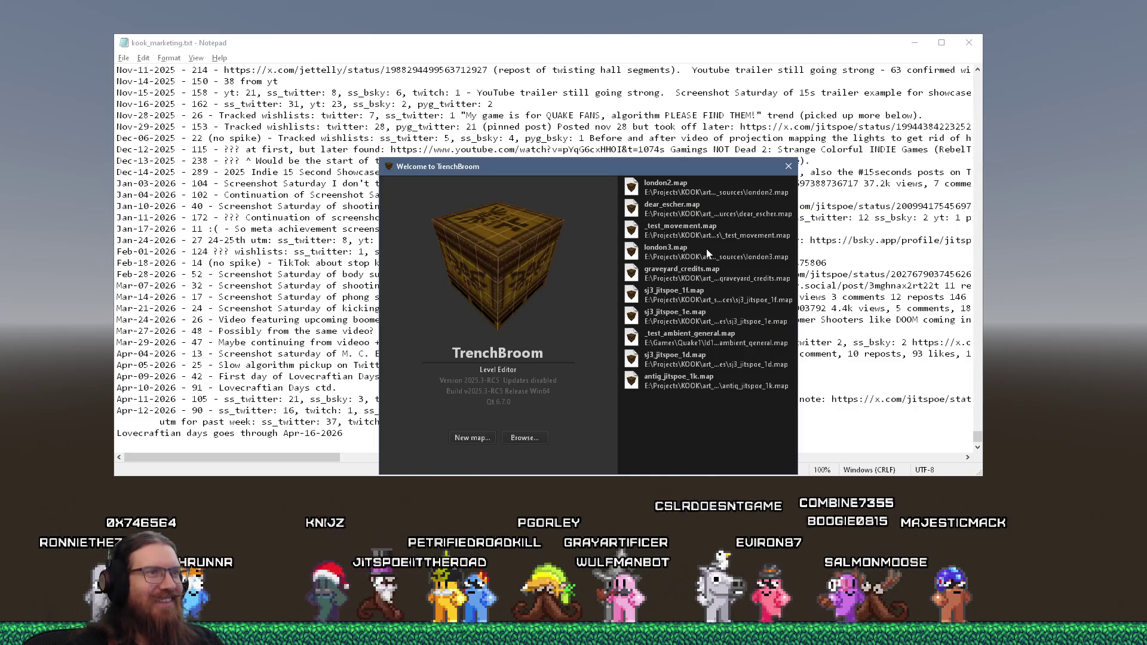
left_click(678, 205)
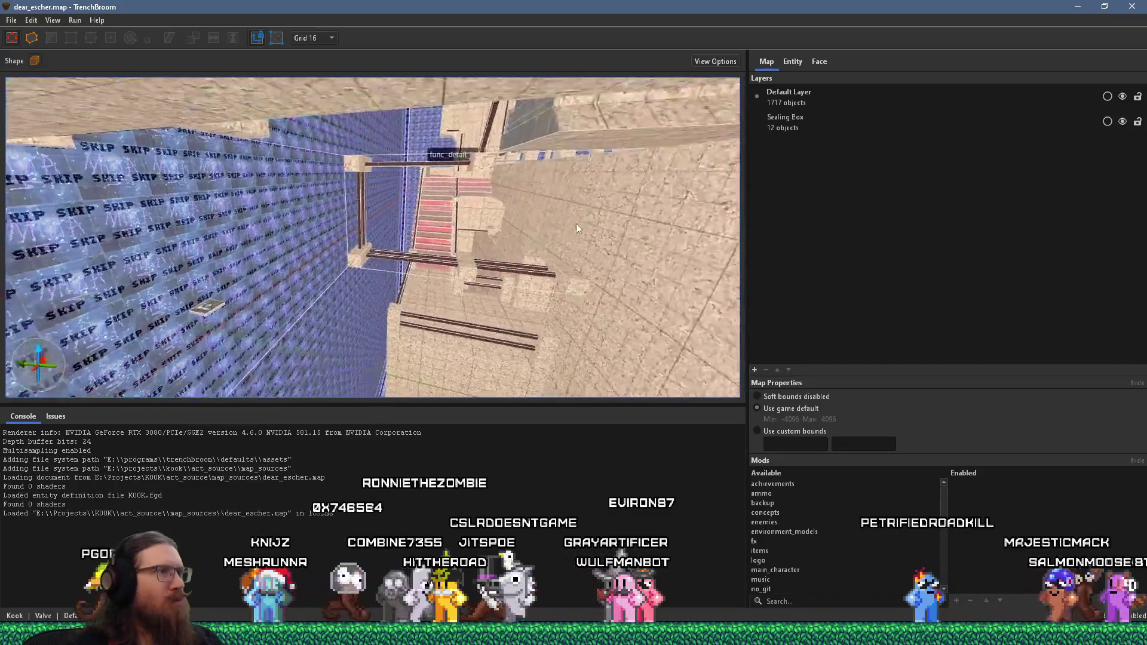
Orbit the 3D view toward the staircases, then bring up the Windows Run prompt.
mouse_move(575, 224)
left_mouse_down()
mouse_move(612, 202)
mouse_move(421, 277)
mouse_move(586, 373)
mouse_move(325, 277)
mouse_move(502, 296)
mouse_move(190, 255)
mouse_move(554, 311)
mouse_move(439, 312)
mouse_move(367, 344)
mouse_move(267, 357)
mouse_move(395, 273)
mouse_move(572, 289)
mouse_move(548, 245)
left_mouse_up()
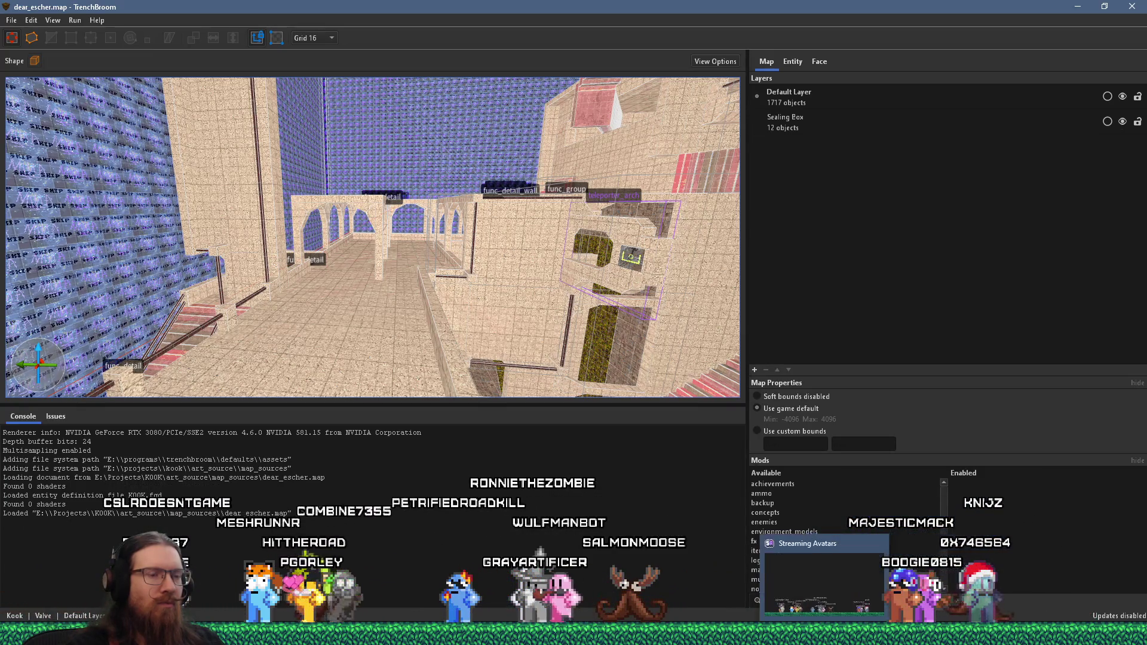
left_click(881, 577)
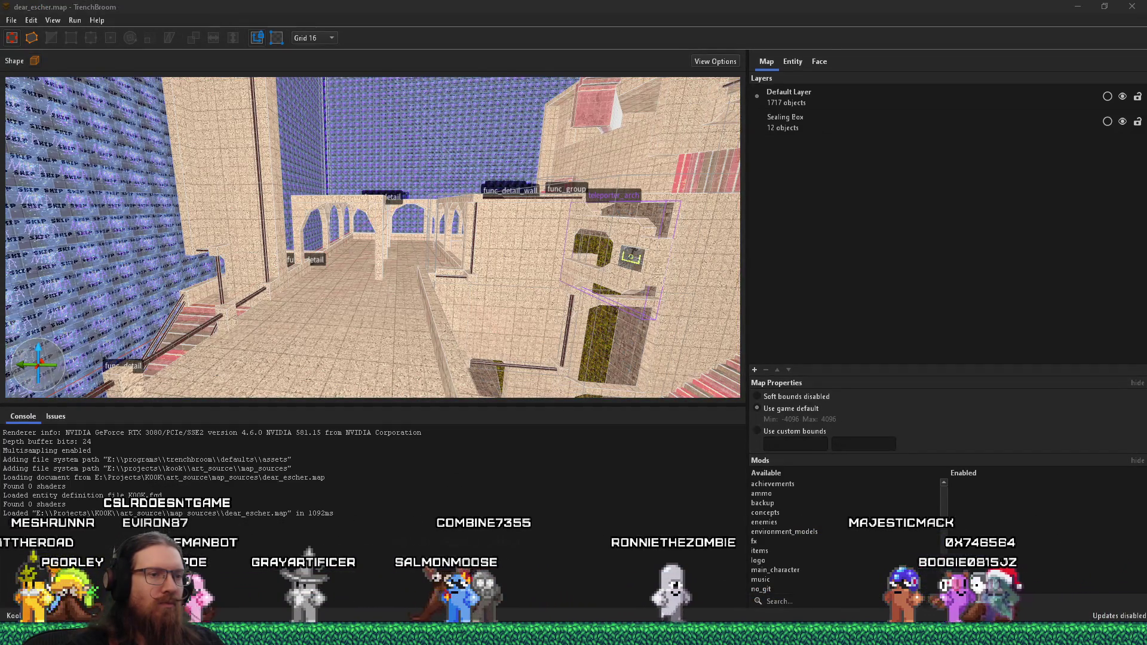
key("alt+Tab")
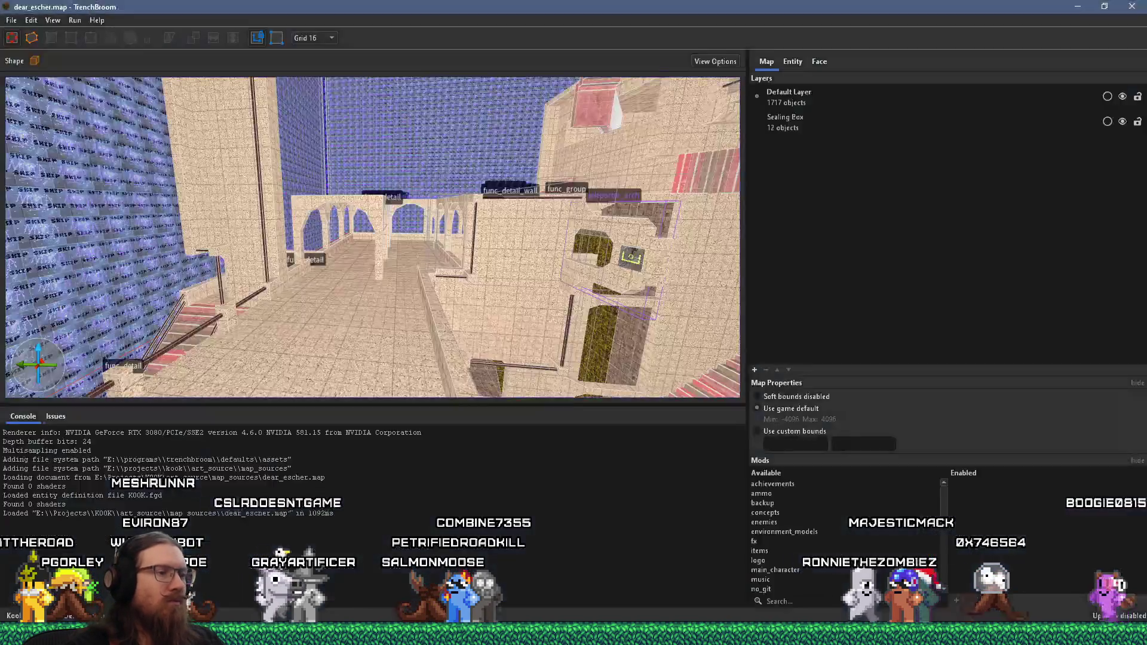
key("super+r")
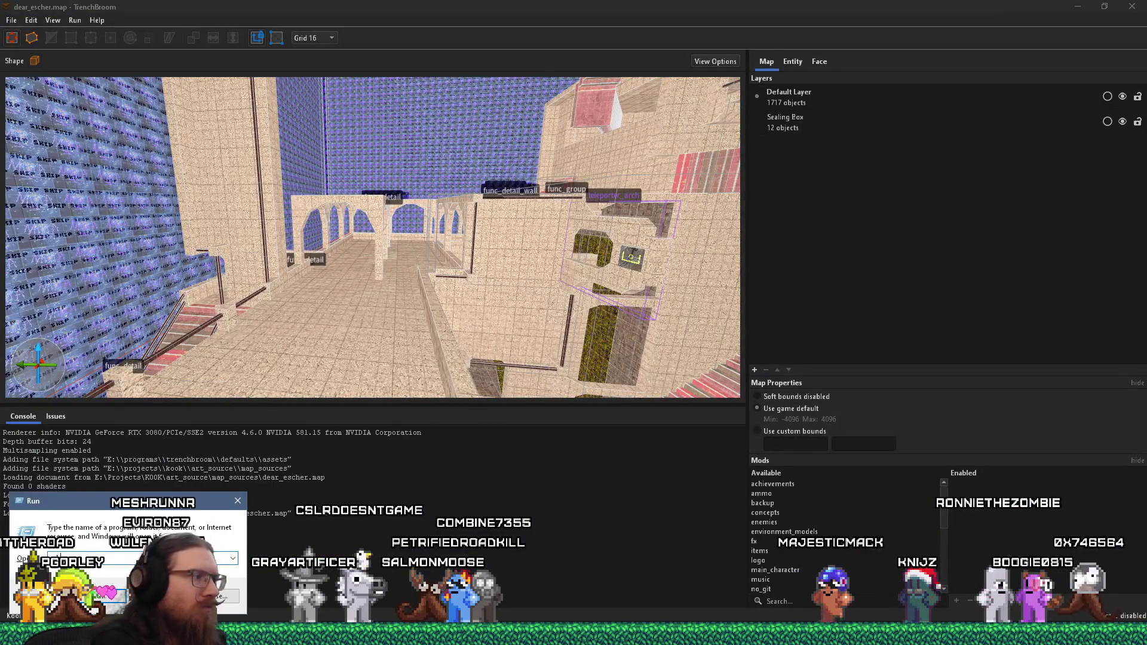
Open the e:\projects\kook folder and launch the godot_kook_editor shortcut.
type("e:\\projects\\")
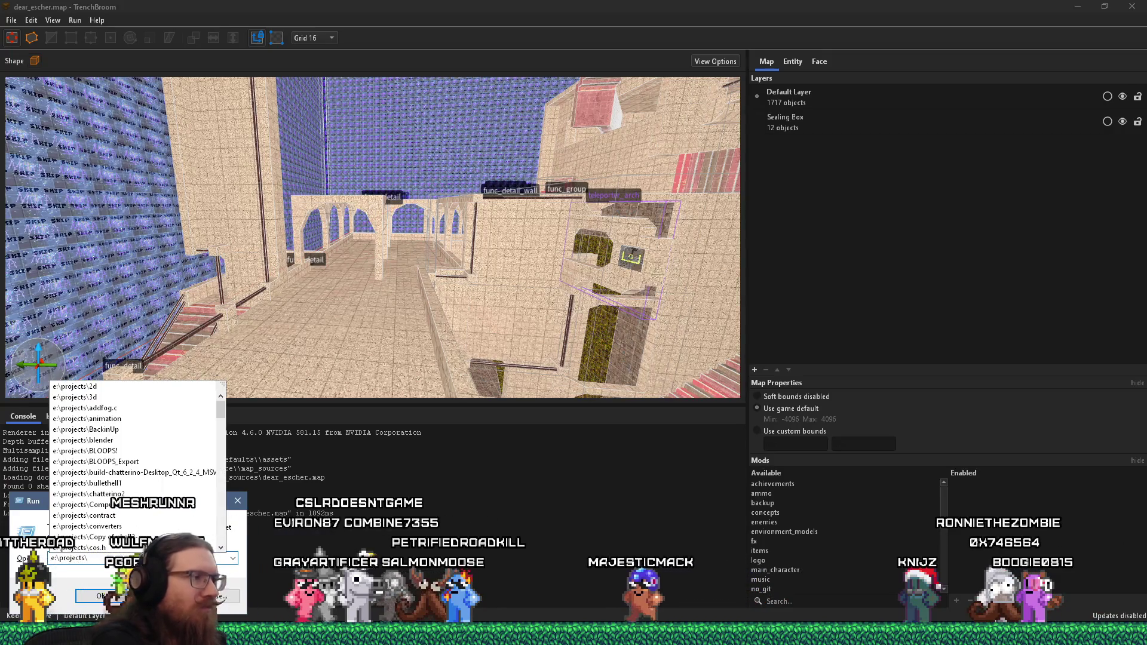
key("Escape")
key("Escape")
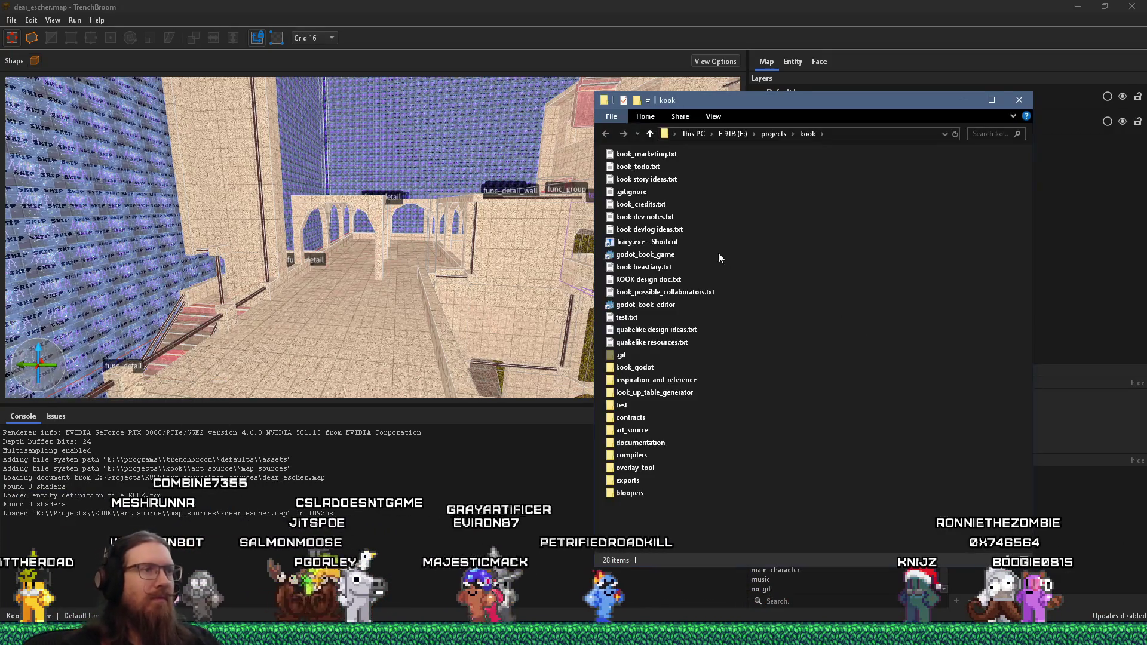
double_click(670, 306)
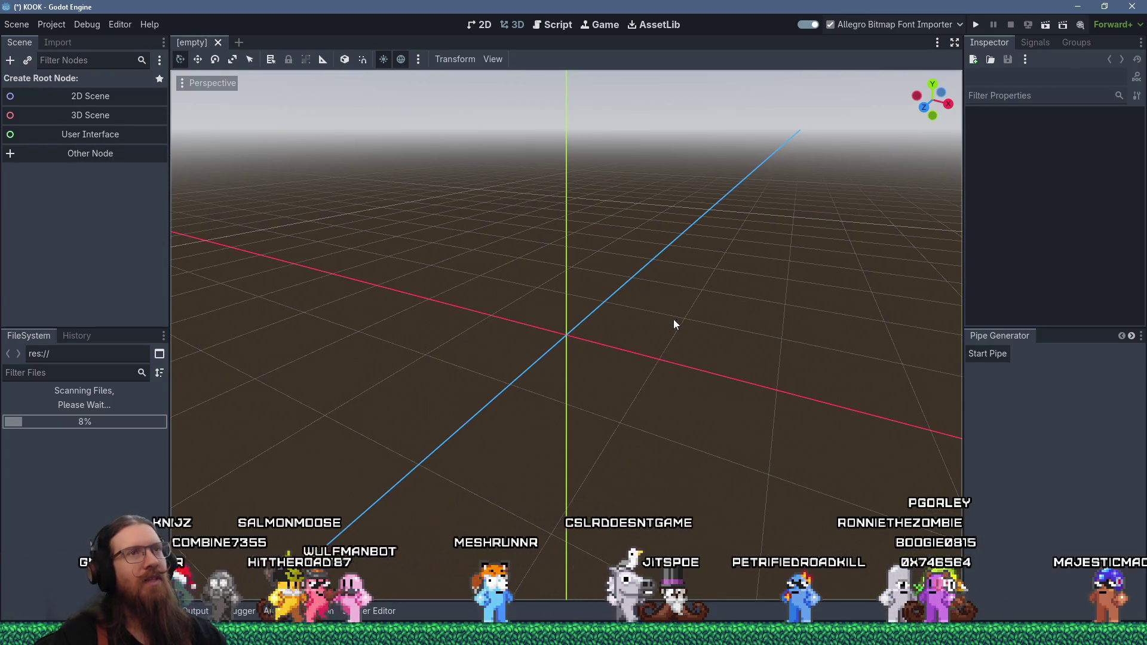
Start the KOOK game with Run Project in the Godot editor toolbar.
left_click(974, 25)
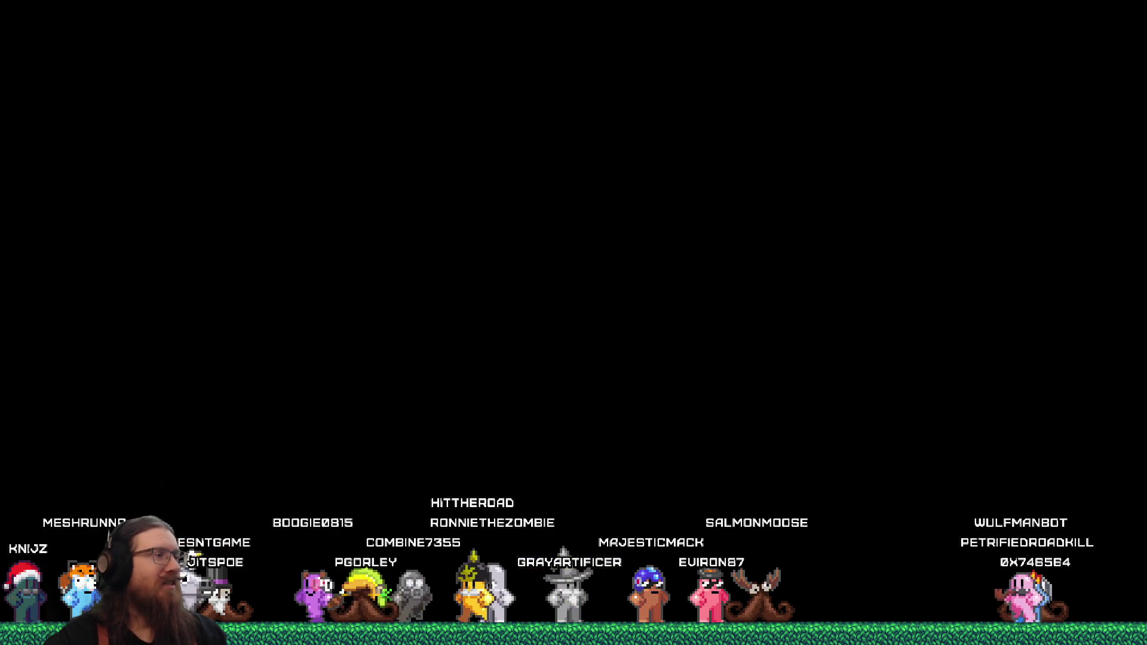
Load the level with the dev console command 'map dear_escher'.
key("grave")
type("mam")
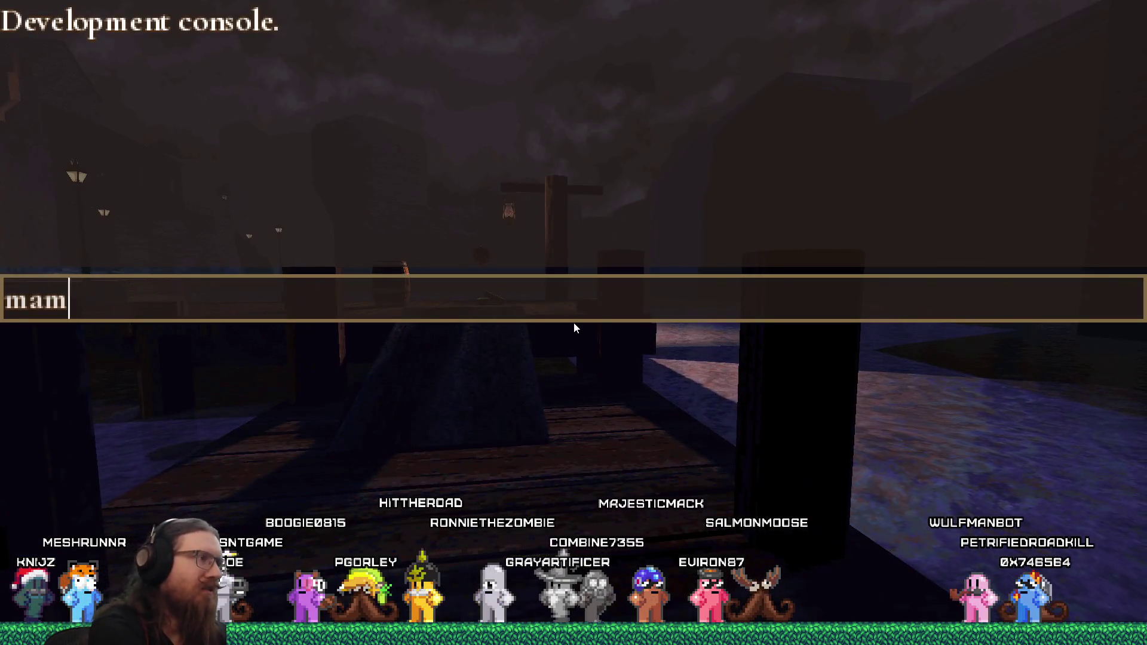
type("p de")
key("BackSpace")
key("BackSpace")
key("BackSpace")
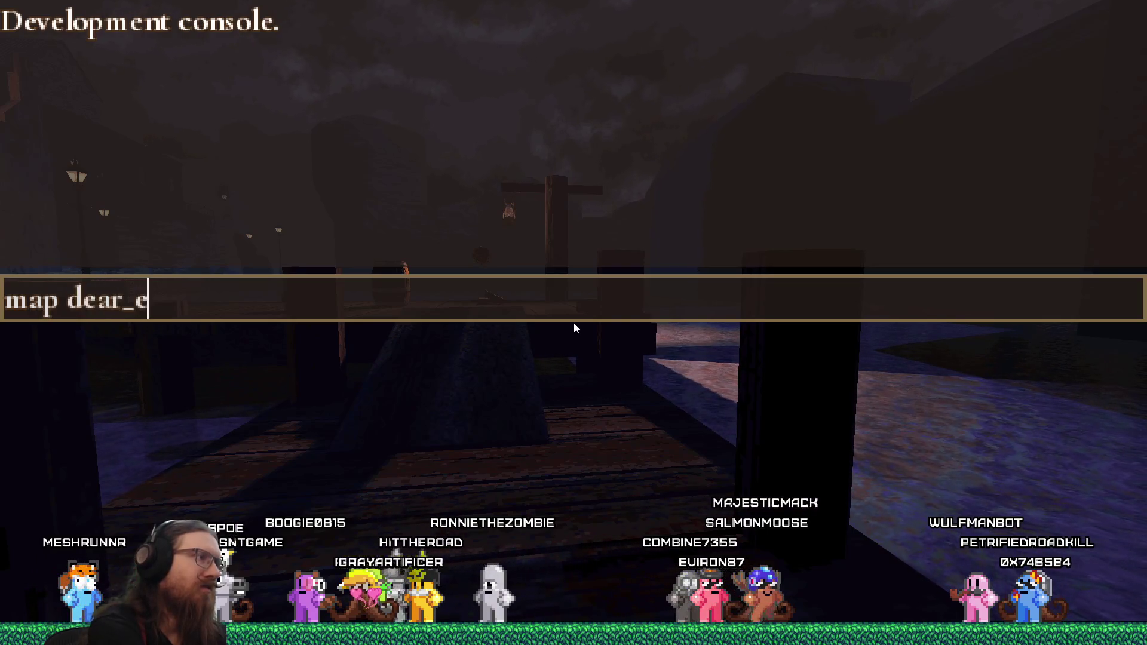
type("scher")
key("Return")
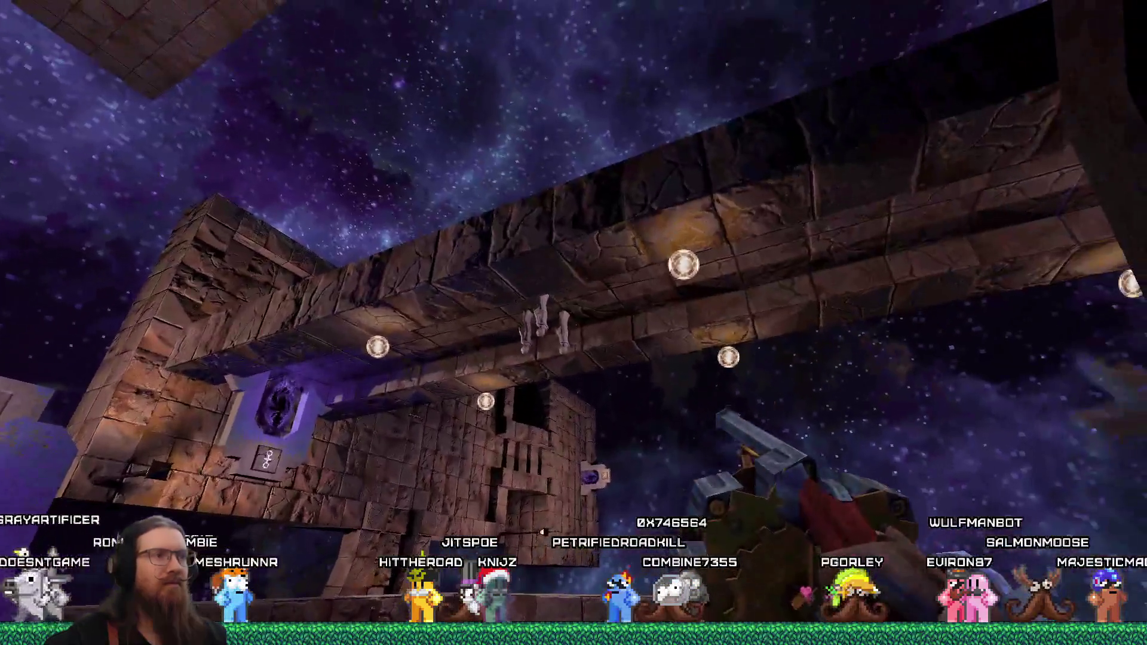
Walk through the purple portal and shoot the hooded cultist.
key("w")
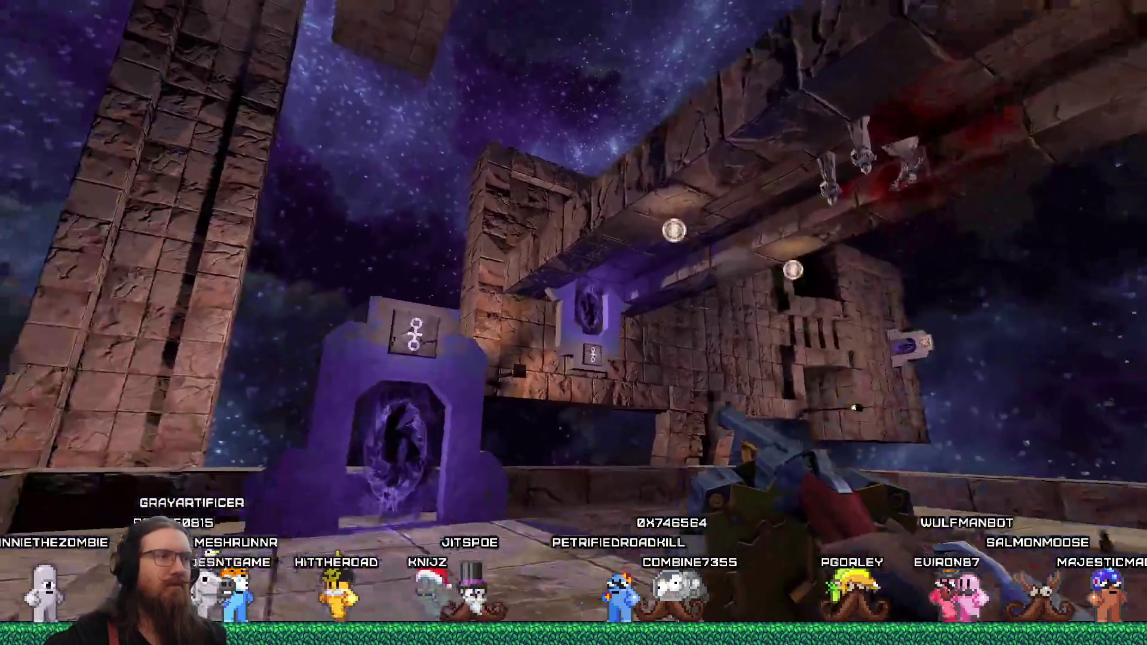
key("w")
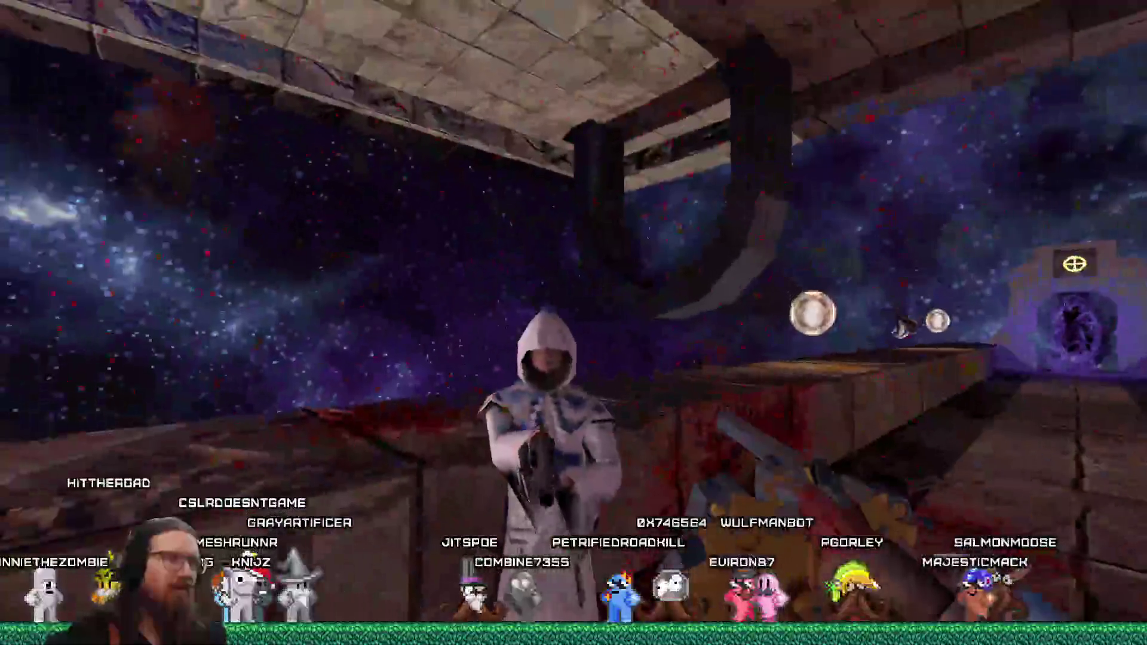
left_click(573, 322)
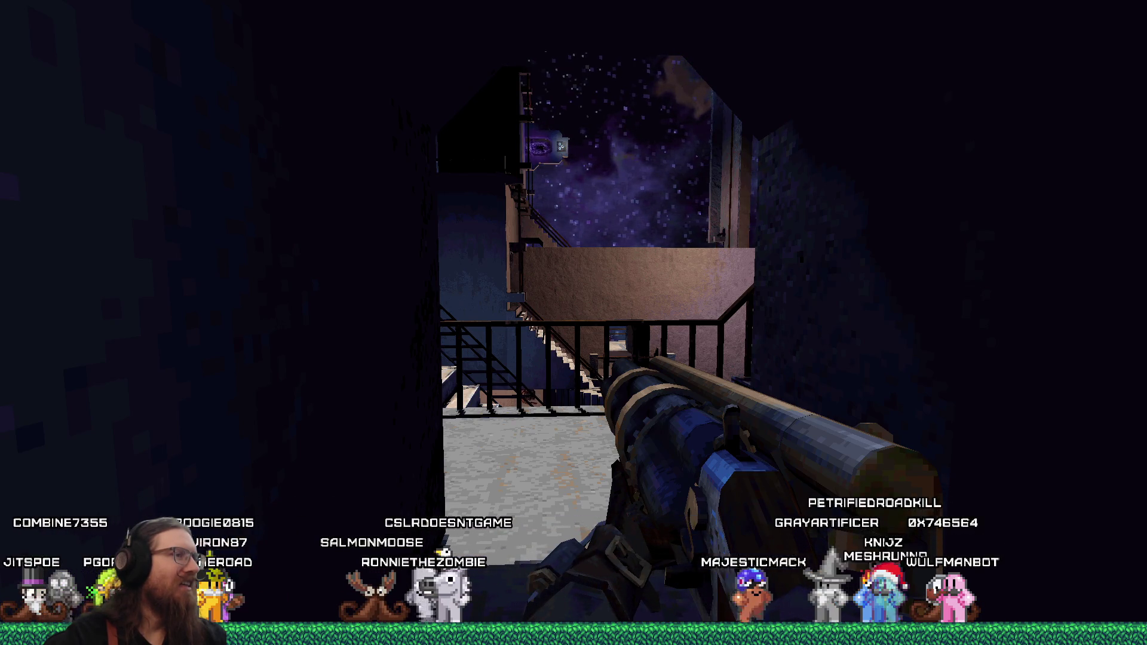
Cross the stair balcony into the stone shaft, climb past the demon, then descend the stairwell.
key("w")
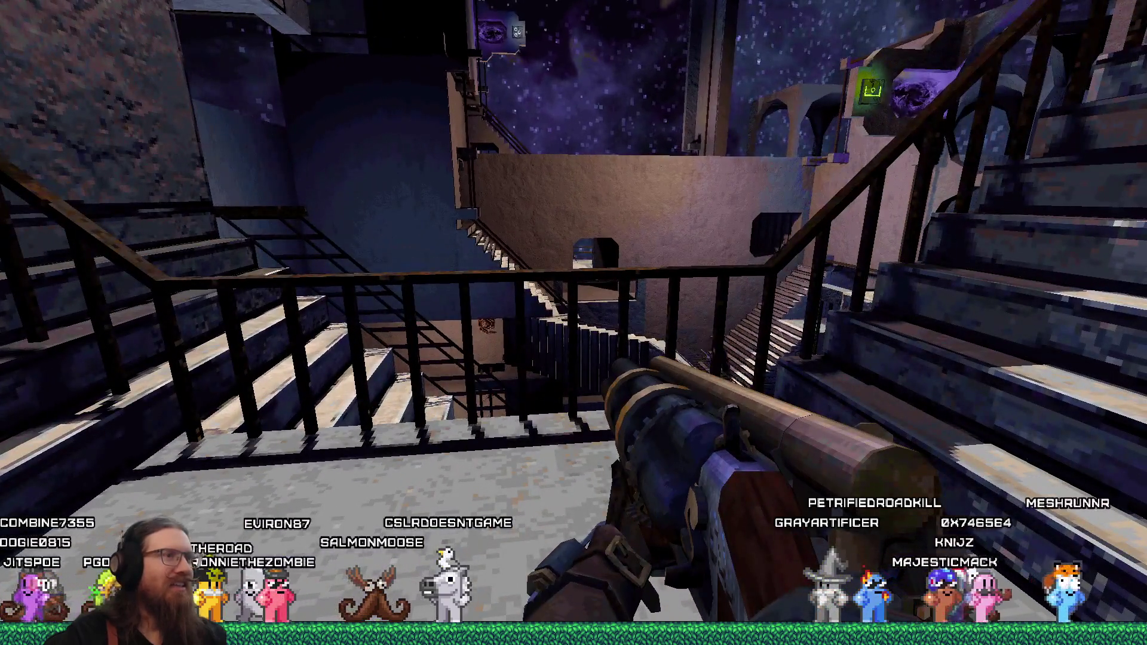
key("w")
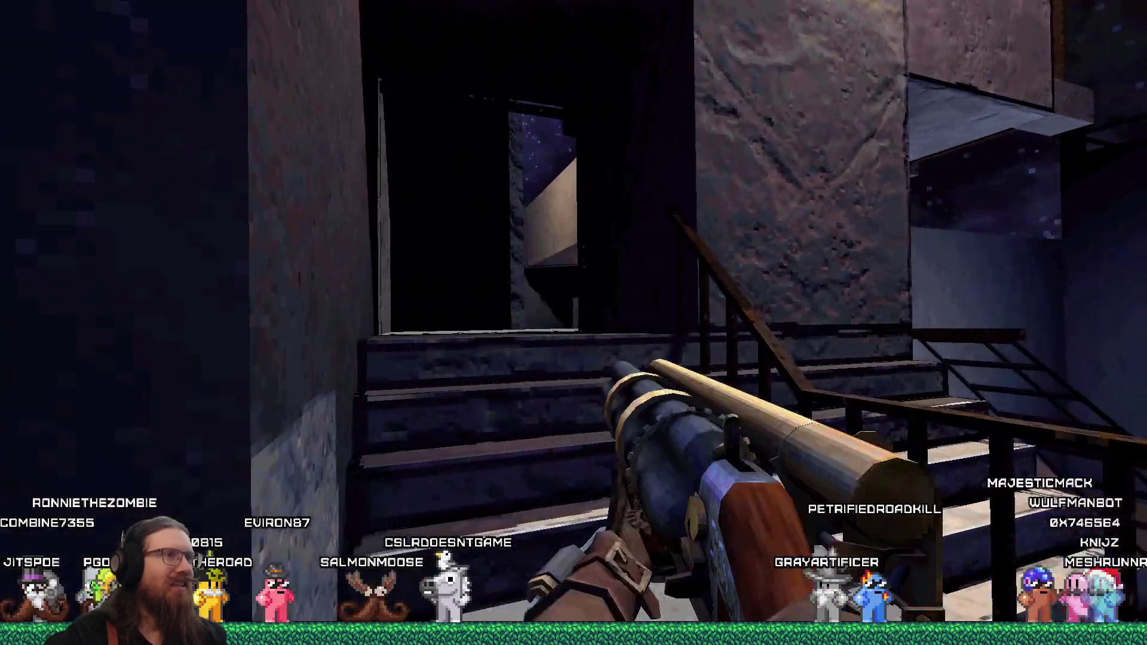
key("w")
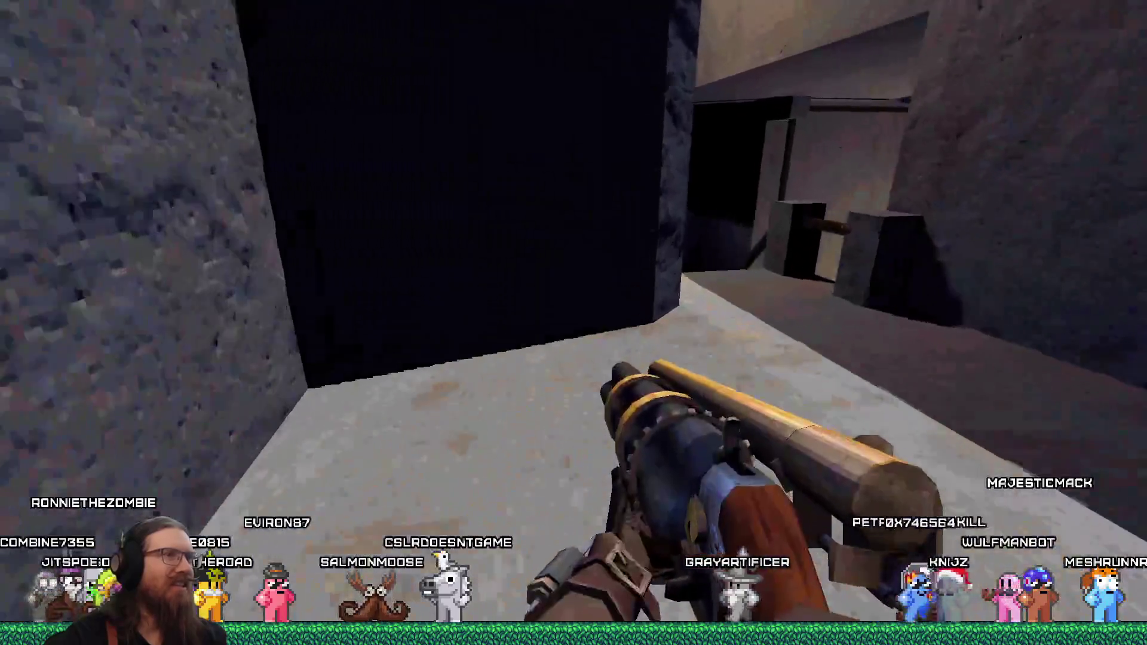
key("w")
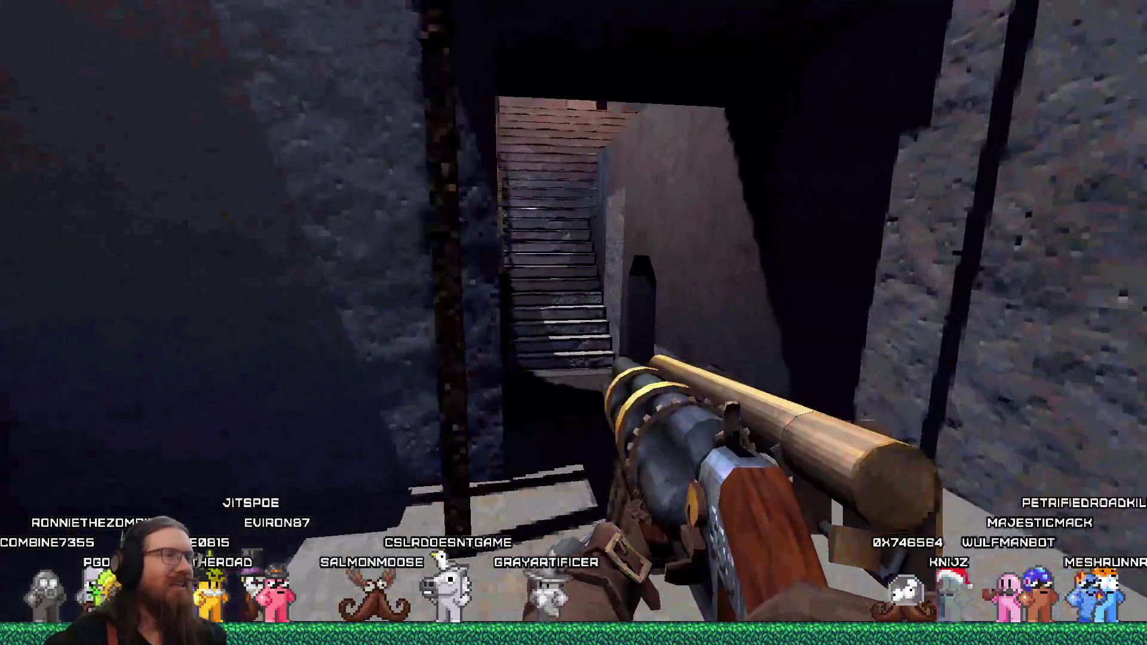
key("w")
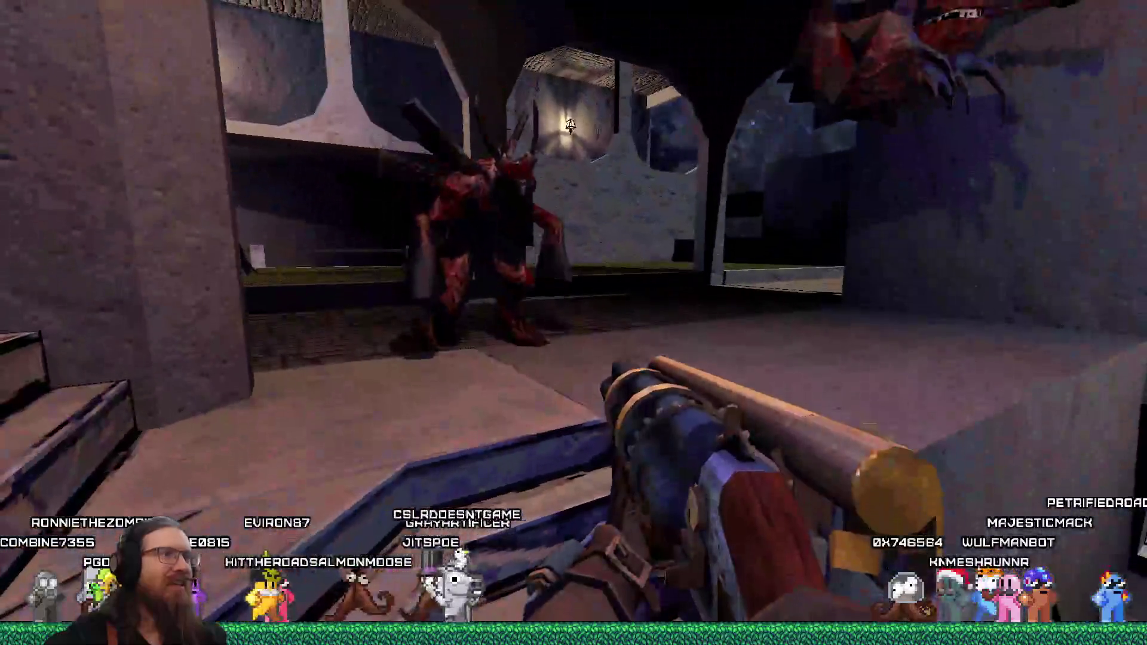
key("w")
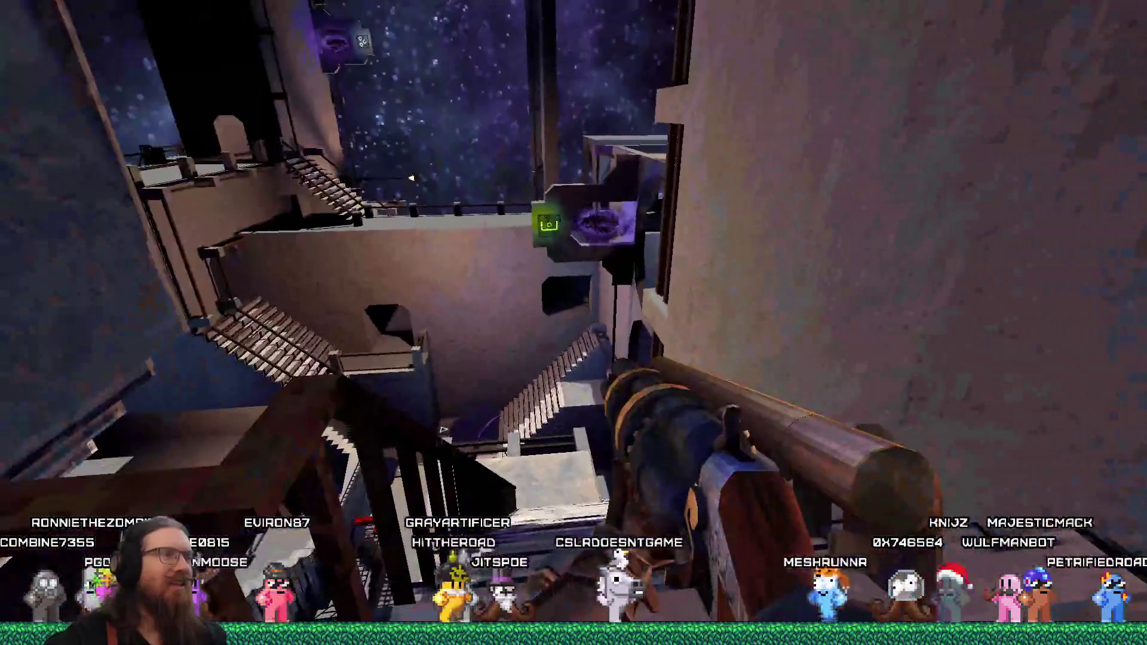
key("w")
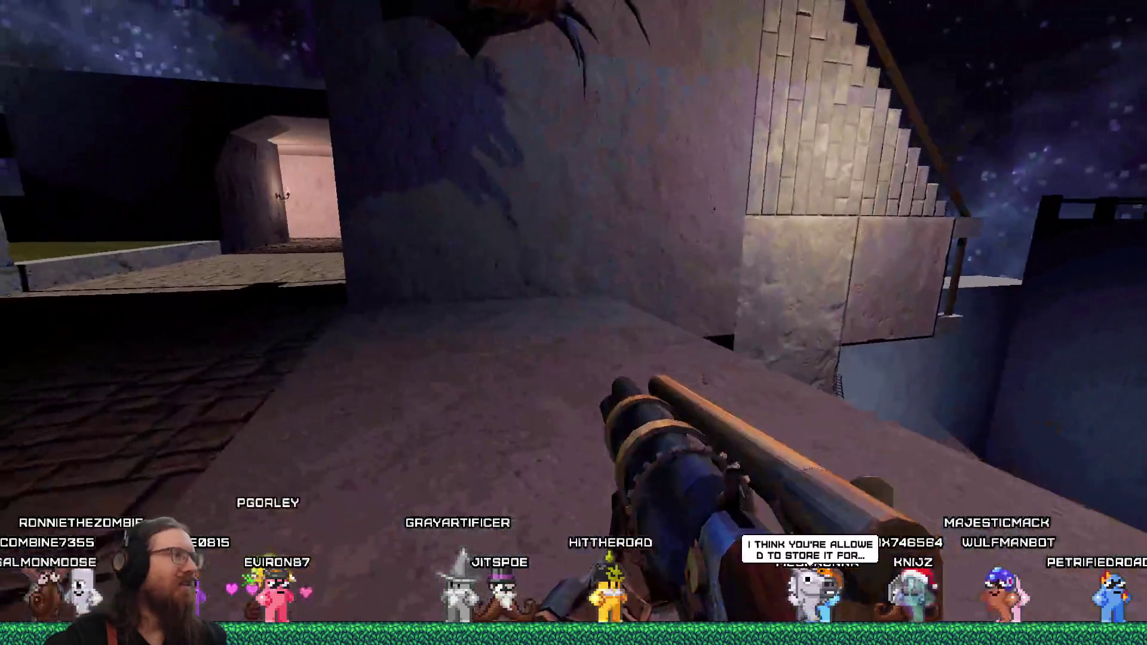
key("w")
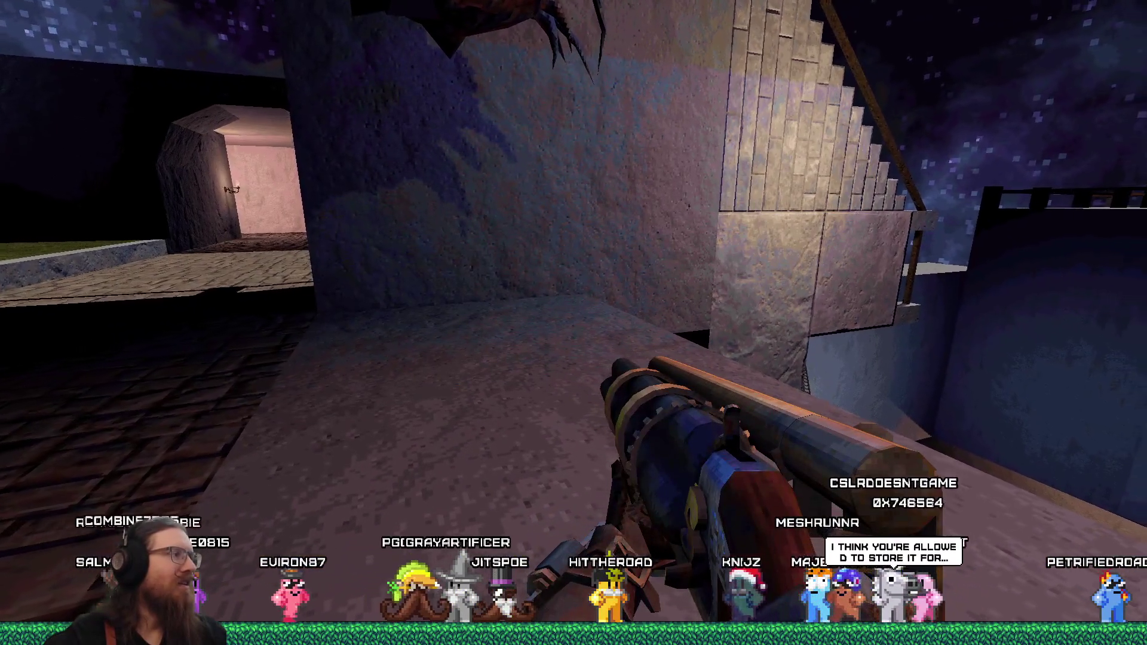
key("w")
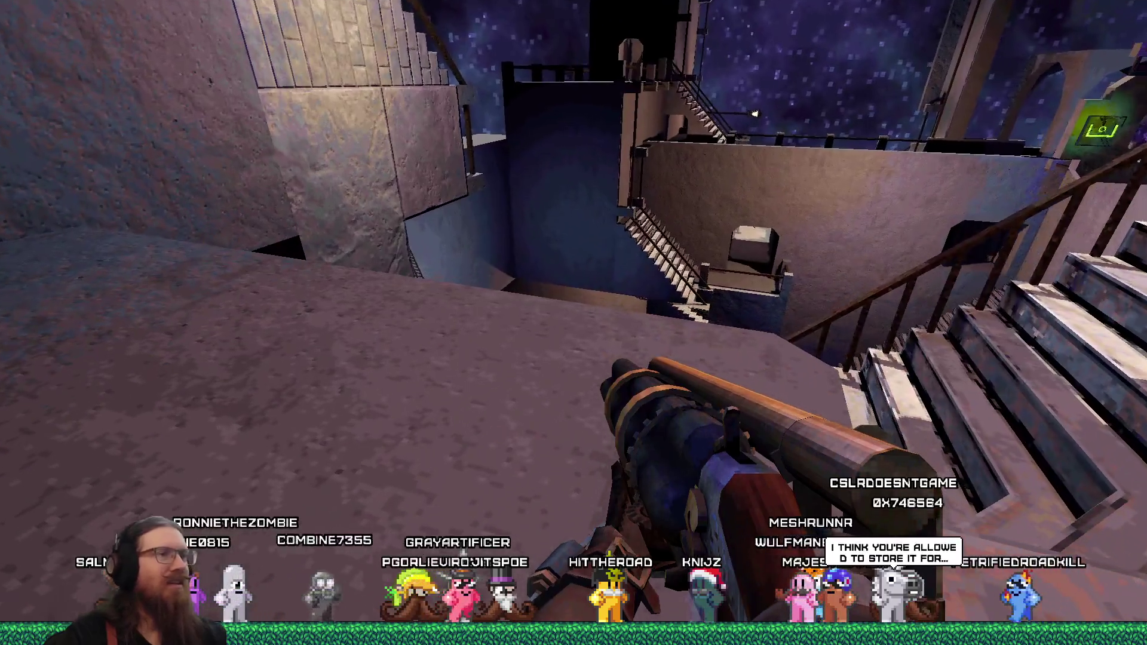
key("w")
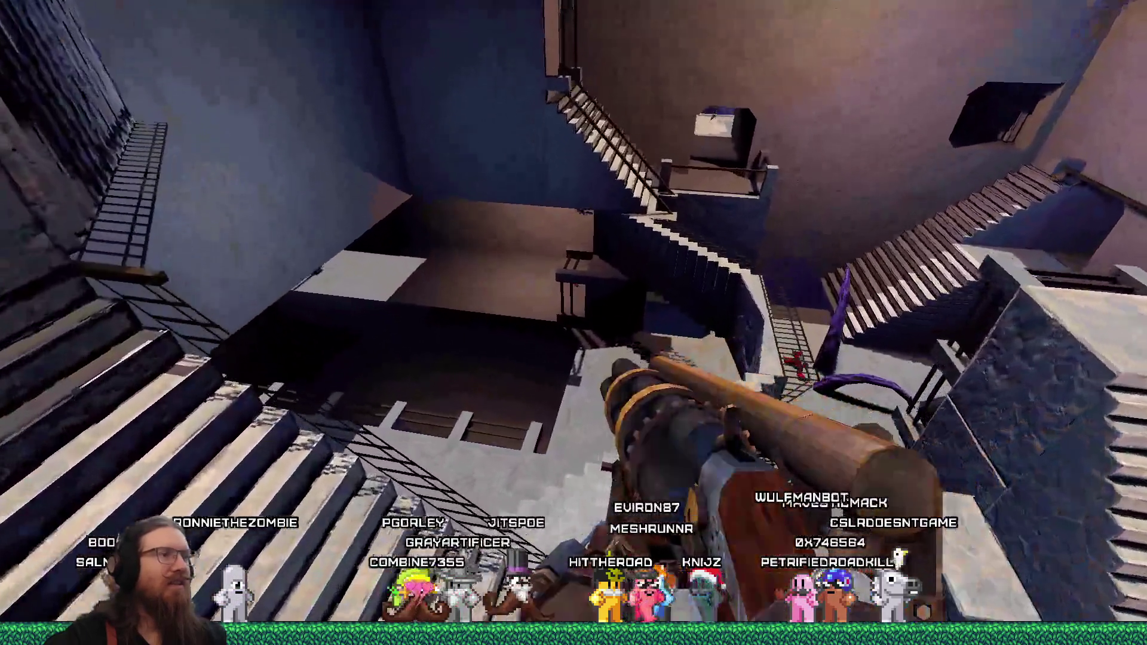
Survey the big stairwell, then go through the stone corridor and up the staircase.
key("w")
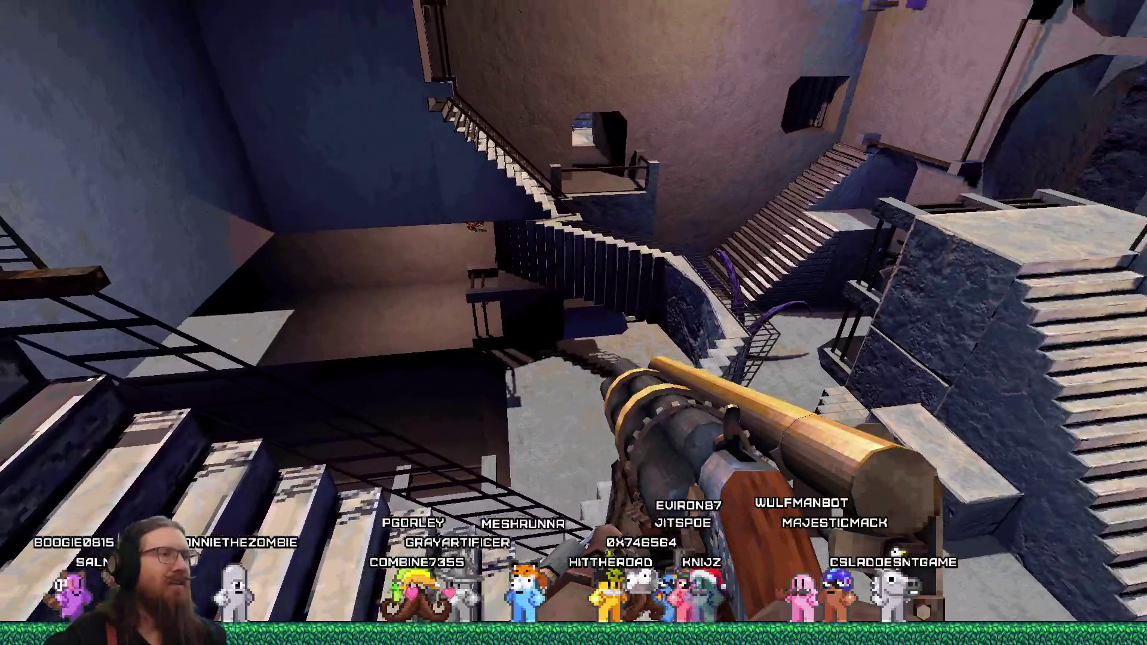
key("w")
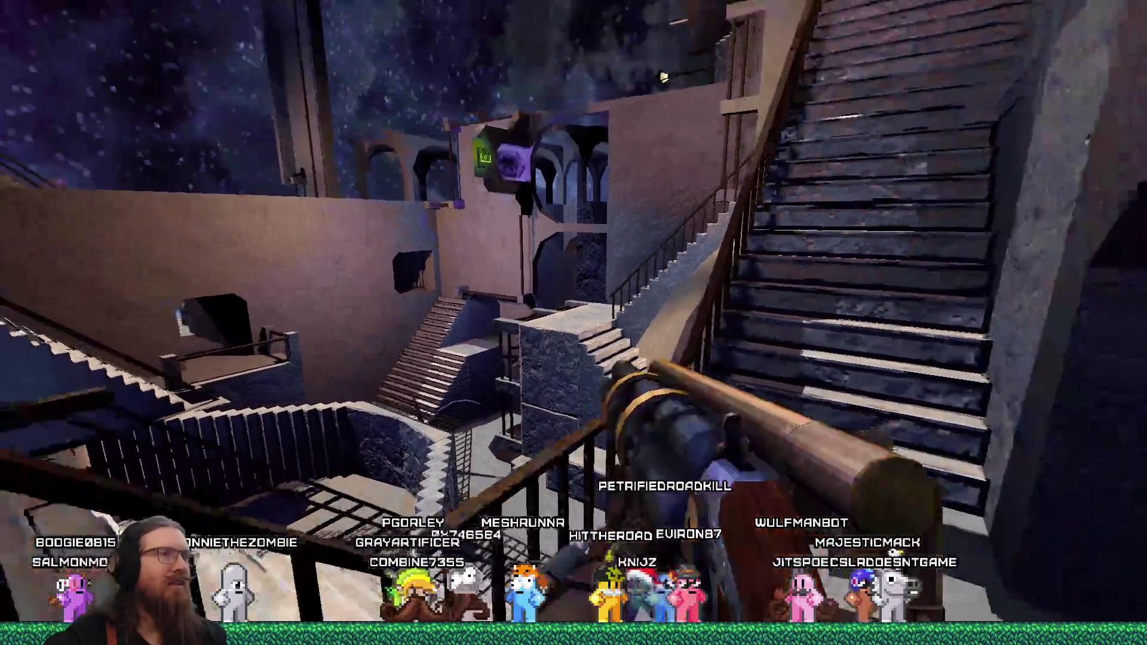
key("w")
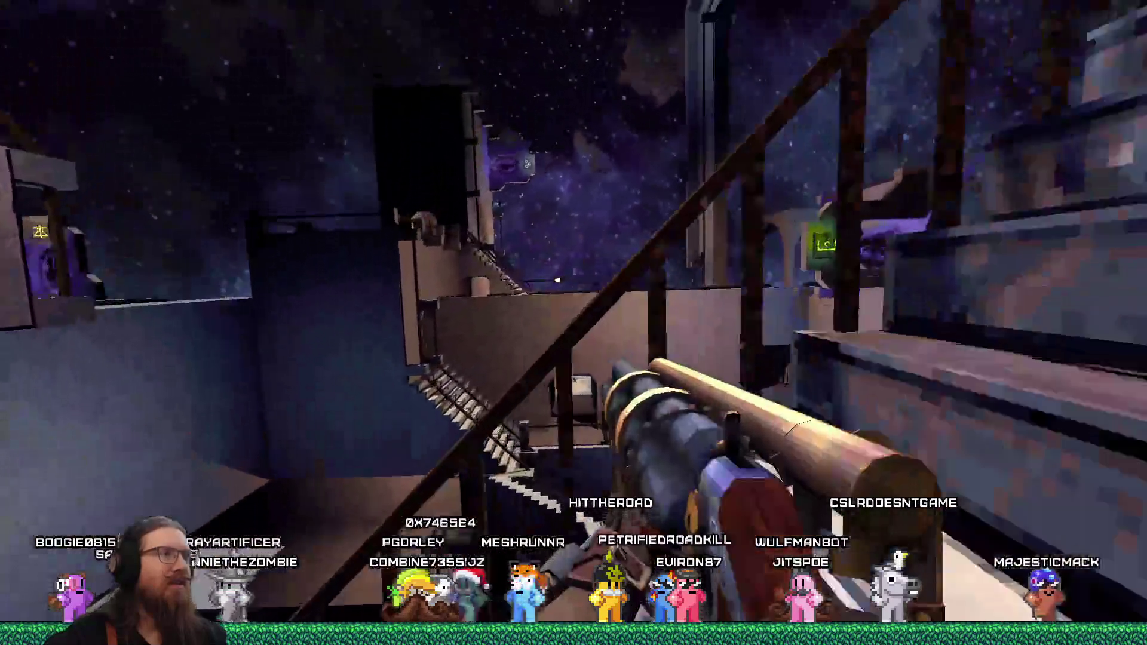
key("w")
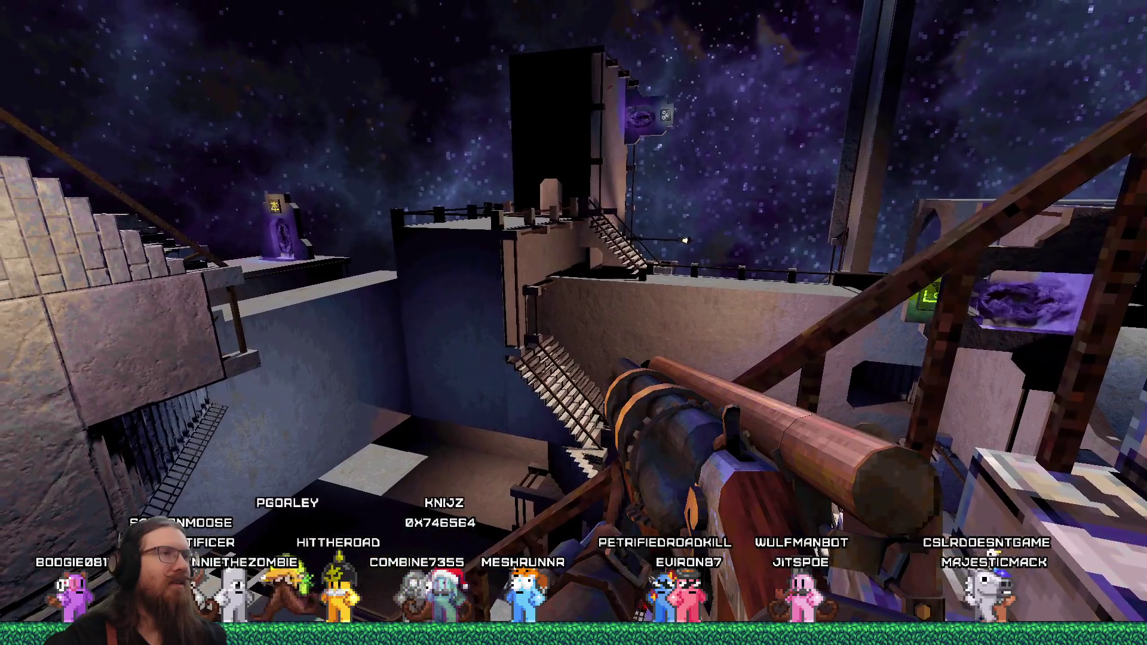
key("w")
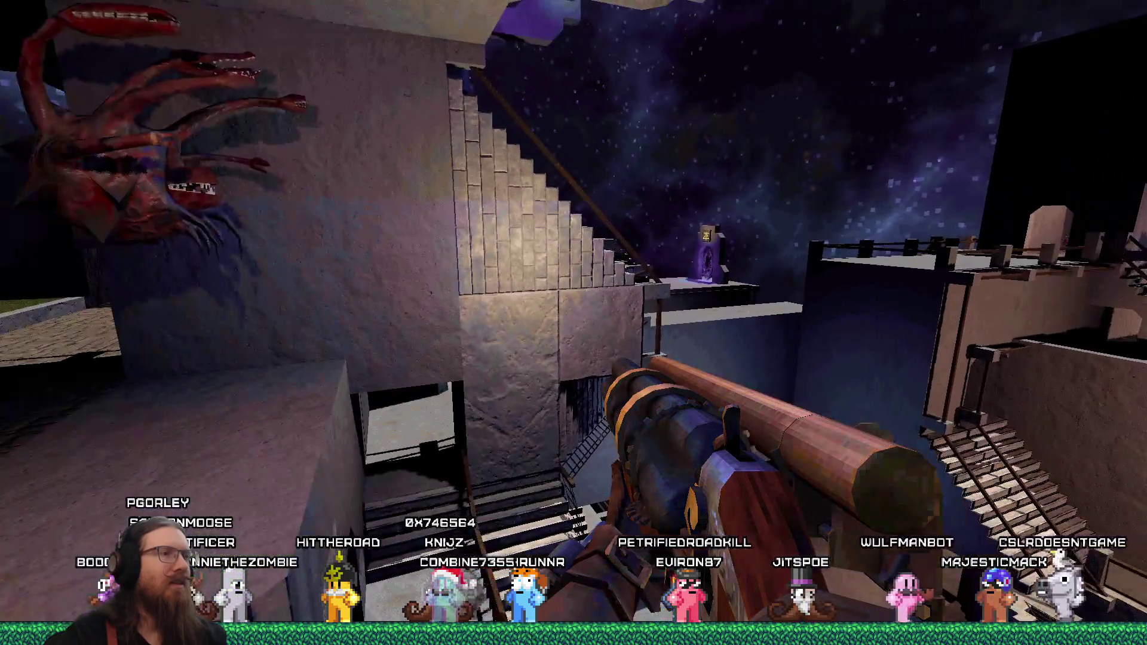
key("w")
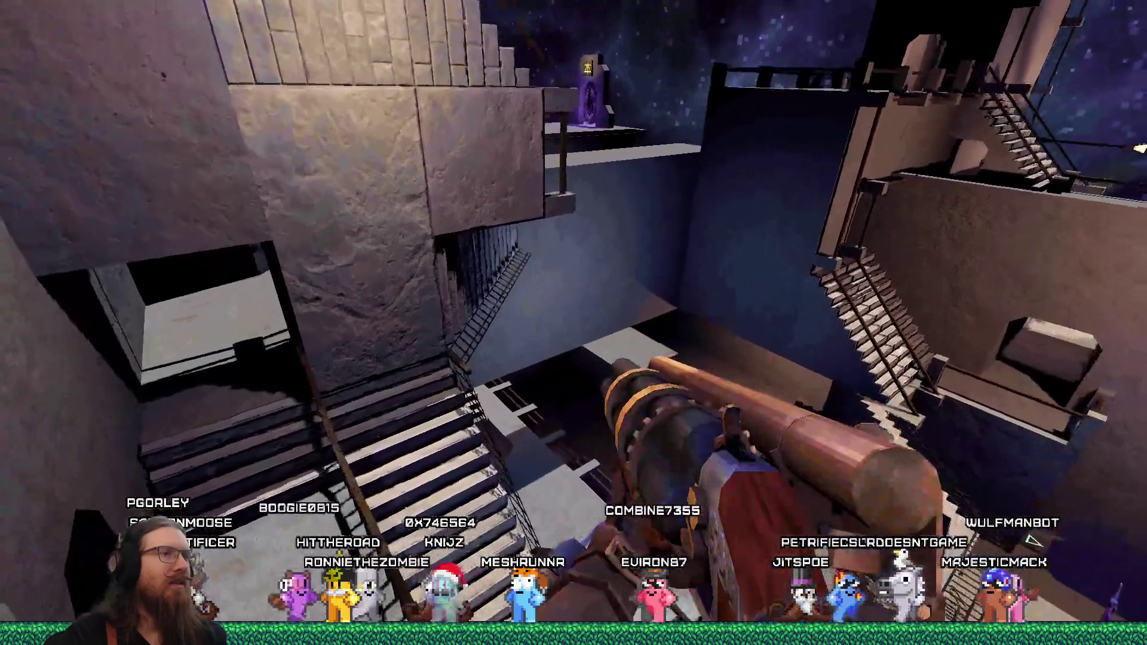
key("w")
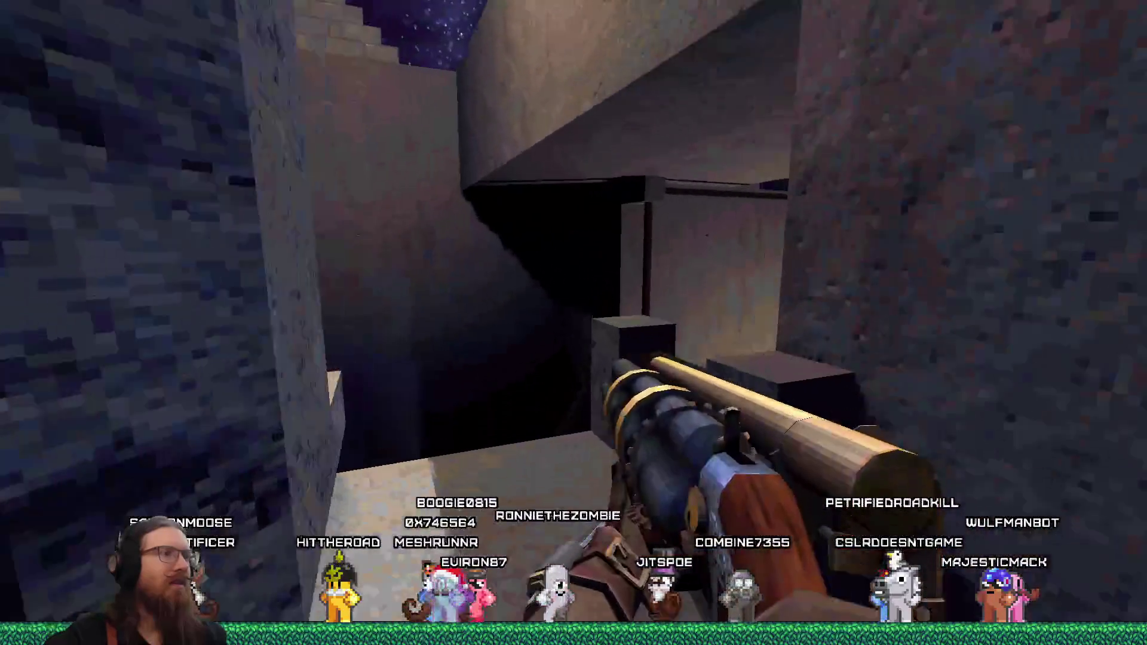
key("w")
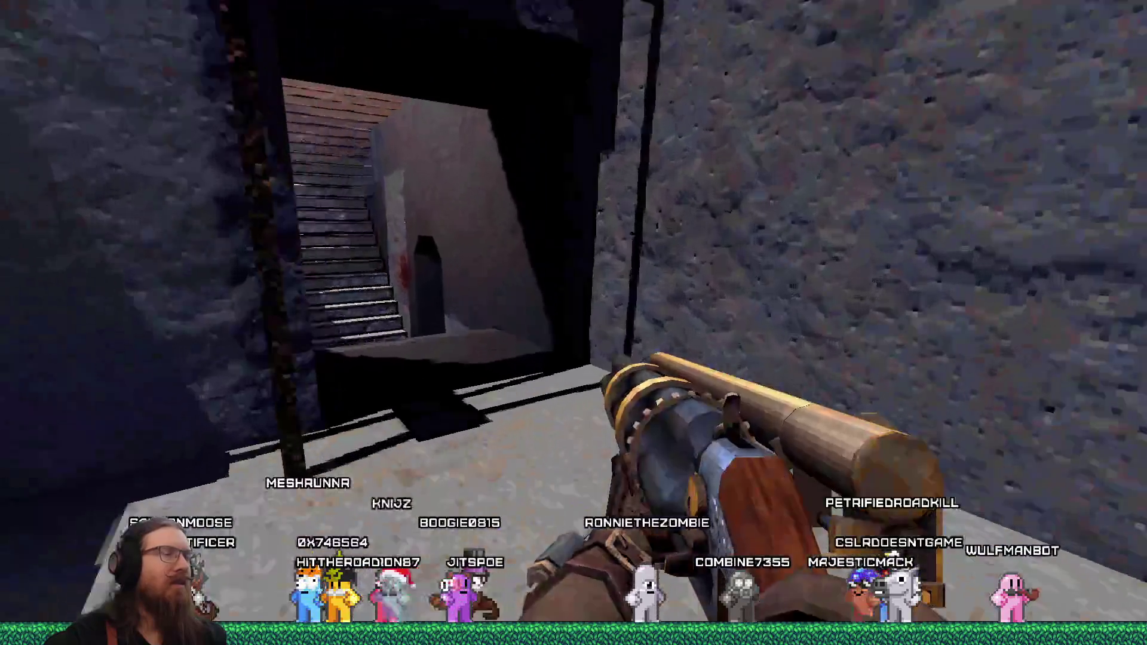
key("w")
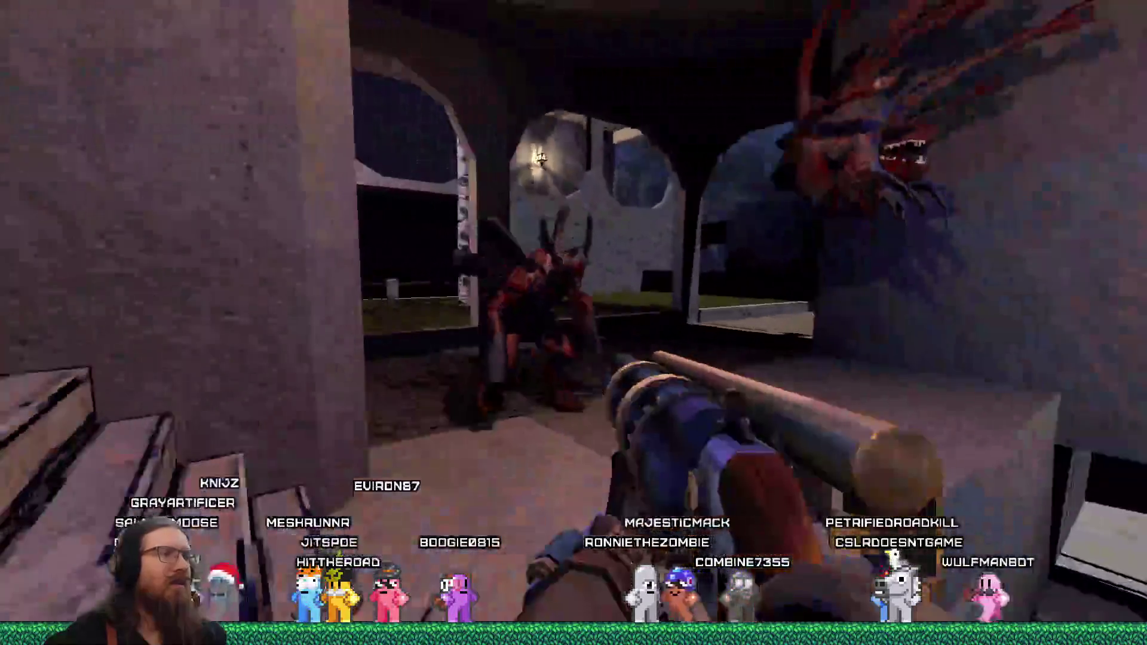
Pass through the dark grated rooms and back up via the demon room into the moonlit courtyard.
key("w")
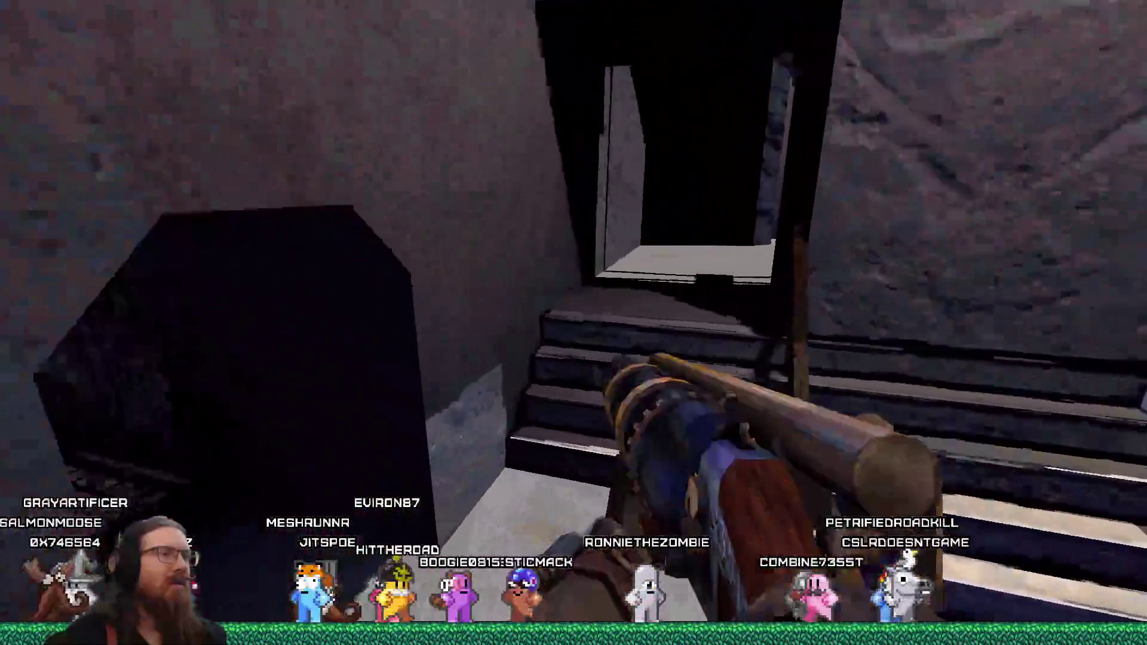
key("w")
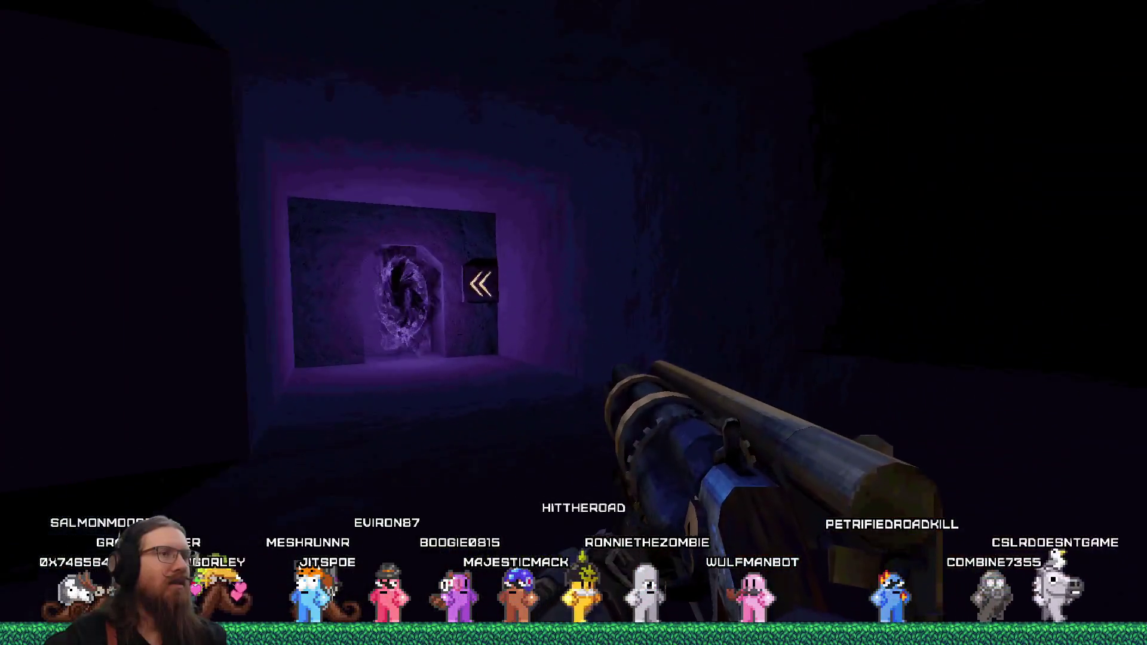
key("w")
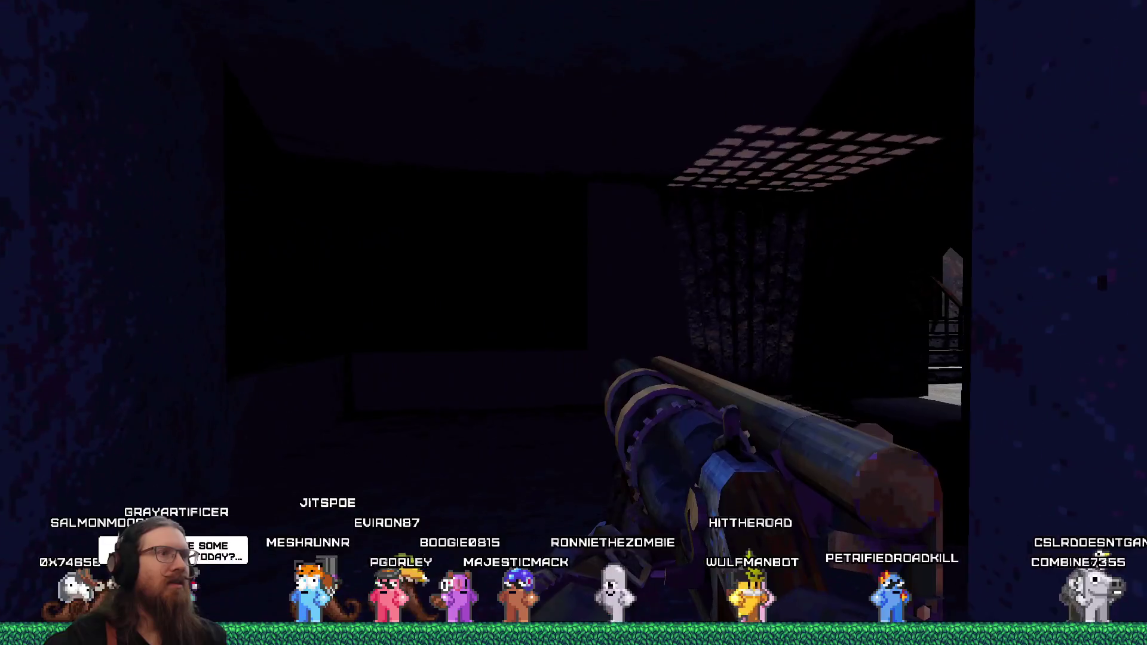
key("w")
key("w")
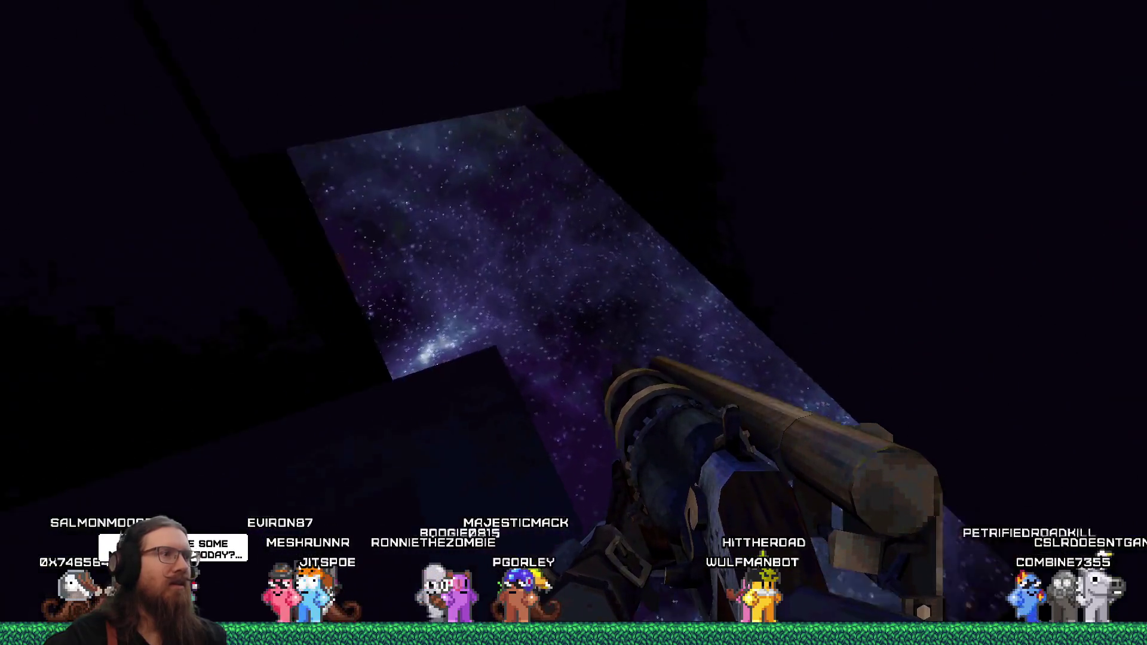
key("w")
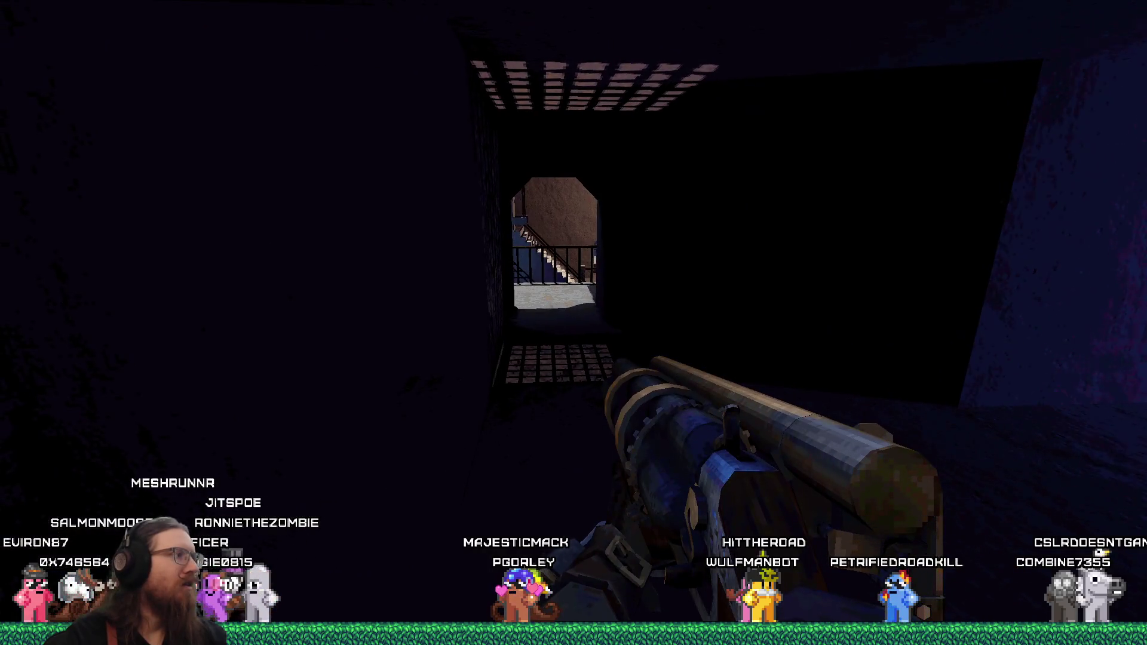
key("w")
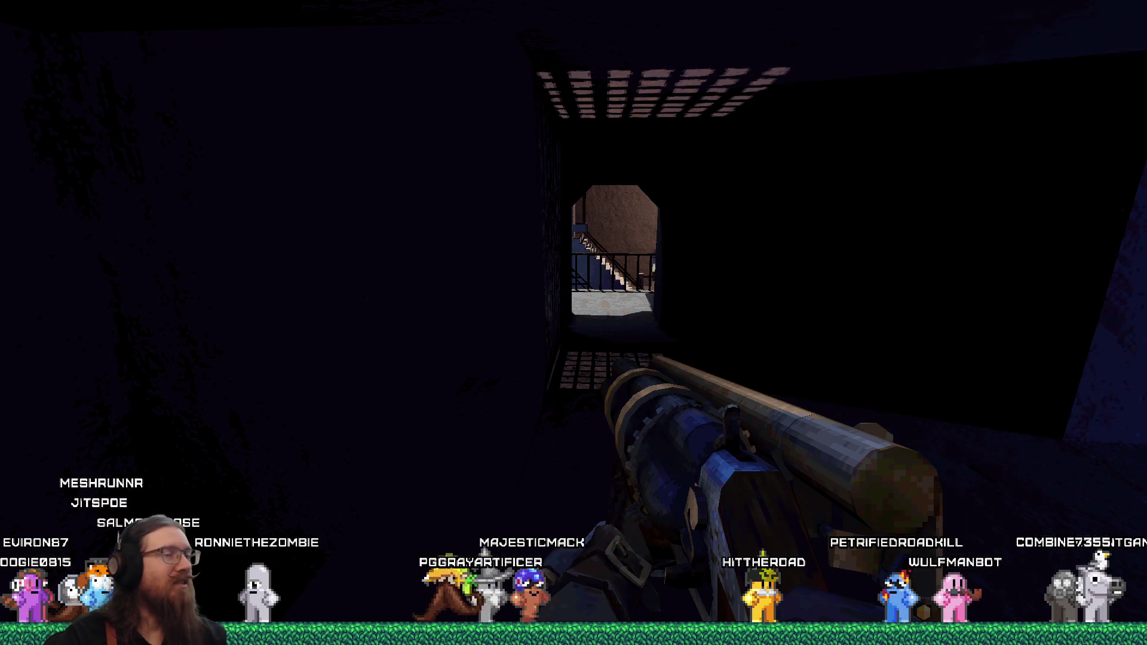
key("w")
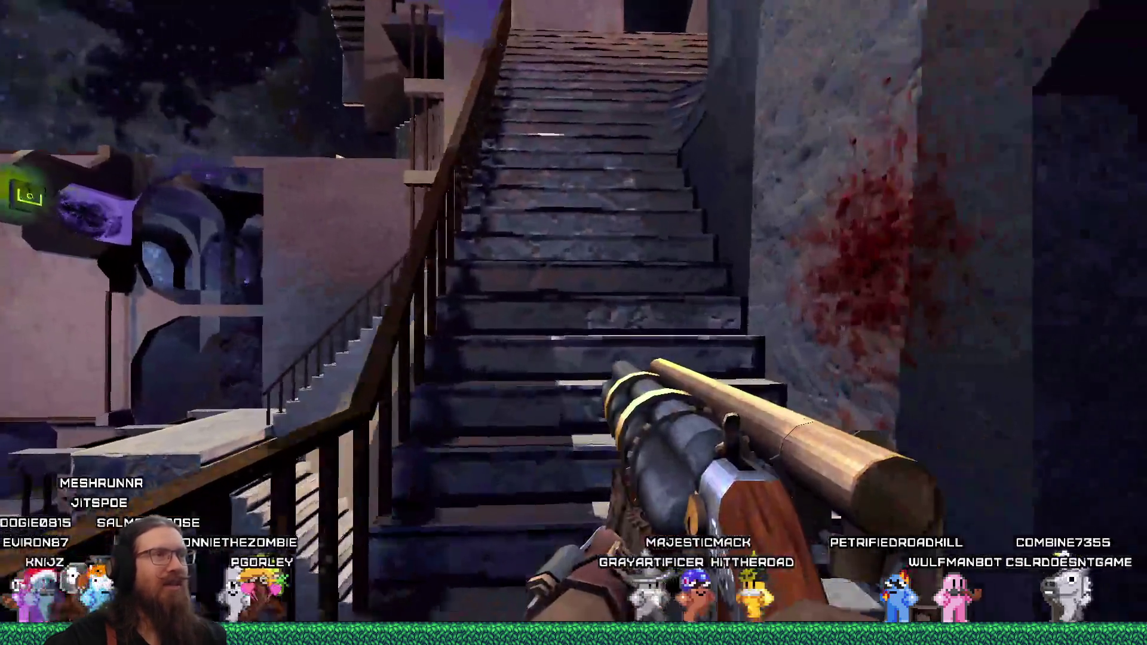
key("w")
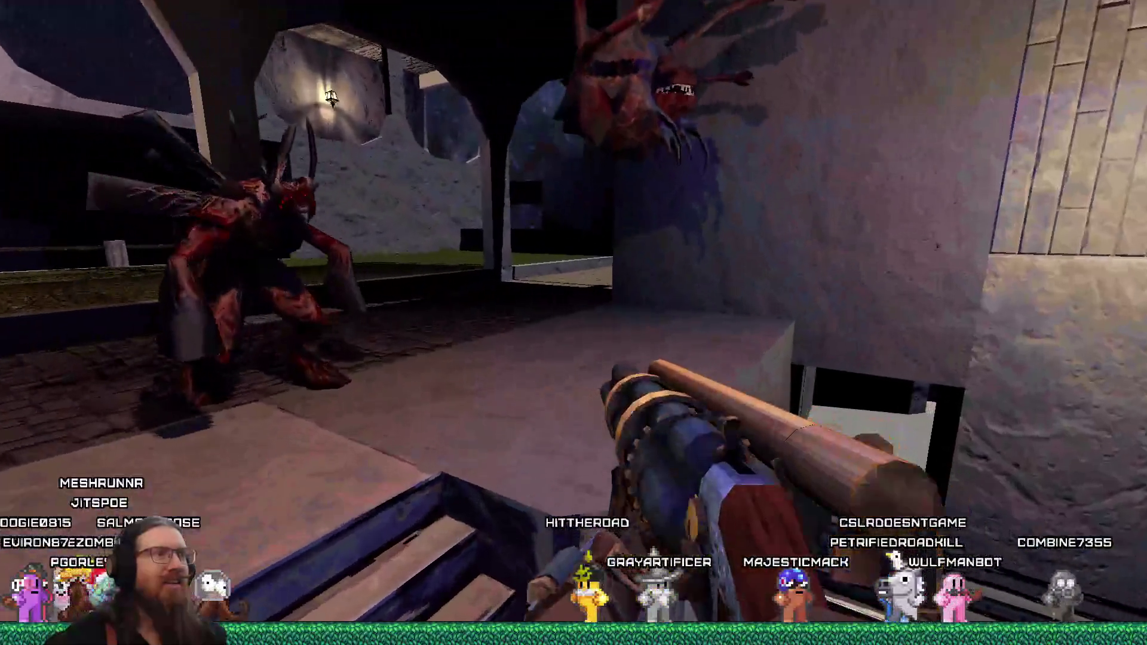
key("w")
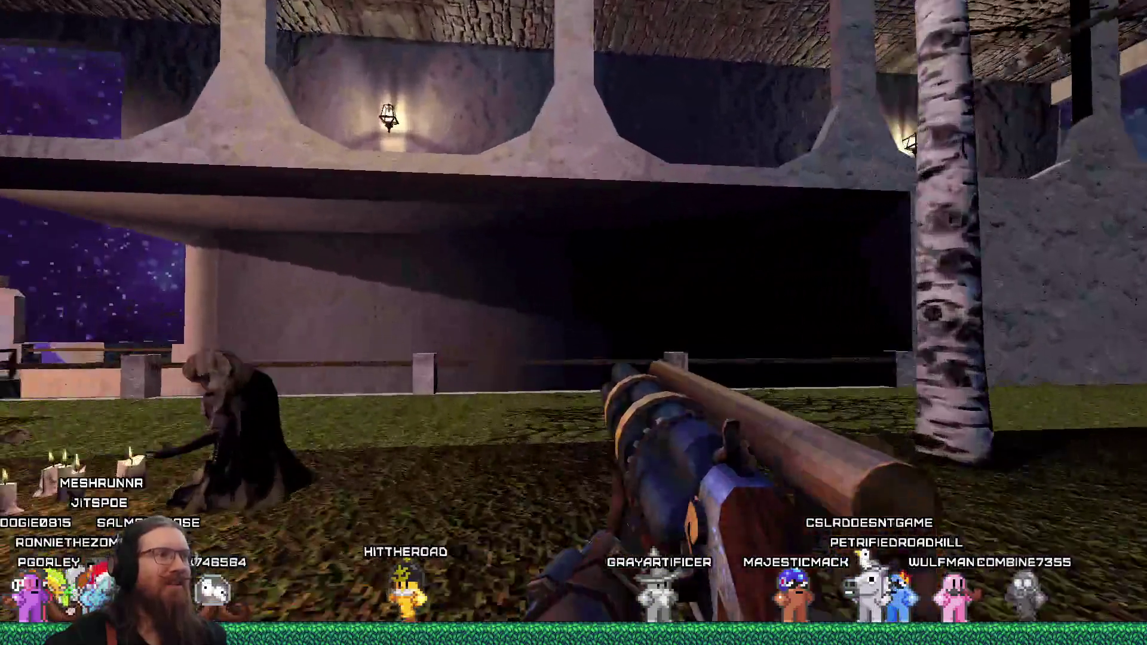
key("w")
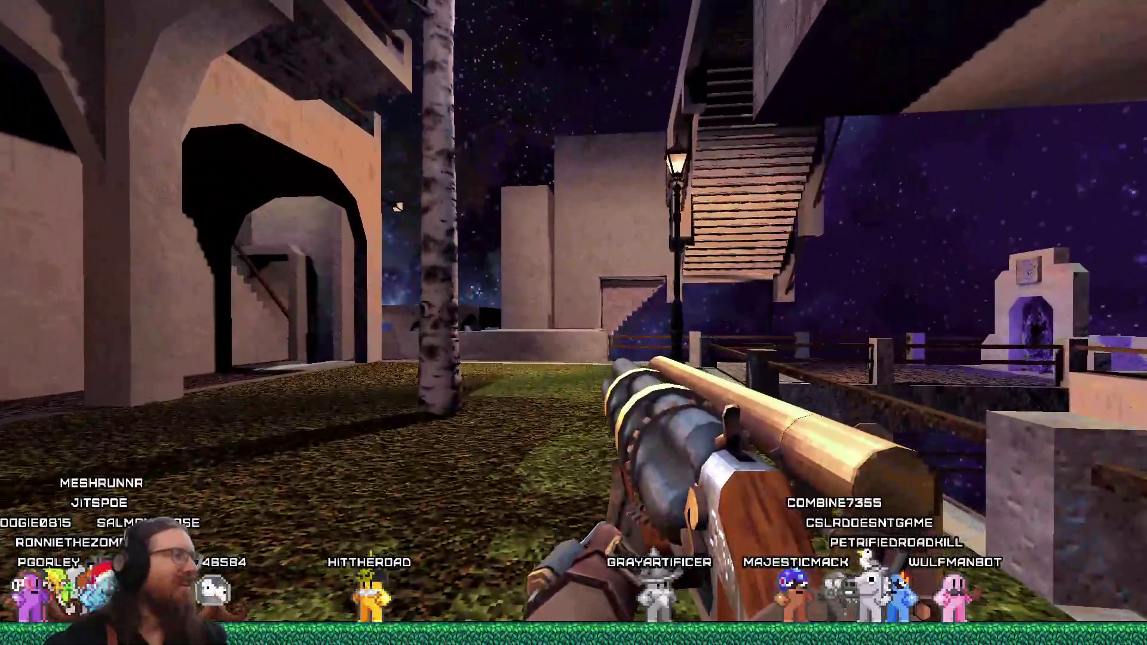
key("w")
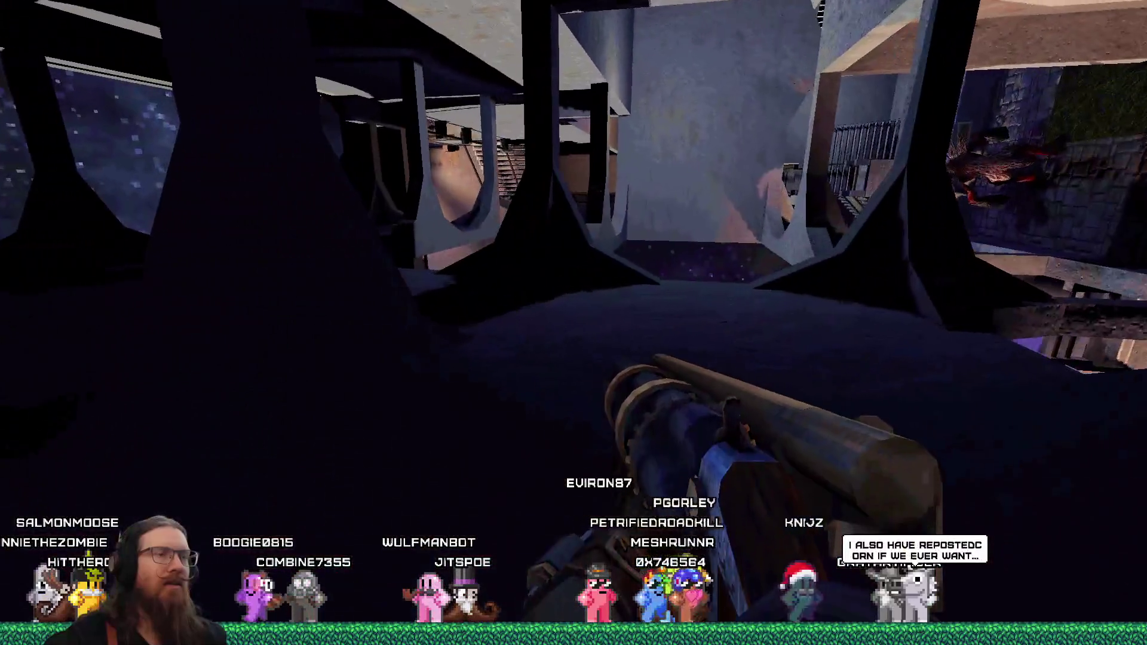
Walk through the pillared corridor onto the platform and along the cobbled walkway.
key("w")
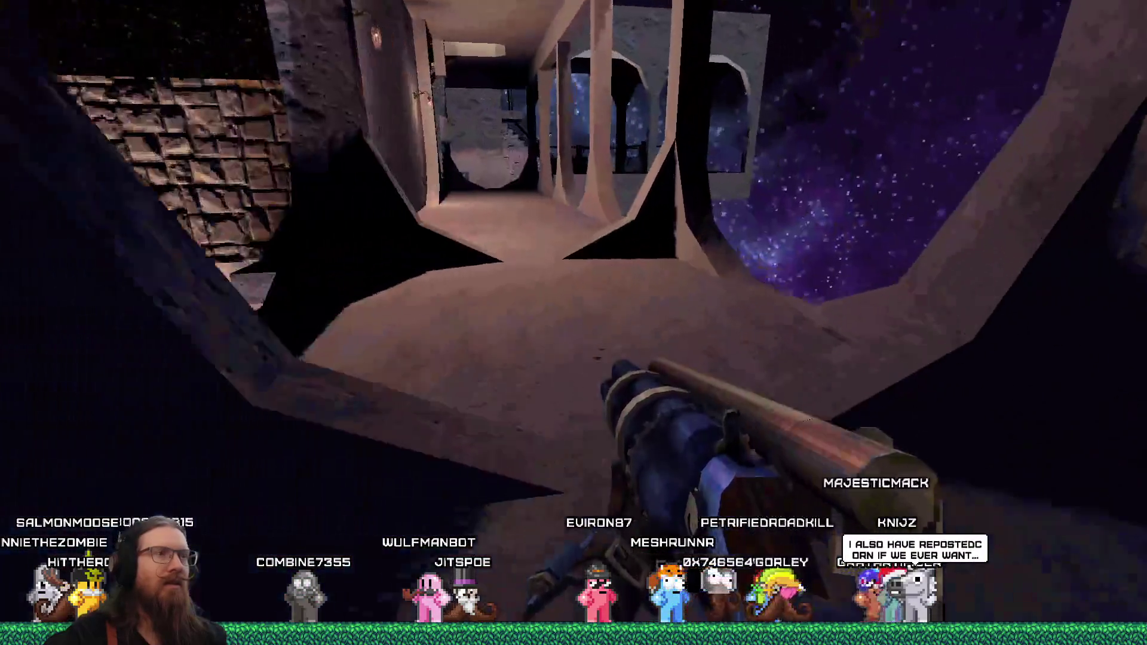
key("w")
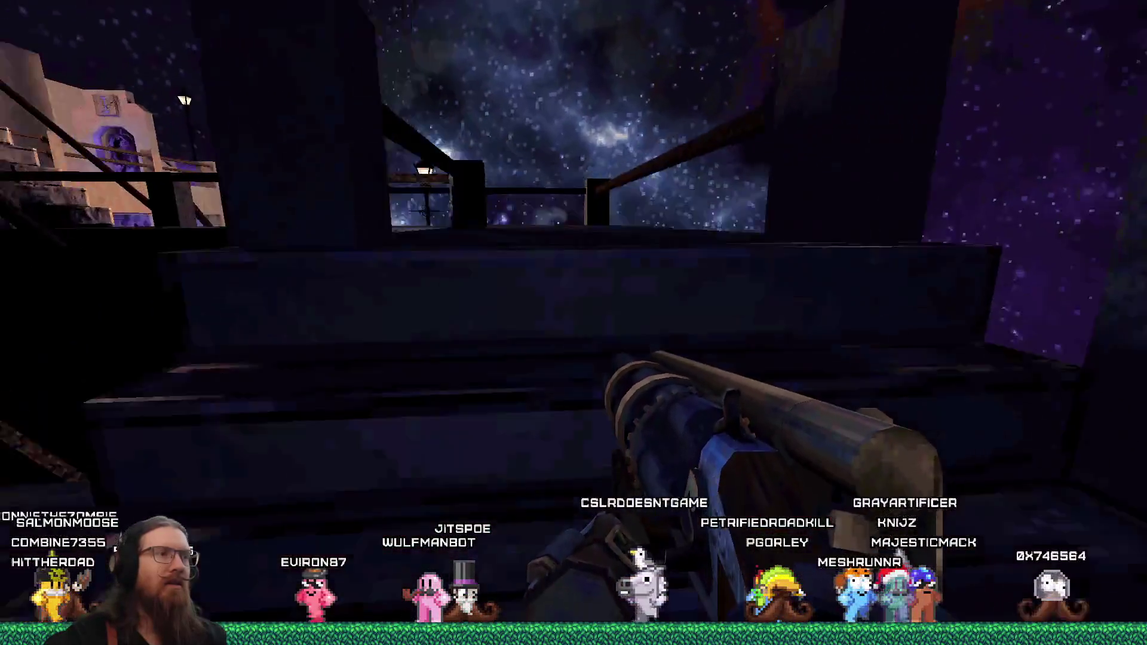
key("w")
key("w")
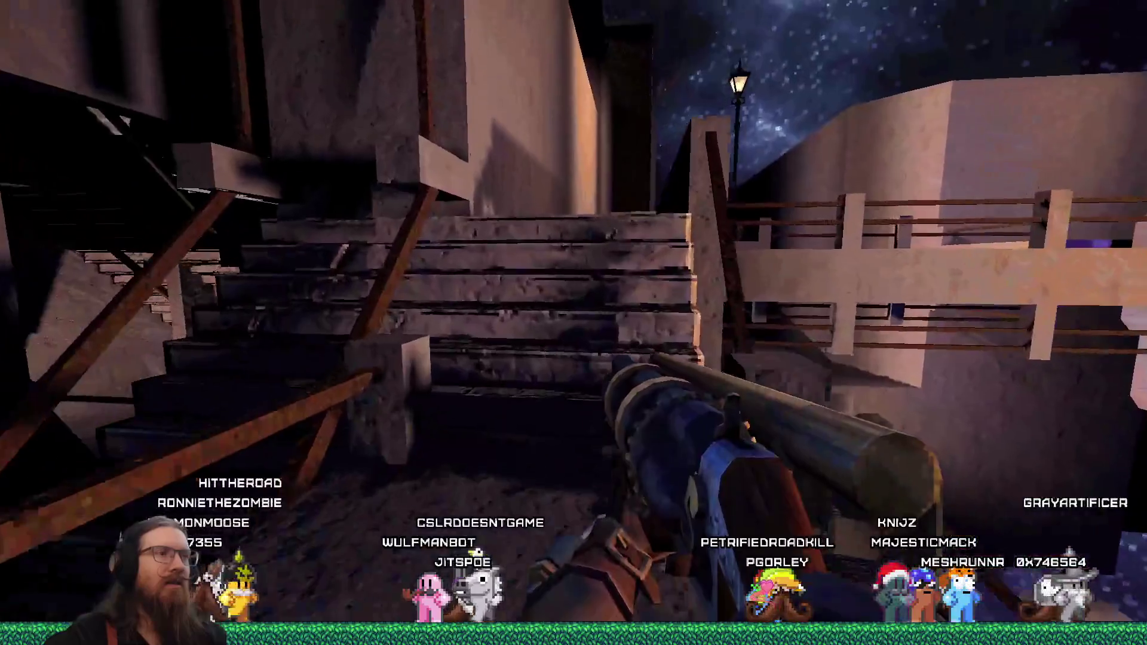
key("w")
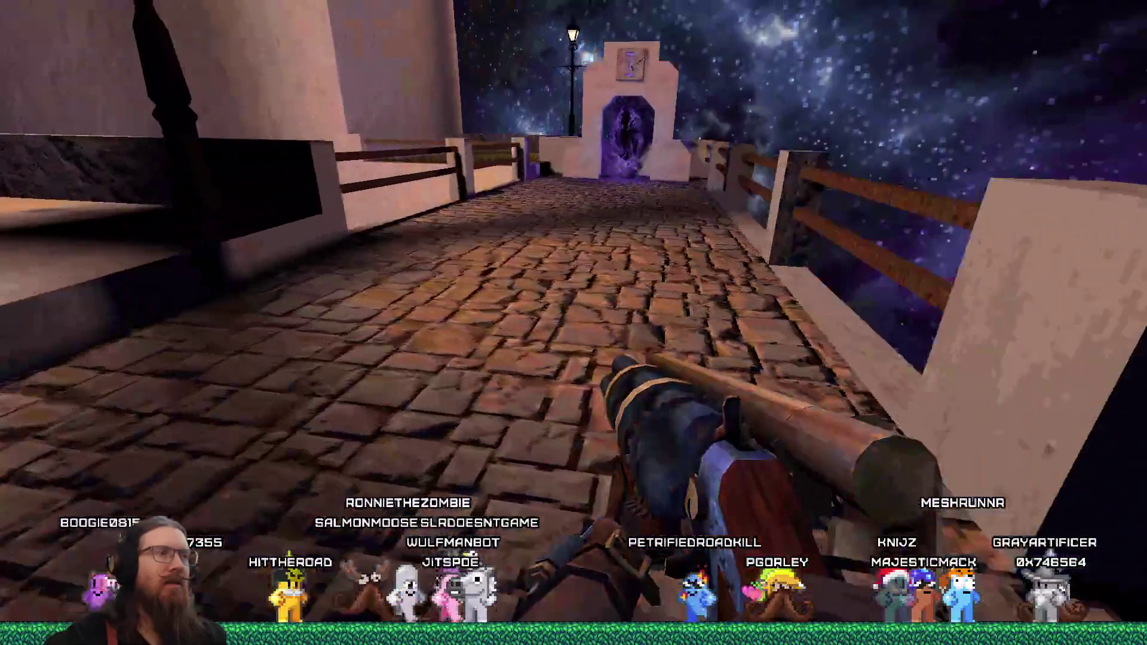
key("w")
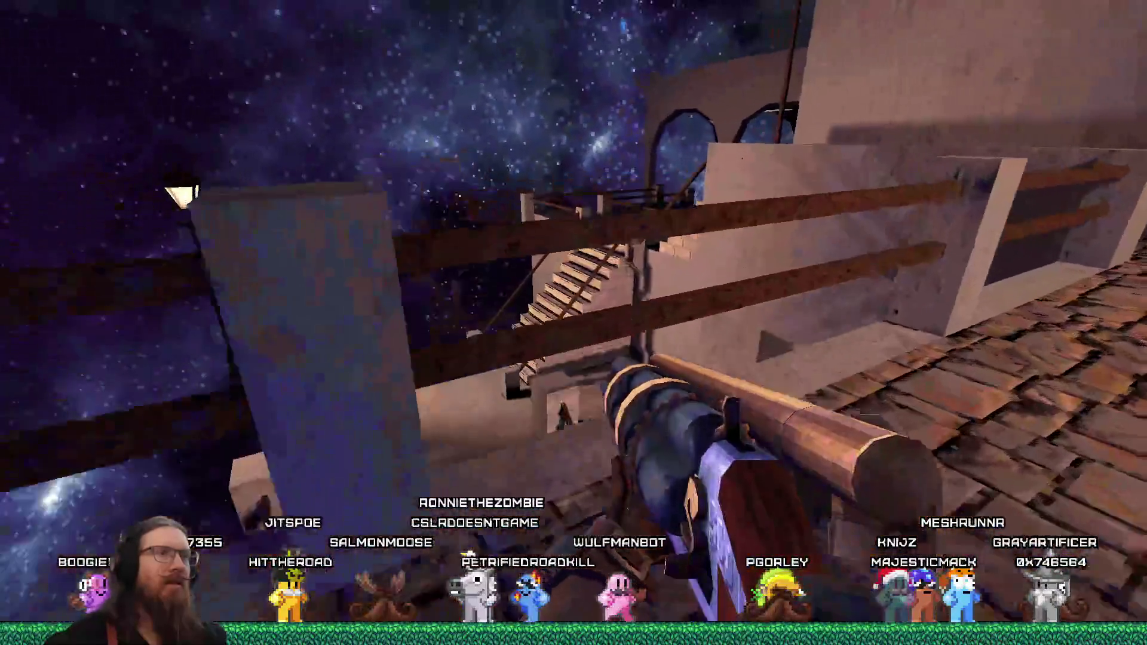
key("w")
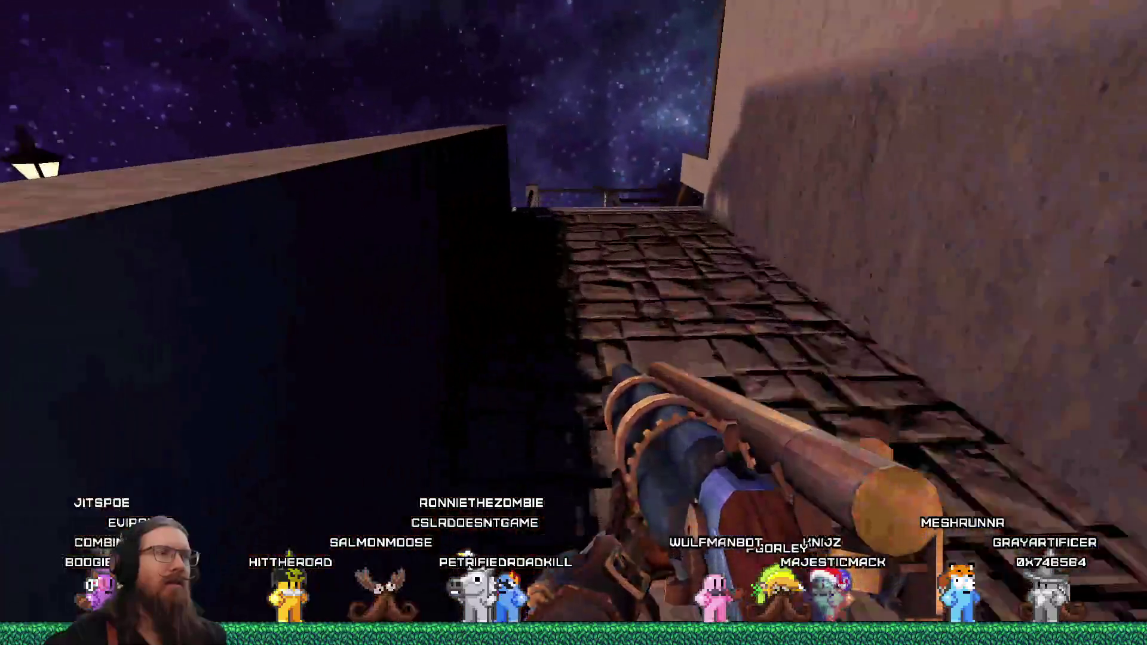
key("w")
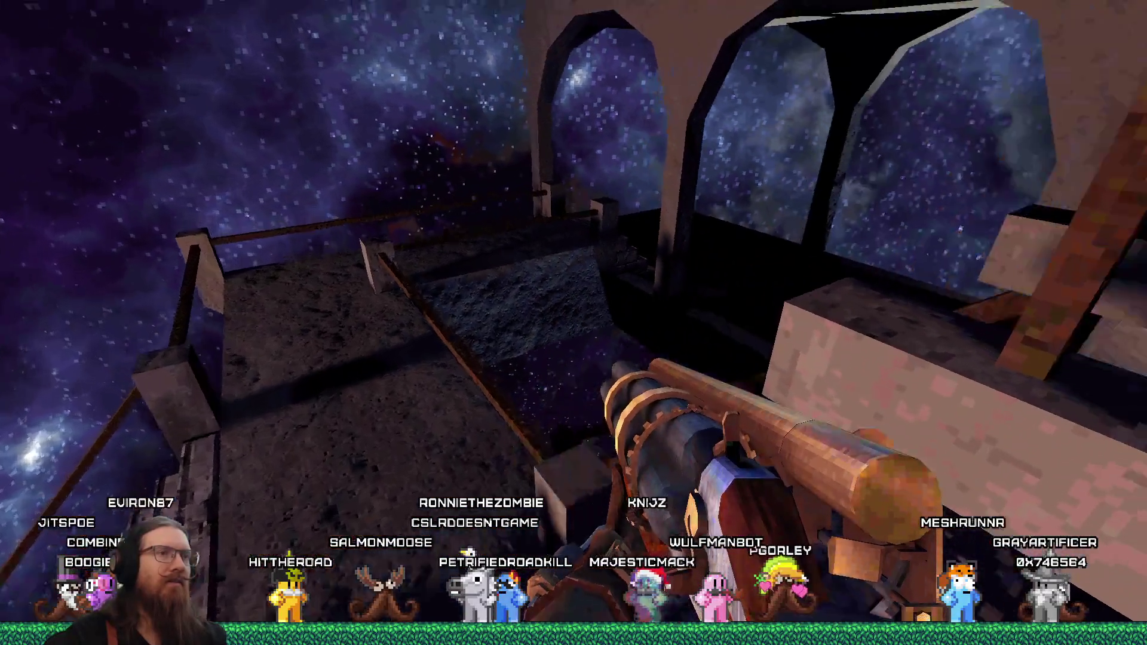
Climb the stairs through the dark room and pink corridor up to the railed platform.
key("w")
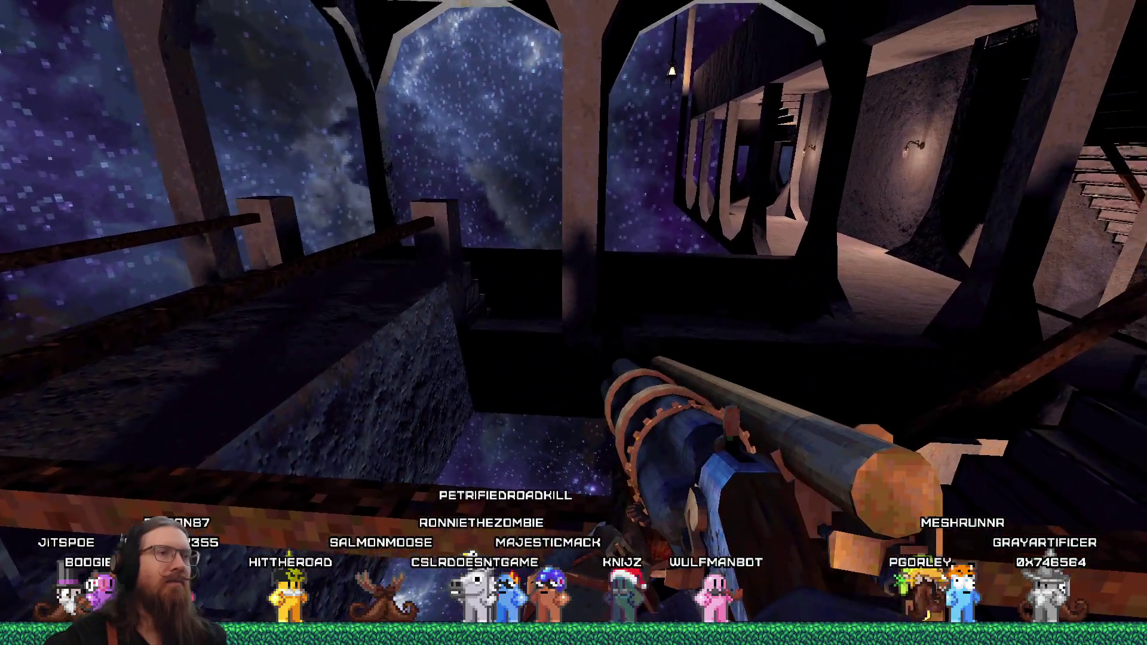
key("w")
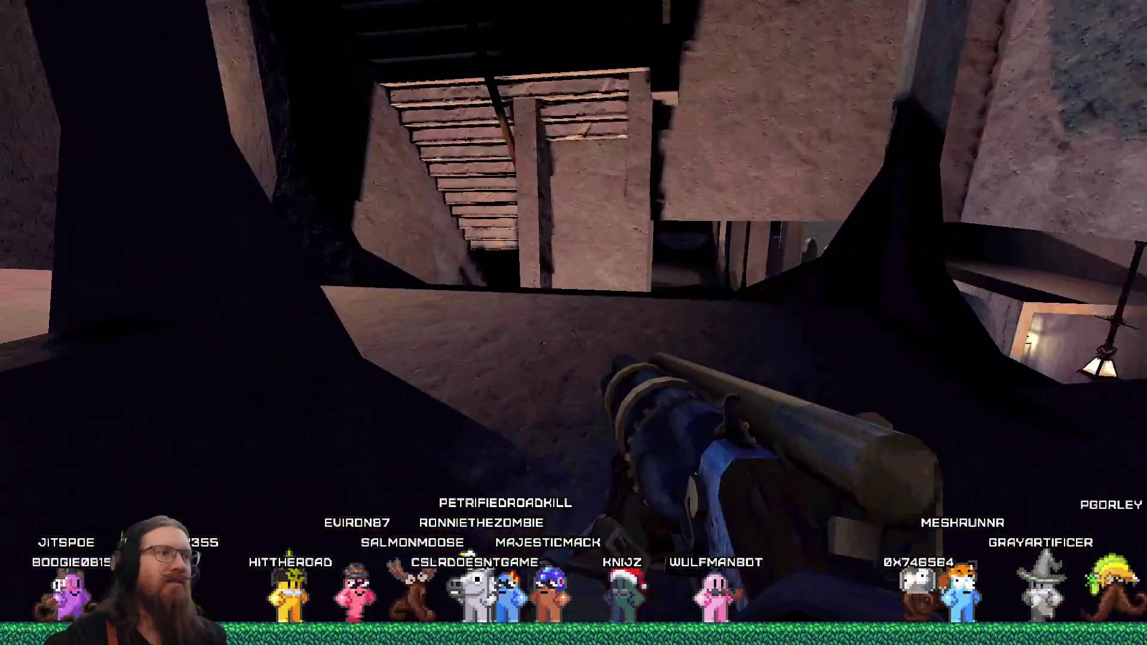
key("w")
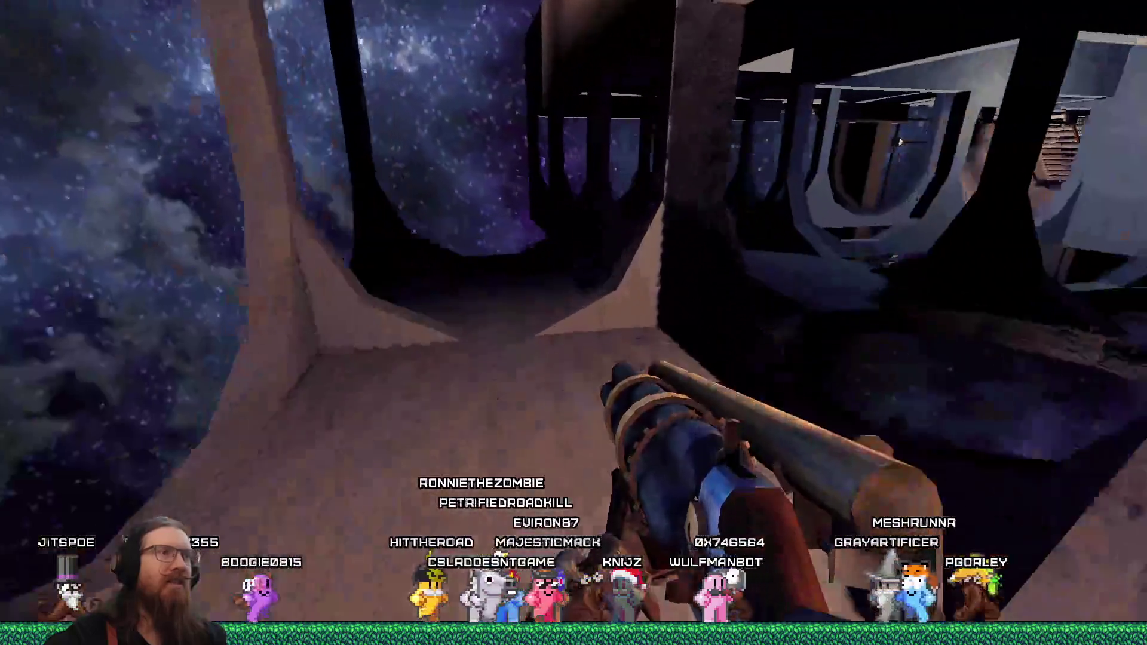
key("w")
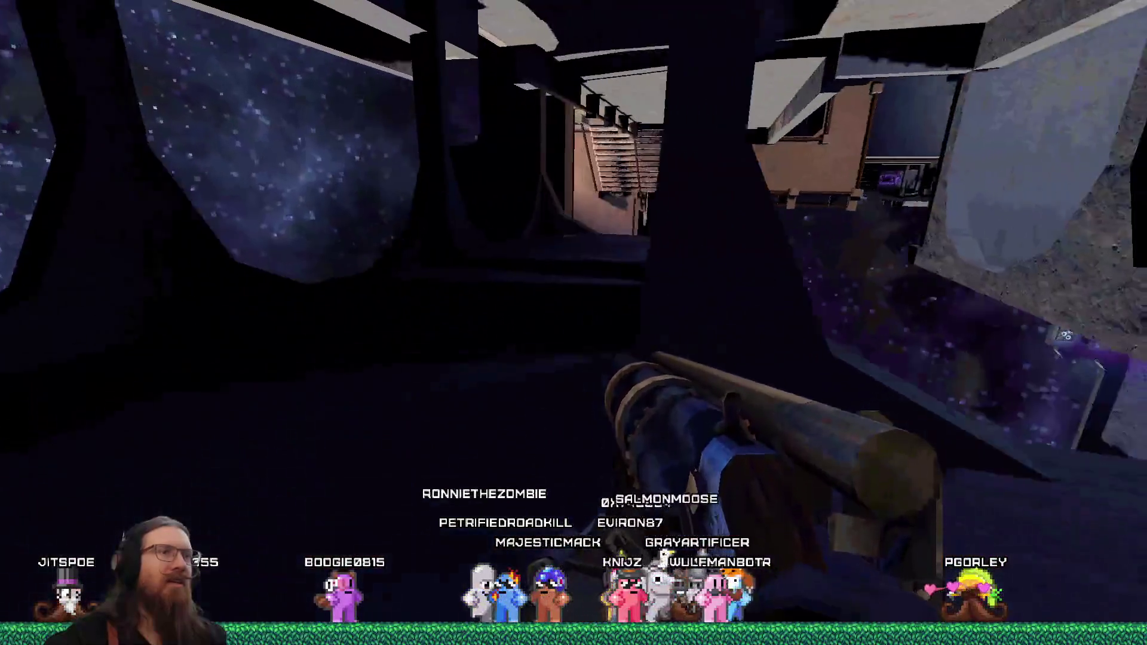
key("w")
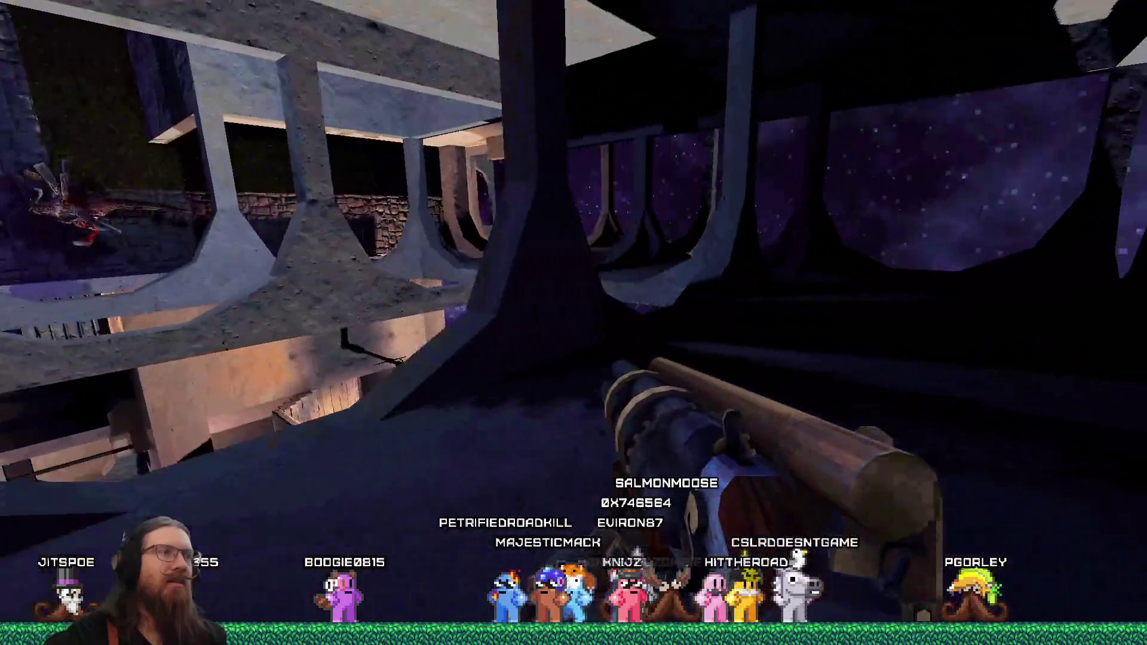
key("w")
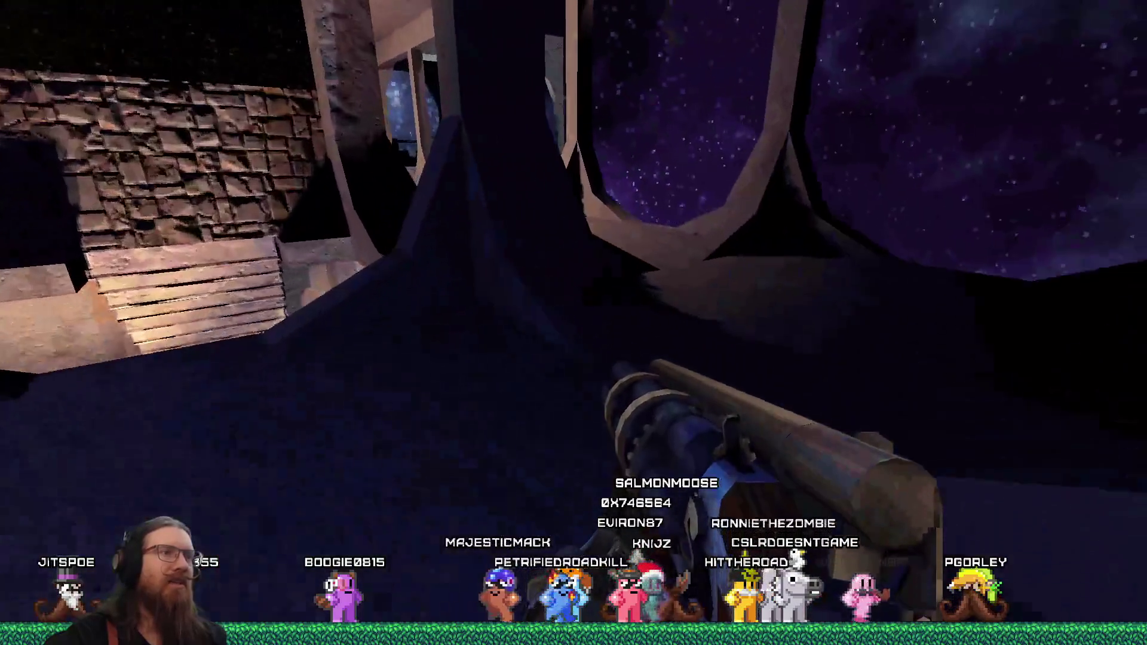
key("w")
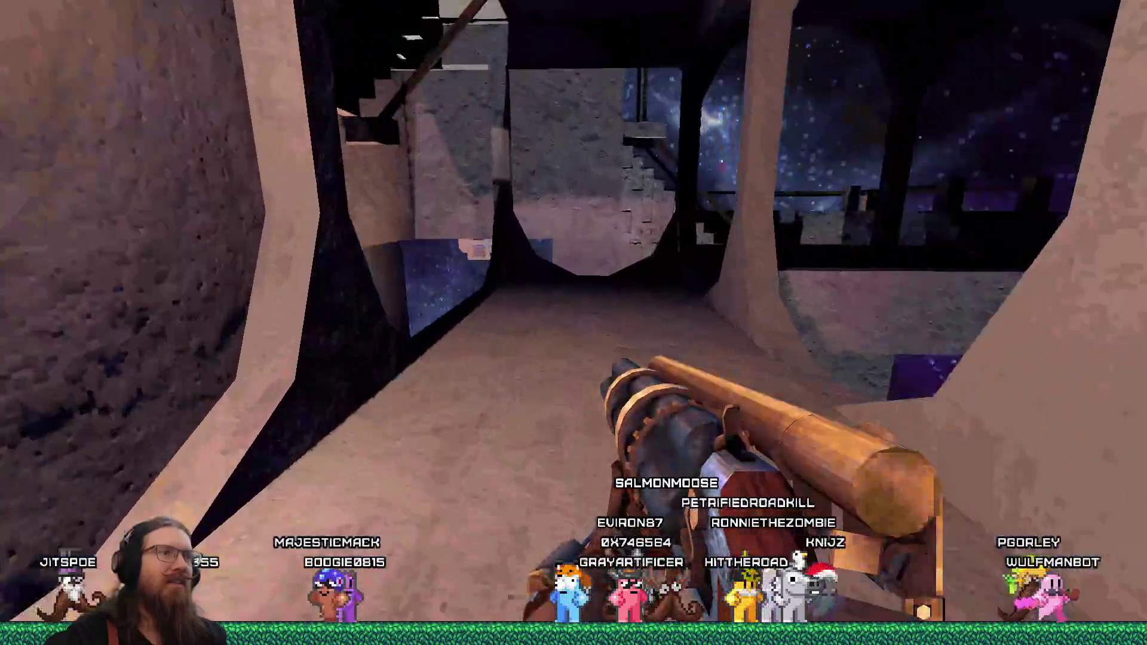
key("w")
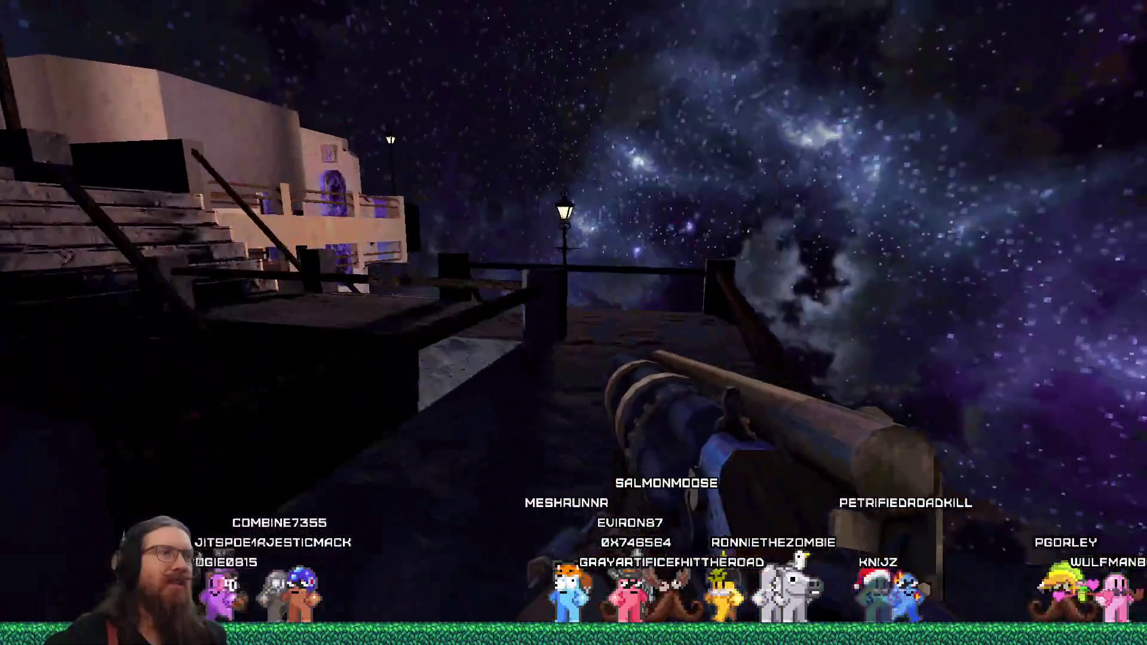
key("w")
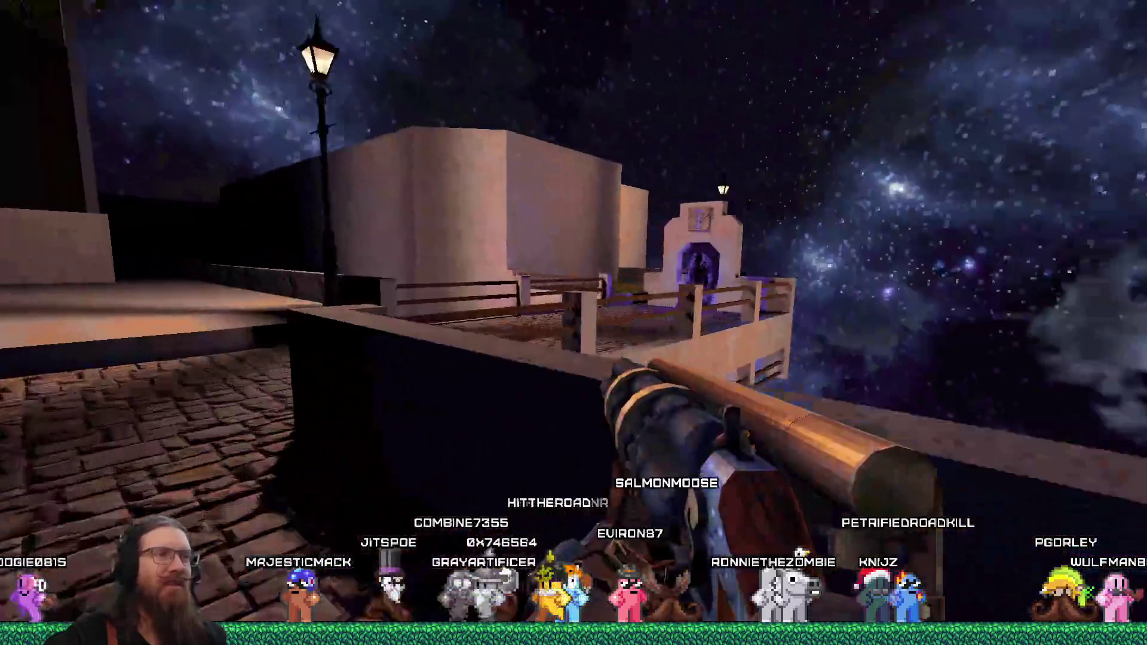
key("w")
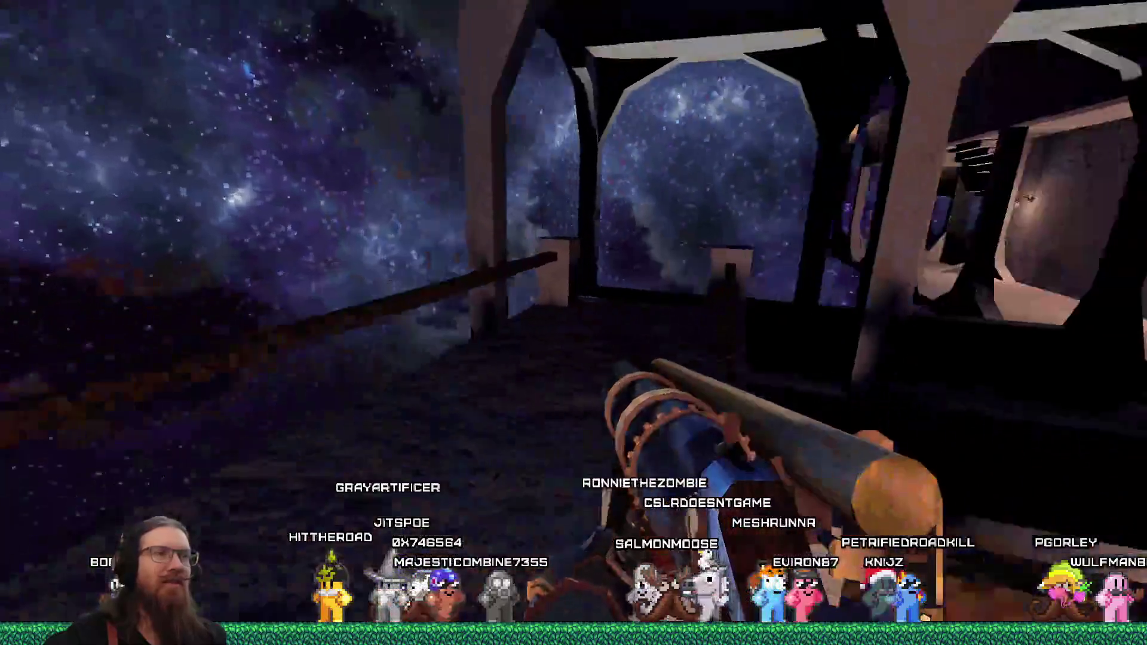
key("w")
key("w")
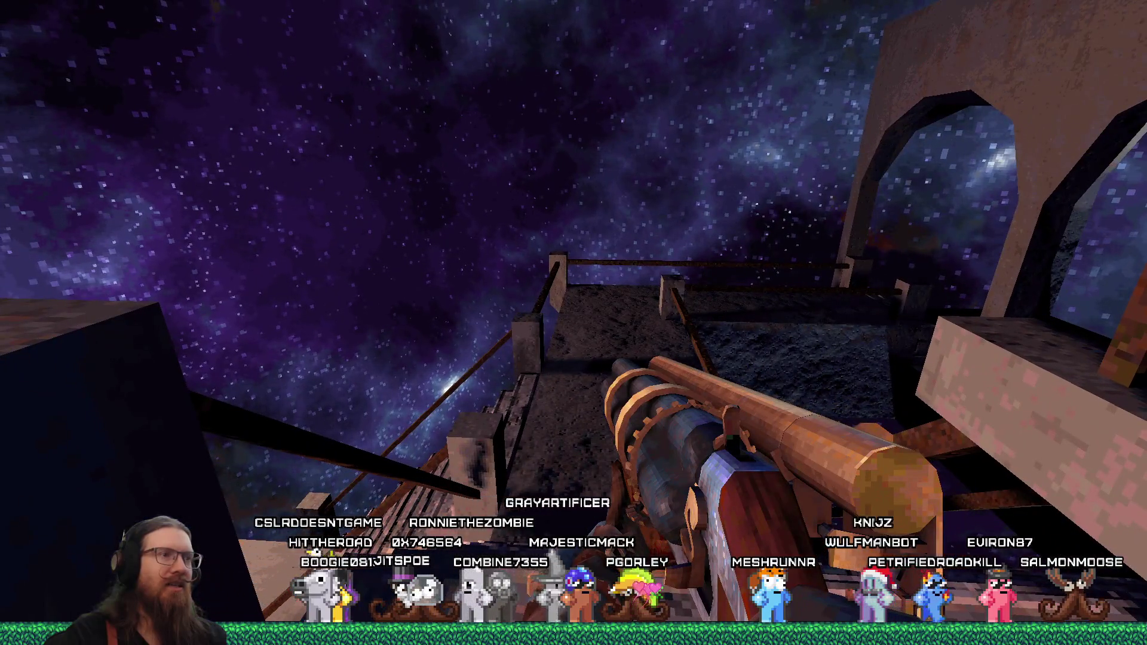
key("w")
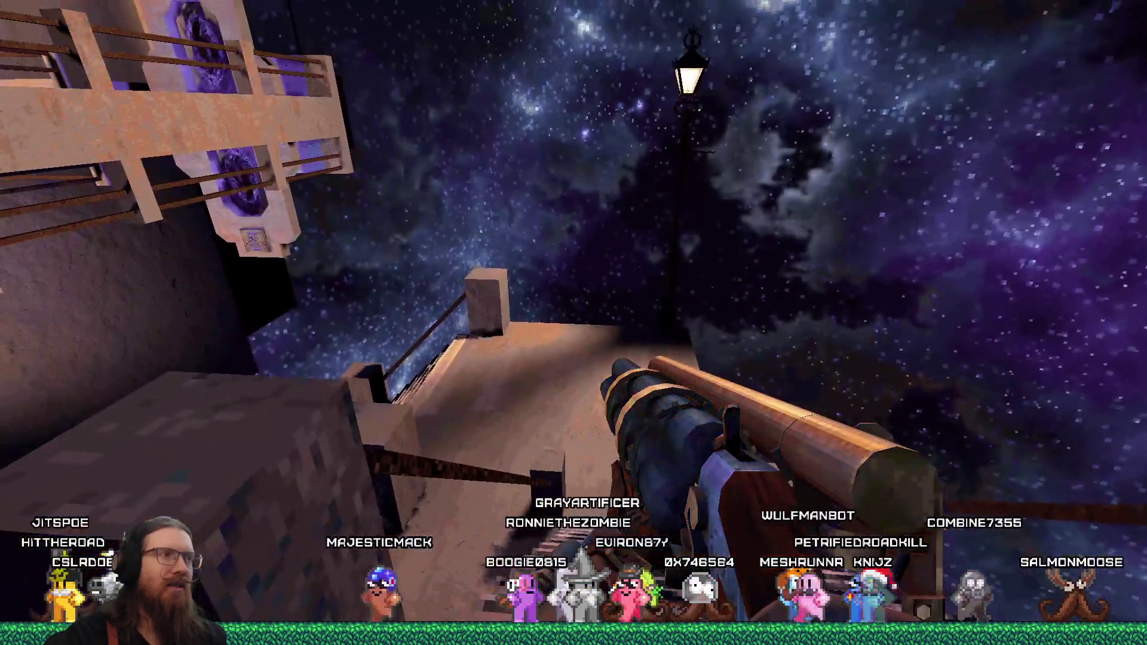
Climb the stone staircase onto the upper deck and cross the platform toward the pillars.
key("w")
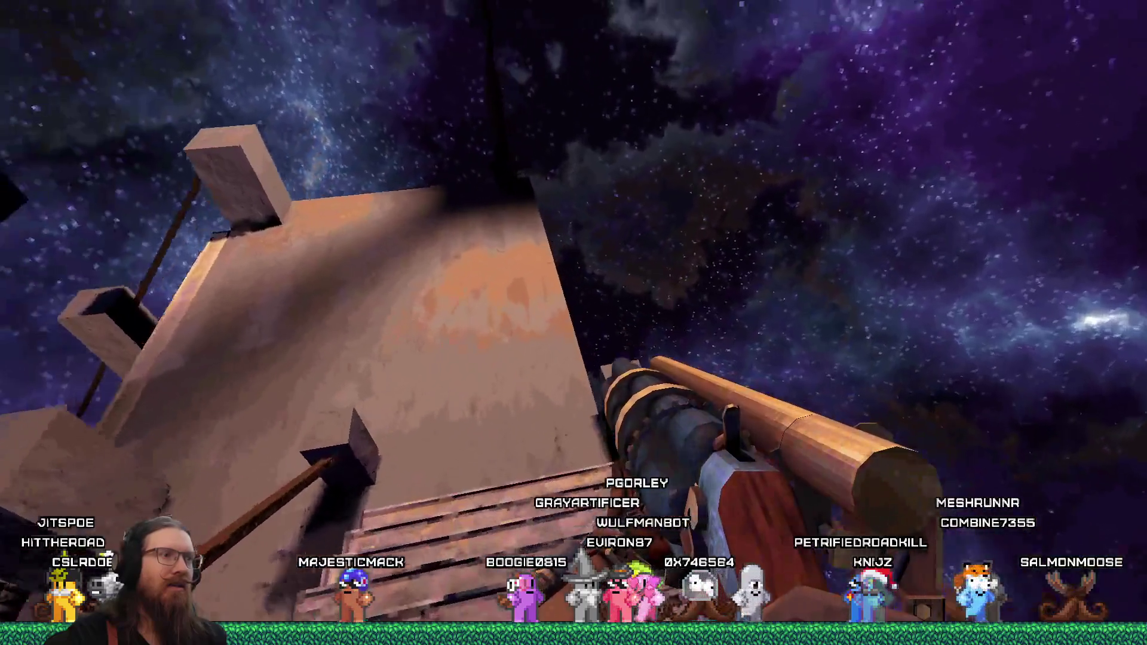
key("w")
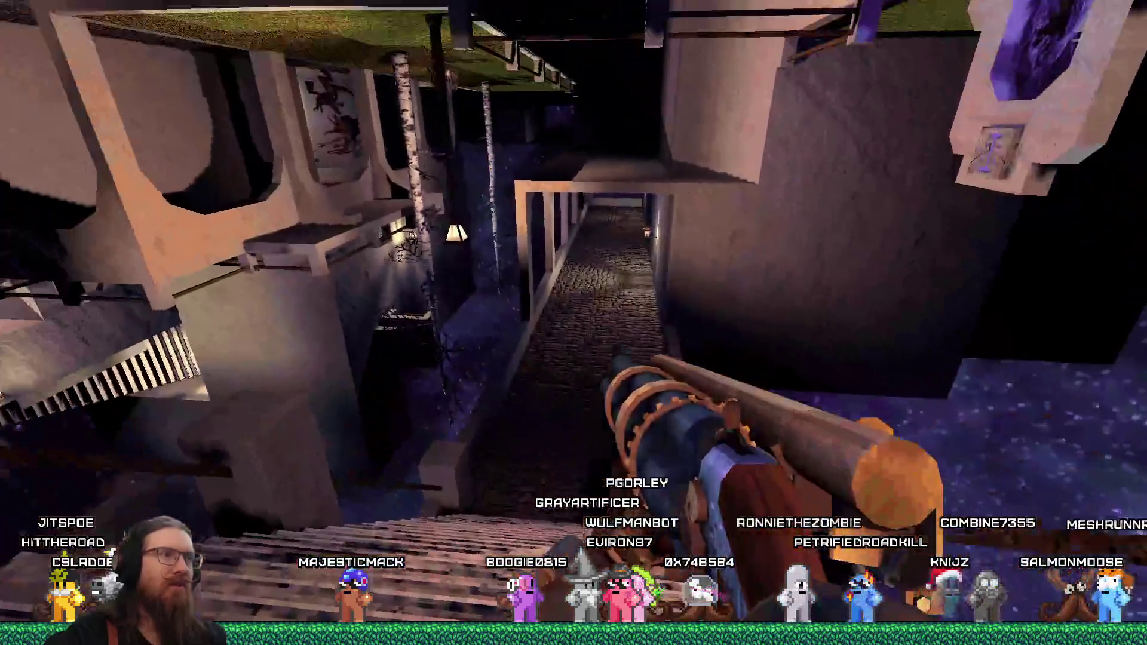
key("w")
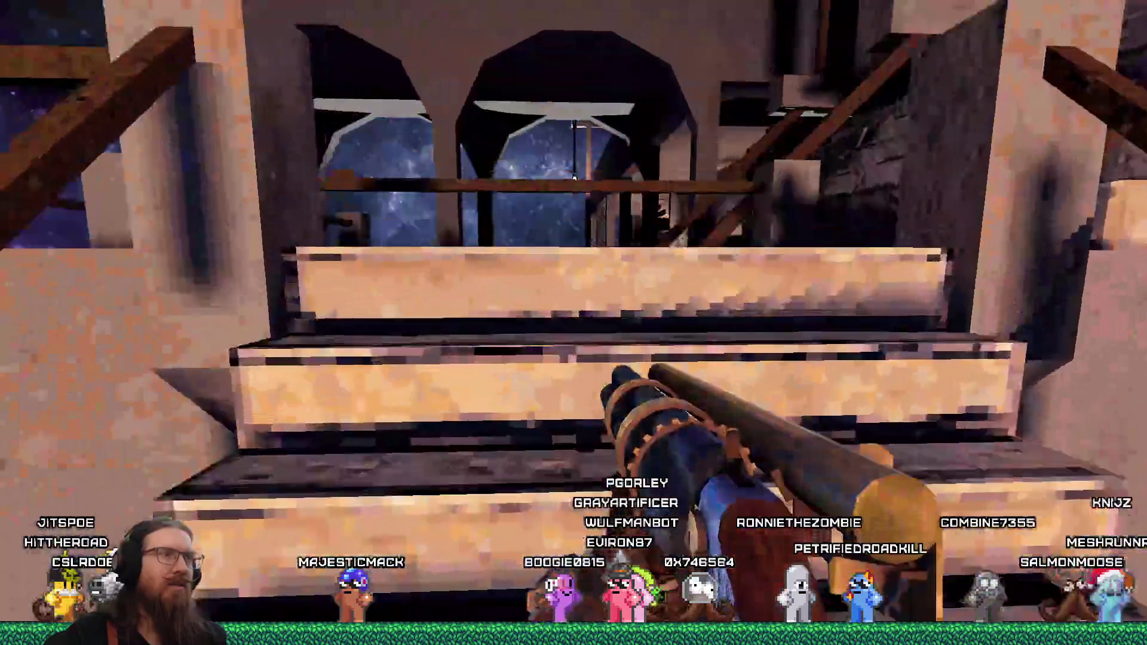
key("w")
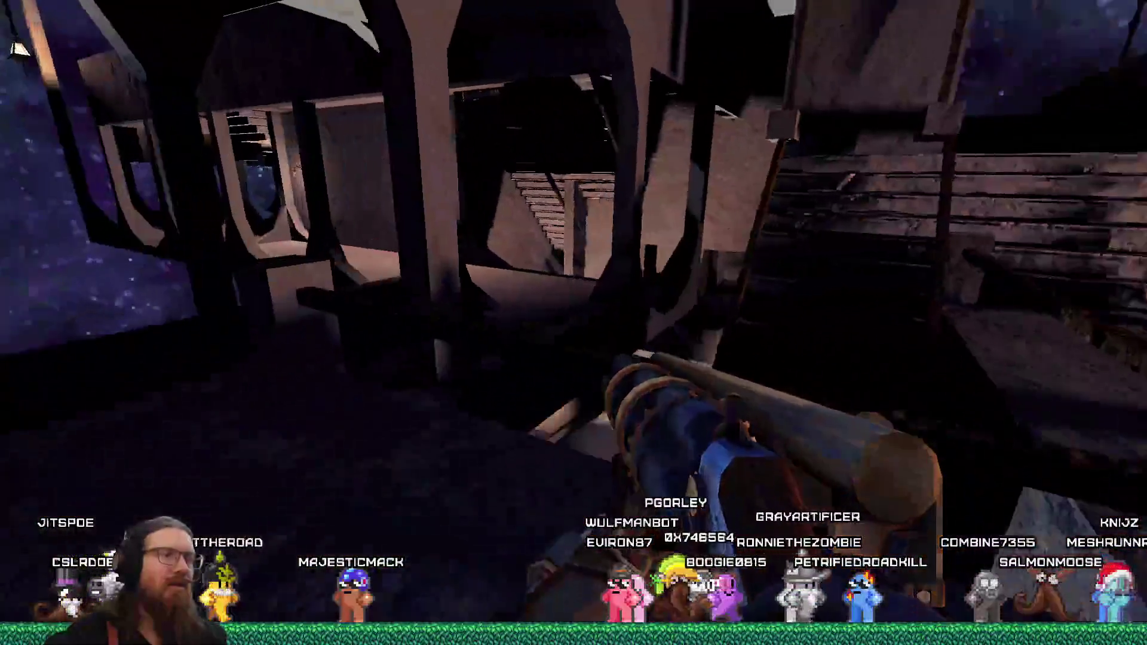
key("w")
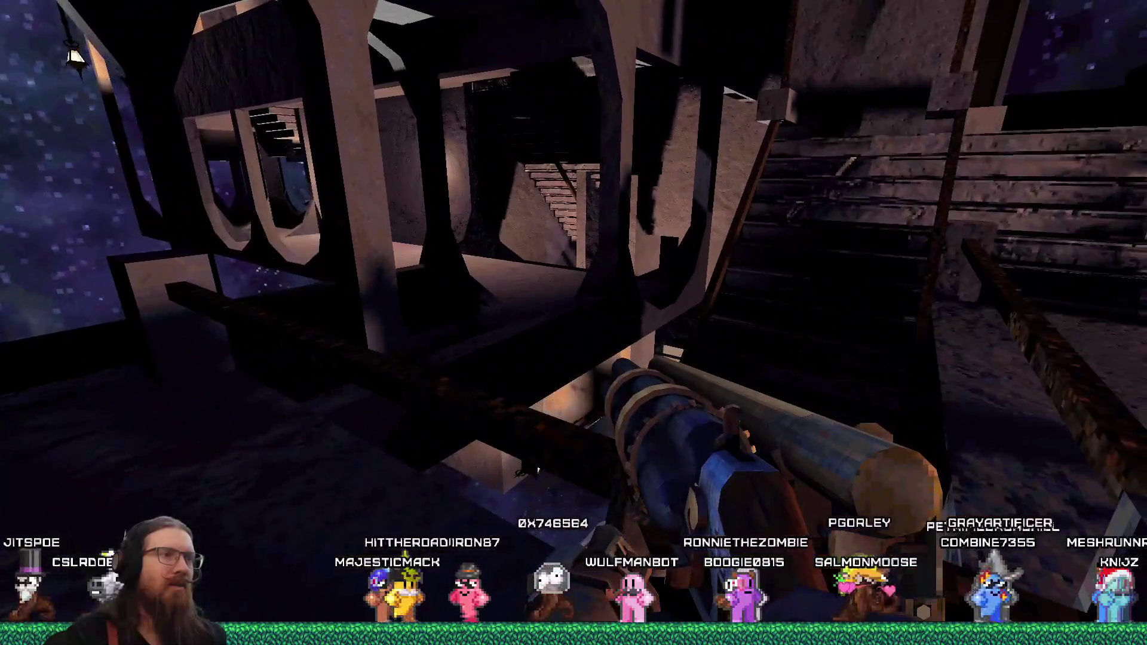
key("w")
key("w")
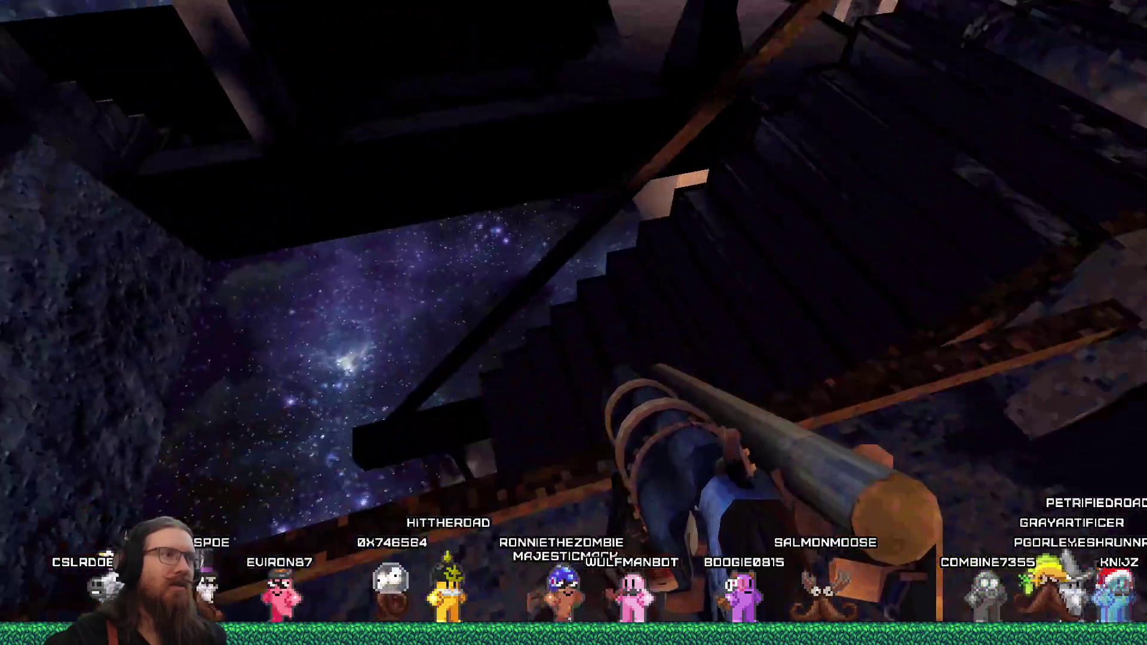
key("w")
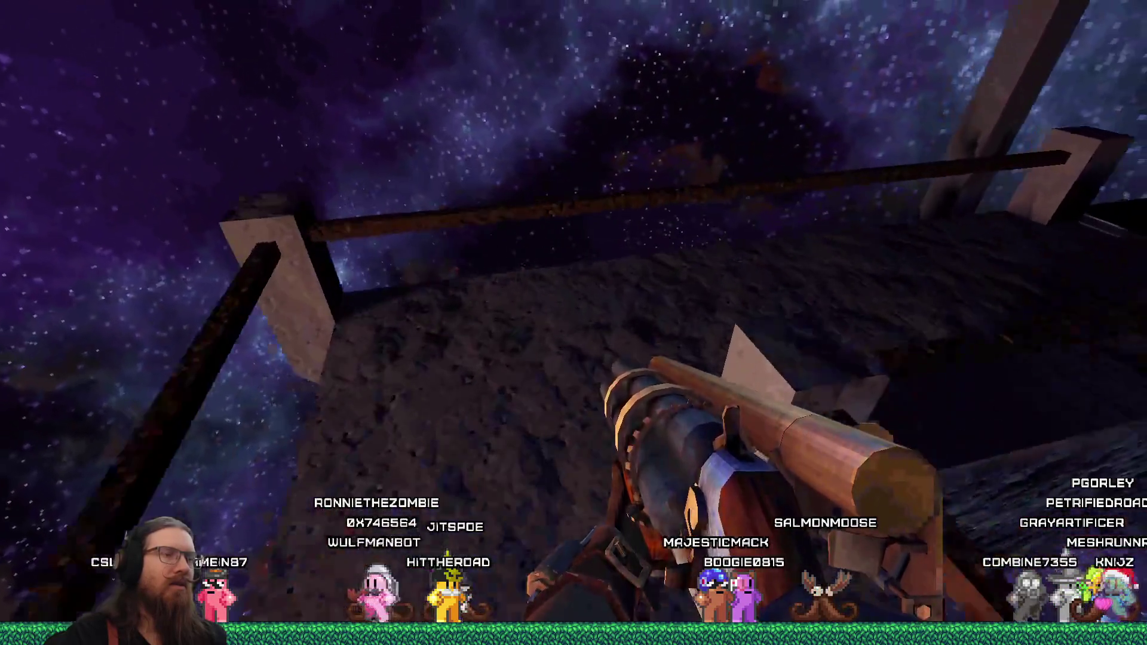
key("w")
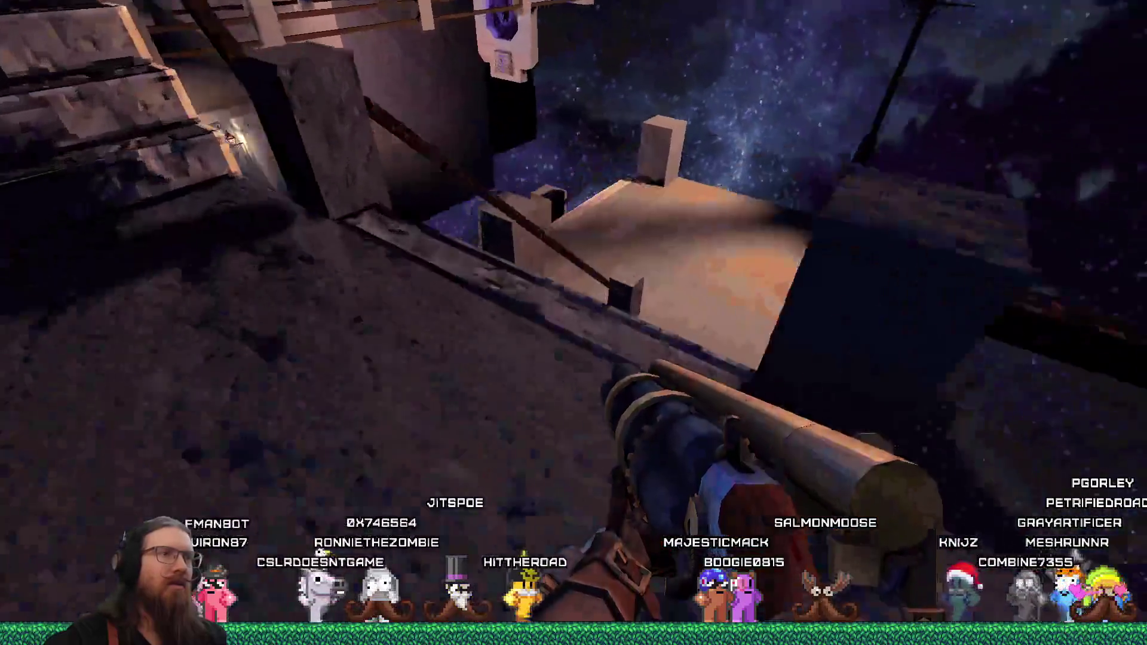
key("w")
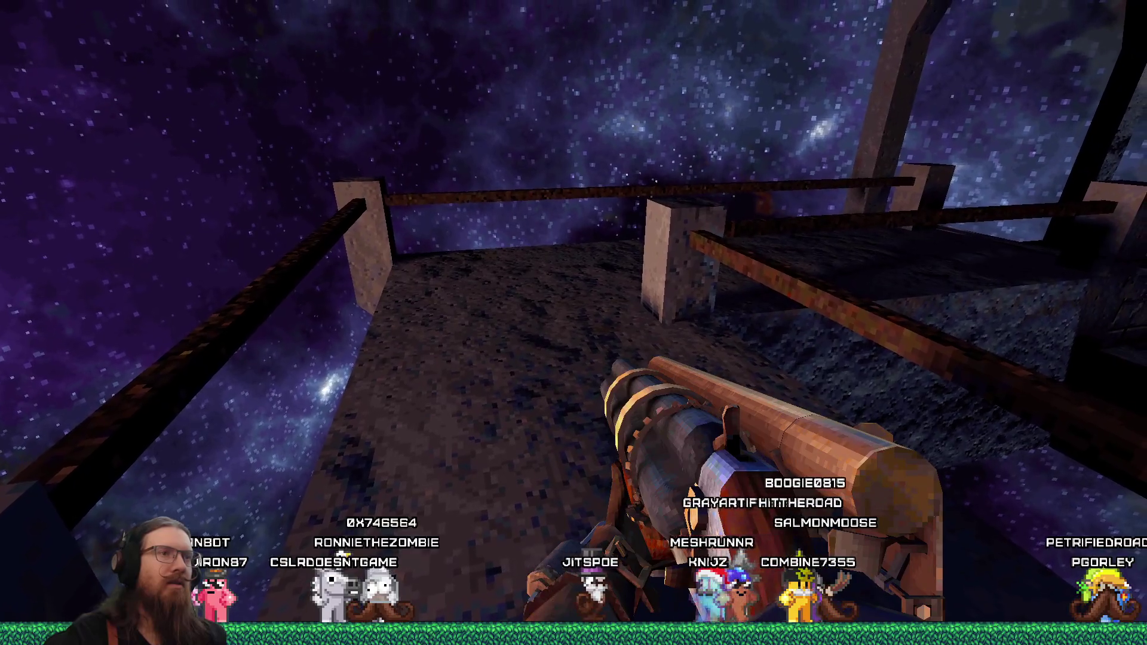
Descend to the platform, climb to the arched walkway, drop below it, and open the developer console.
key("w")
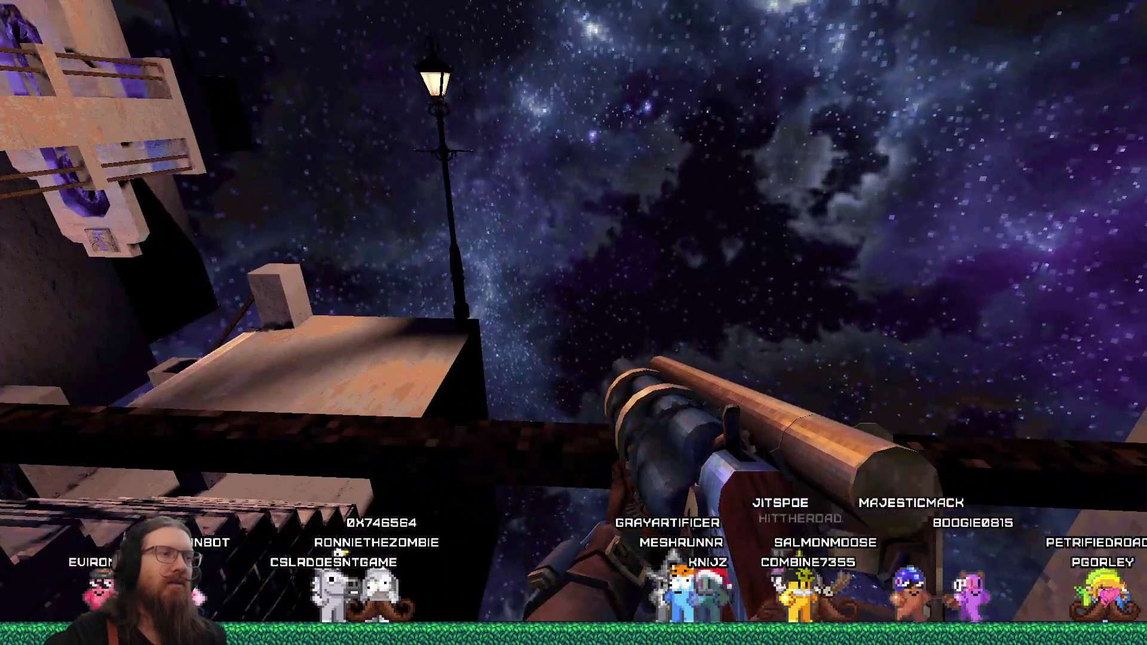
key("w")
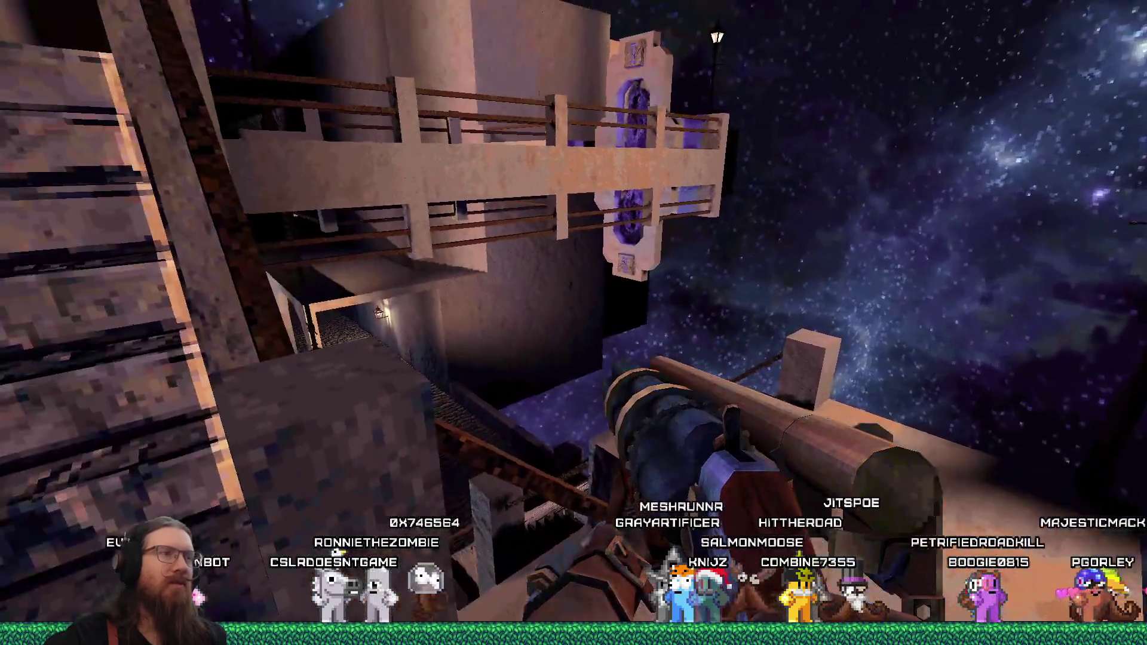
key("w")
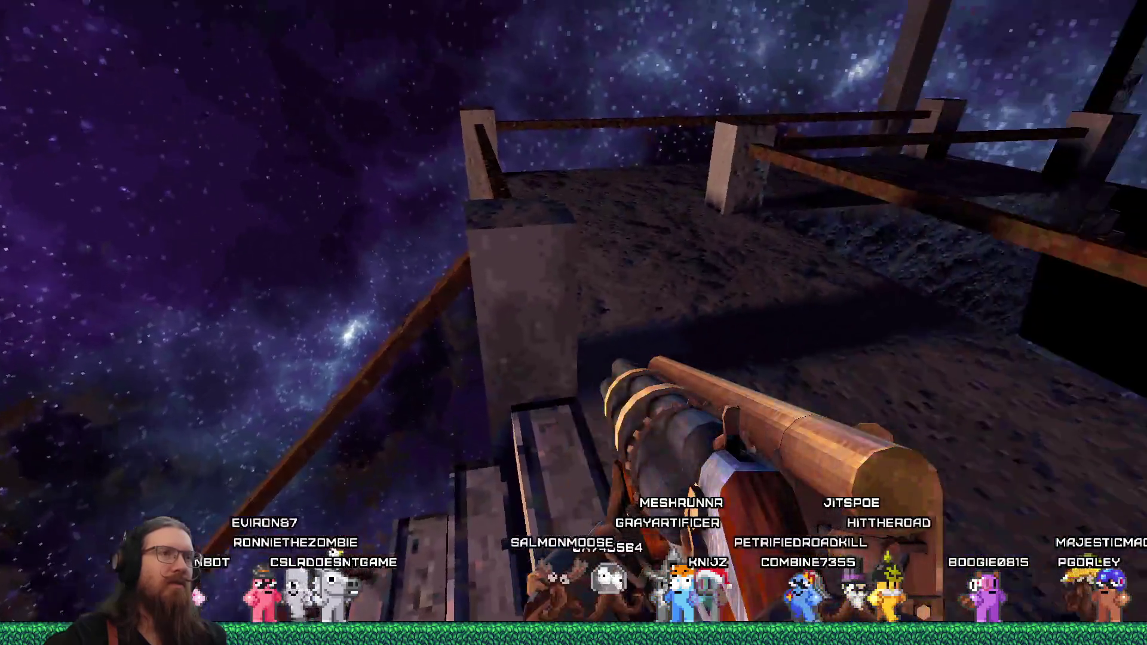
key("w")
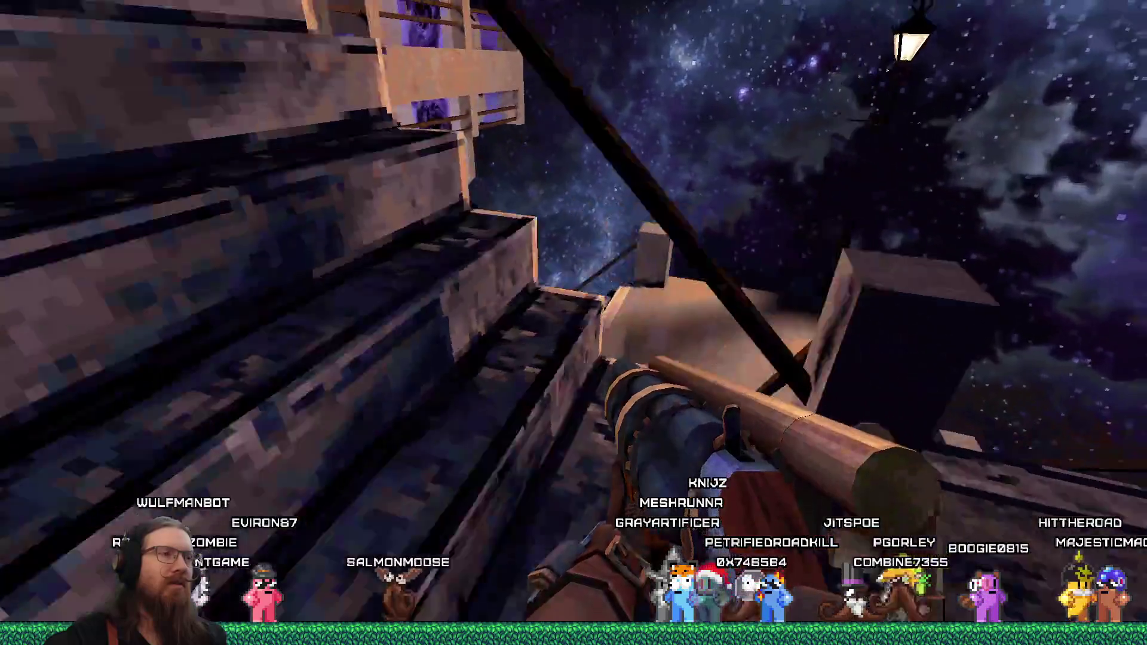
key("w")
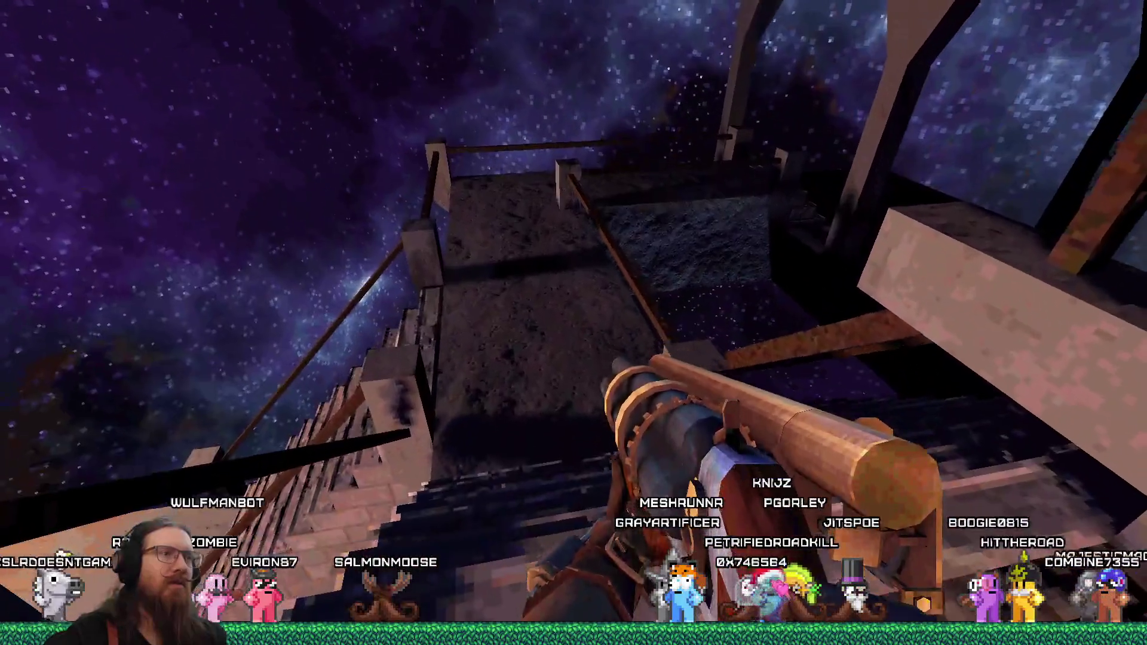
key("w")
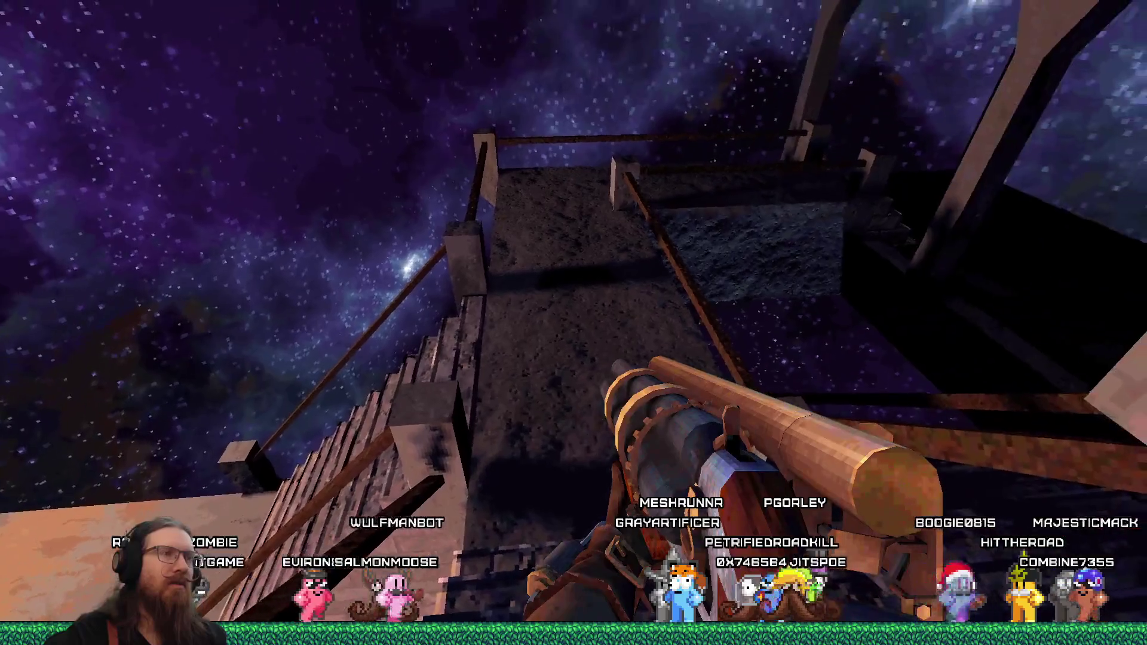
key("w")
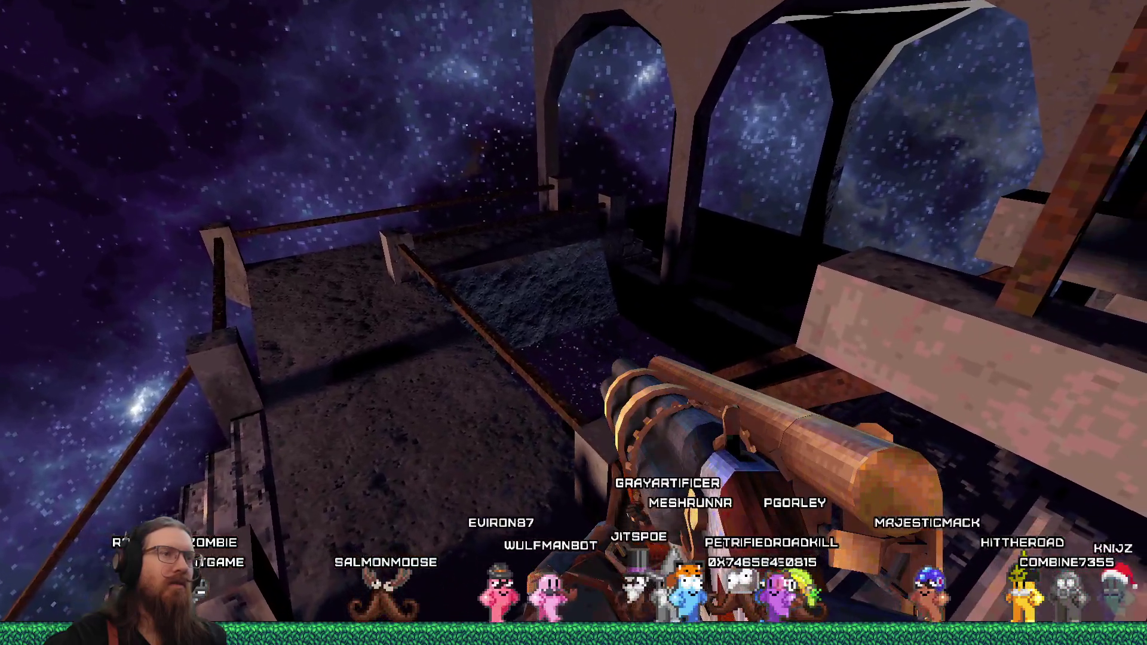
key("w")
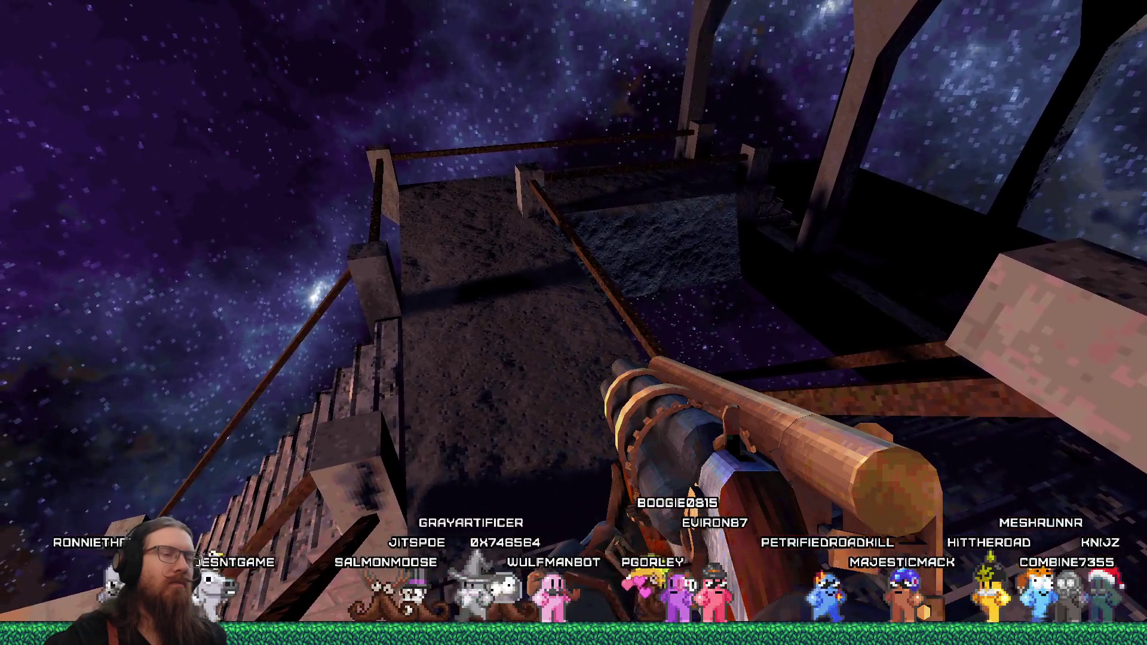
key("w")
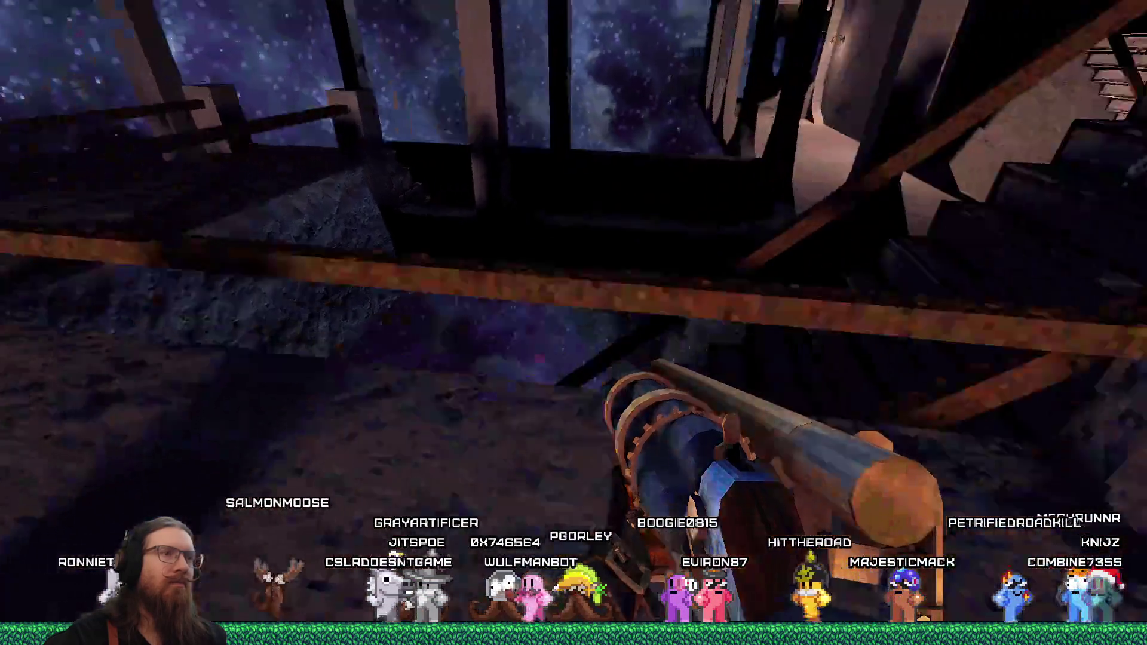
key("w")
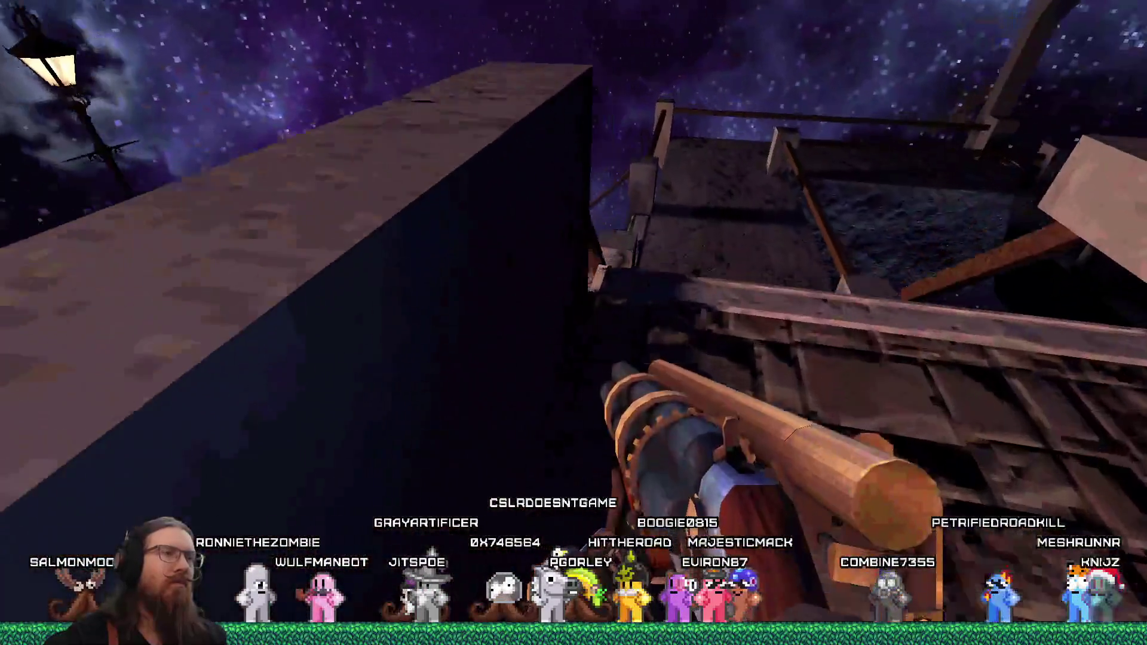
key("grave")
type("i")
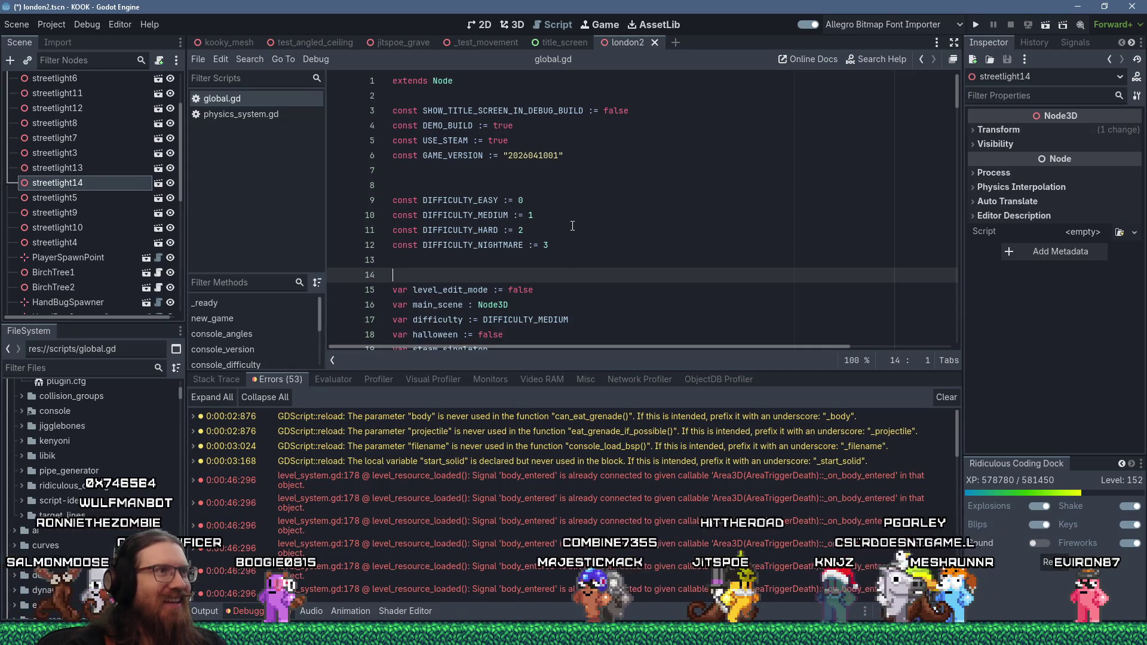
Bring the TrenchBroom window with dear_escher.map to the front.
key("alt+Tab")
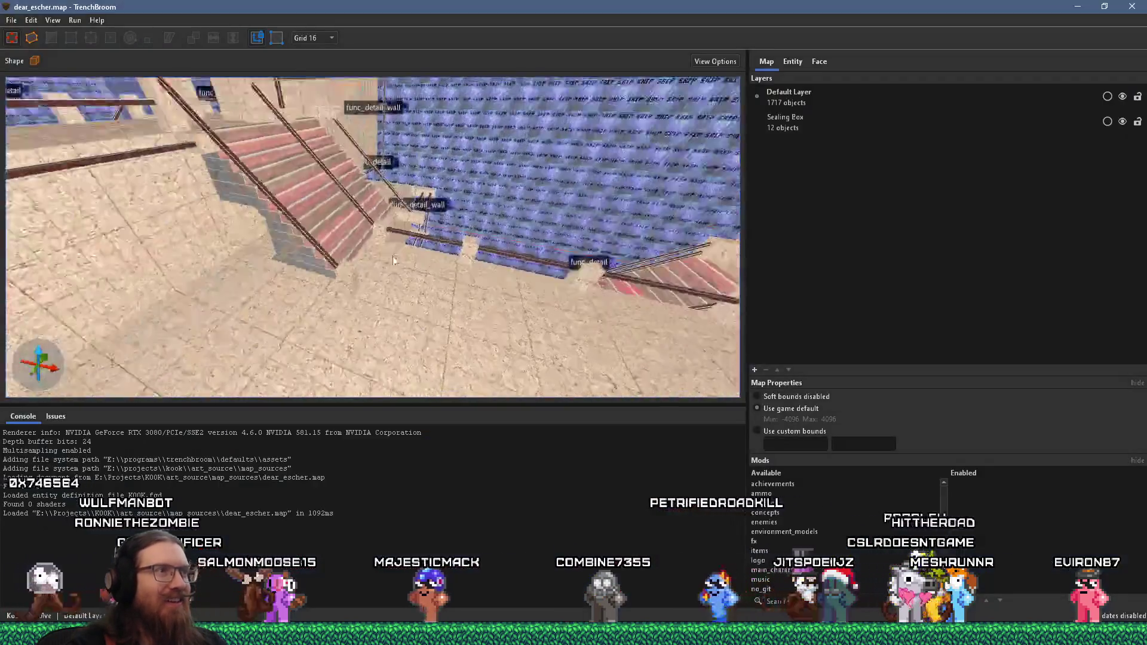
Orbit onto the staircase, clear other selections, and select the red stair flight.
mouse_move(393, 260)
left_mouse_down()
mouse_move(479, 235)
mouse_move(446, 281)
mouse_move(508, 295)
mouse_move(435, 292)
mouse_move(493, 309)
mouse_move(283, 301)
mouse_move(358, 256)
mouse_move(584, 167)
mouse_move(491, 239)
mouse_move(576, 118)
mouse_move(519, 65)
mouse_move(463, 75)
mouse_move(431, 179)
left_mouse_up()
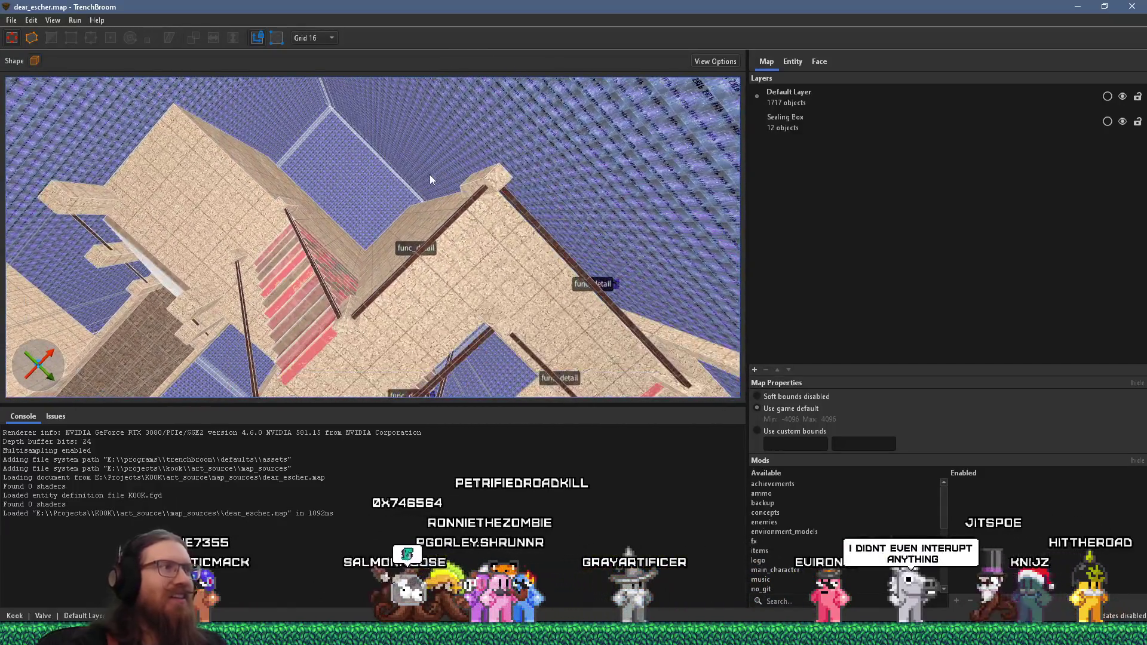
left_click_drag(362, 252, 348, 160)
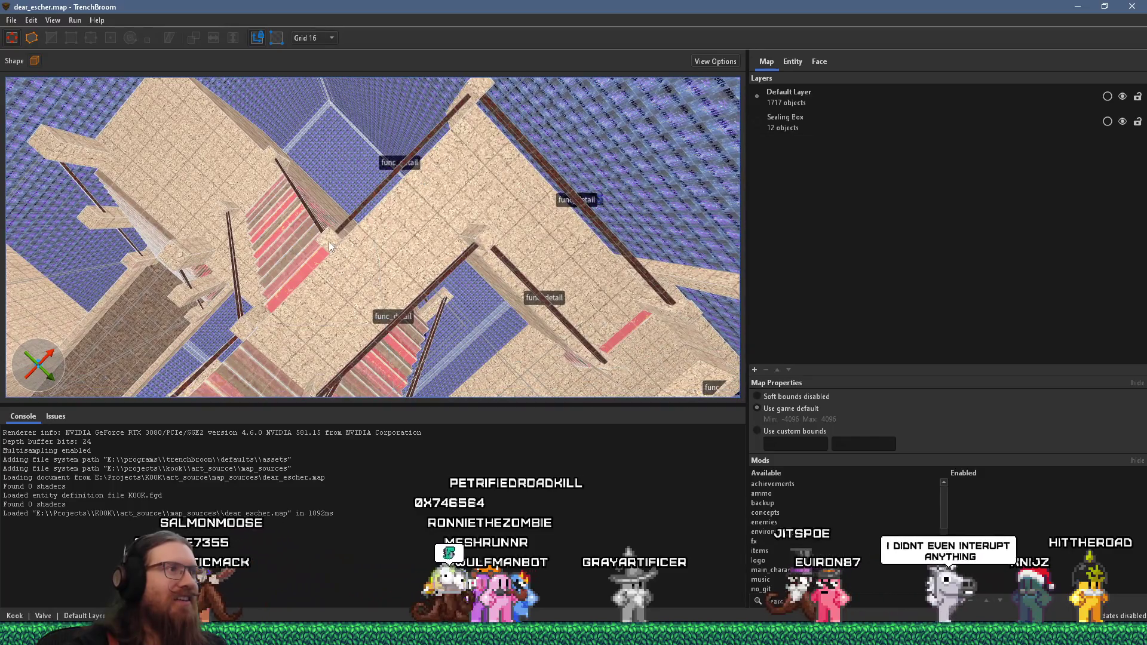
mouse_move(329, 241)
left_mouse_down()
mouse_move(504, 156)
mouse_move(475, 211)
mouse_move(658, 147)
mouse_move(492, 239)
left_mouse_up()
left_click(475, 212)
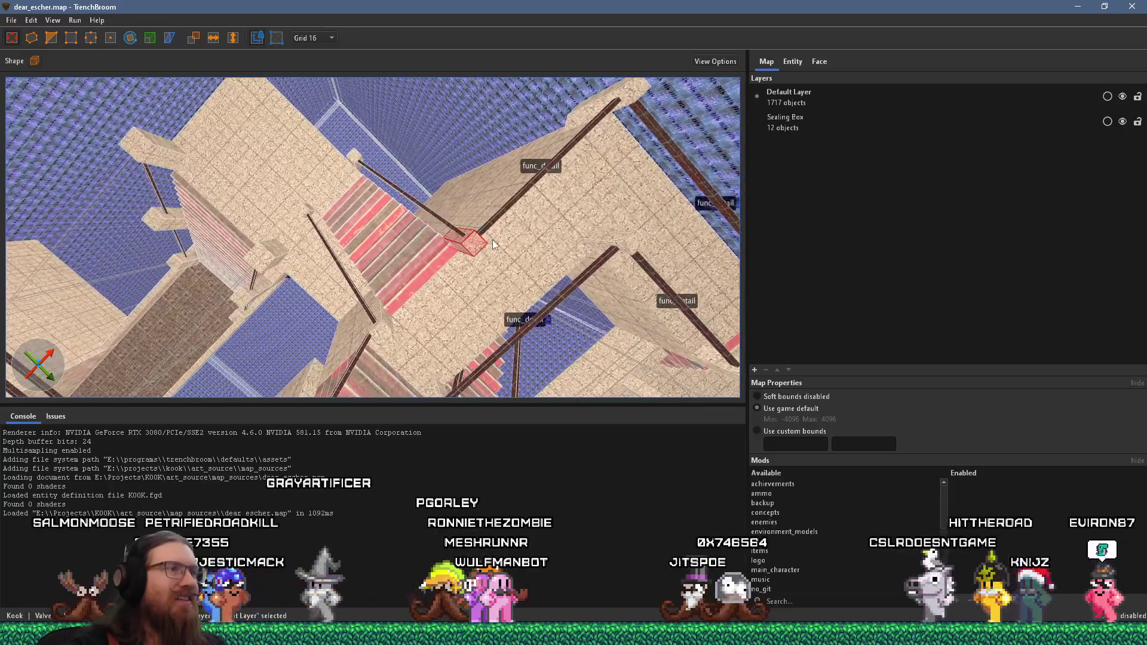
key("Delete")
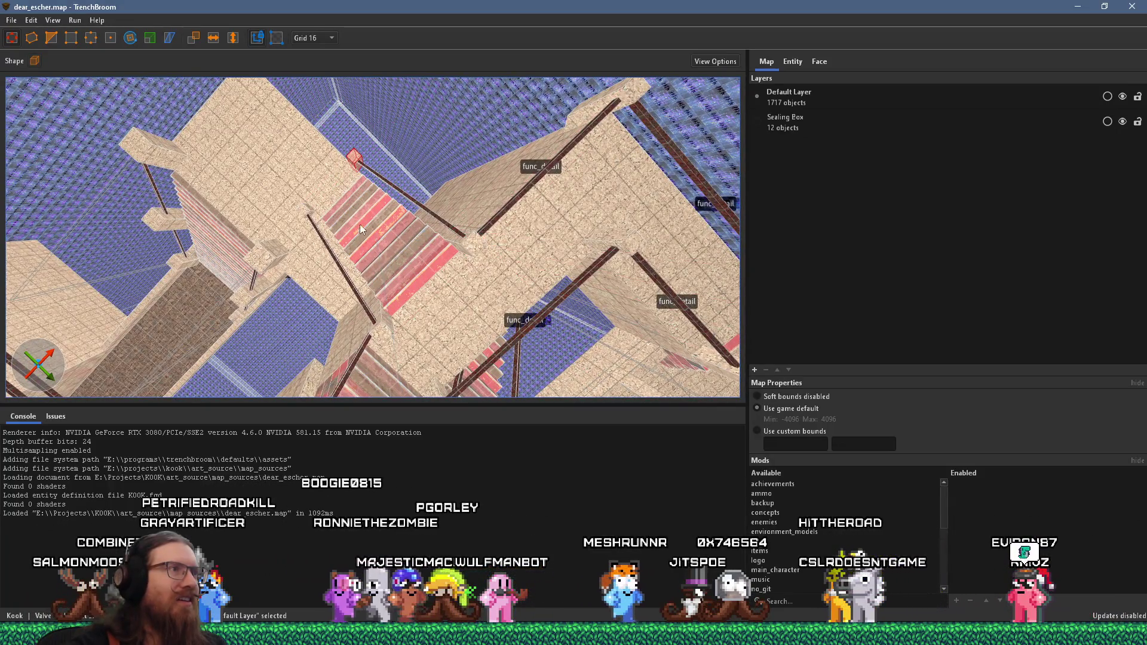
key("ctrl+a")
key("Escape")
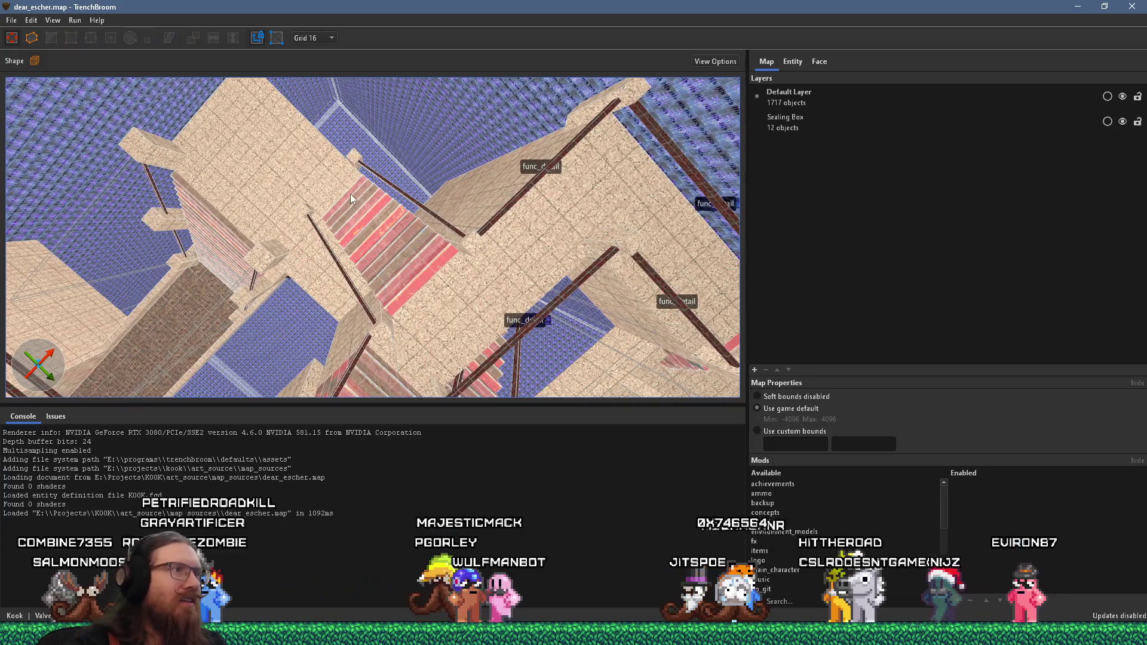
left_click(350, 194)
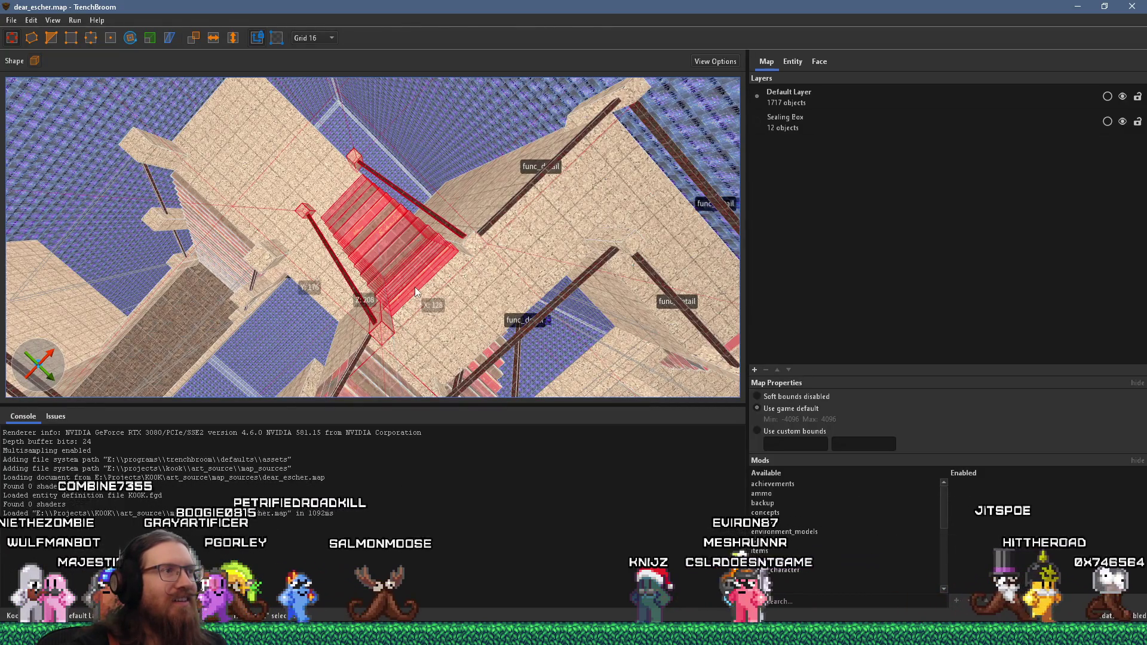
Move the red stairs up and to the right and add a small cube brush beside them.
mouse_move(416, 289)
left_mouse_down()
mouse_move(536, 209)
mouse_move(568, 160)
mouse_move(561, 170)
left_mouse_up()
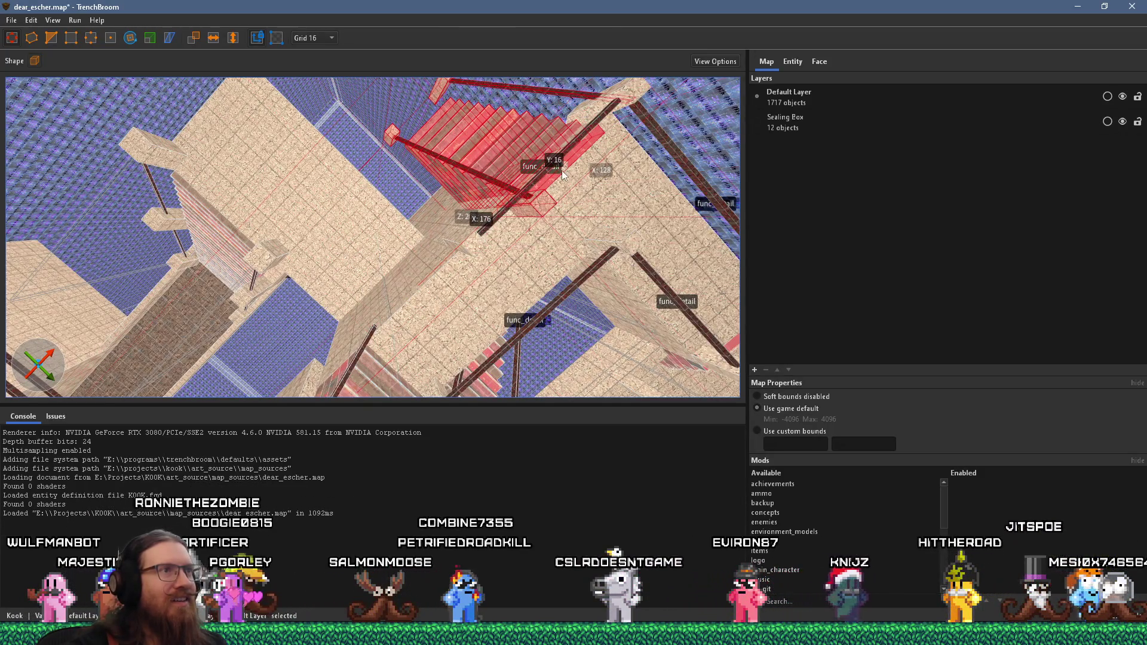
scroll(493, 215, "down", 3)
mouse_move(493, 218)
left_mouse_down()
mouse_move(429, 234)
mouse_move(604, 105)
left_mouse_up()
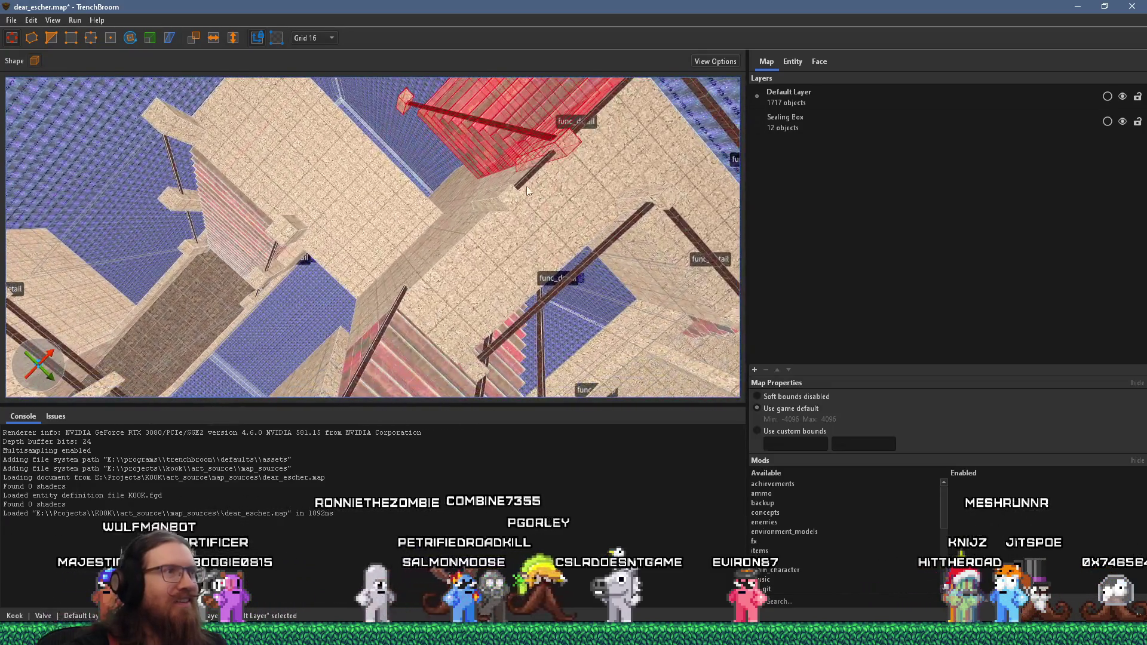
mouse_move(527, 192)
left_mouse_down()
mouse_move(415, 293)
mouse_move(435, 266)
left_mouse_up()
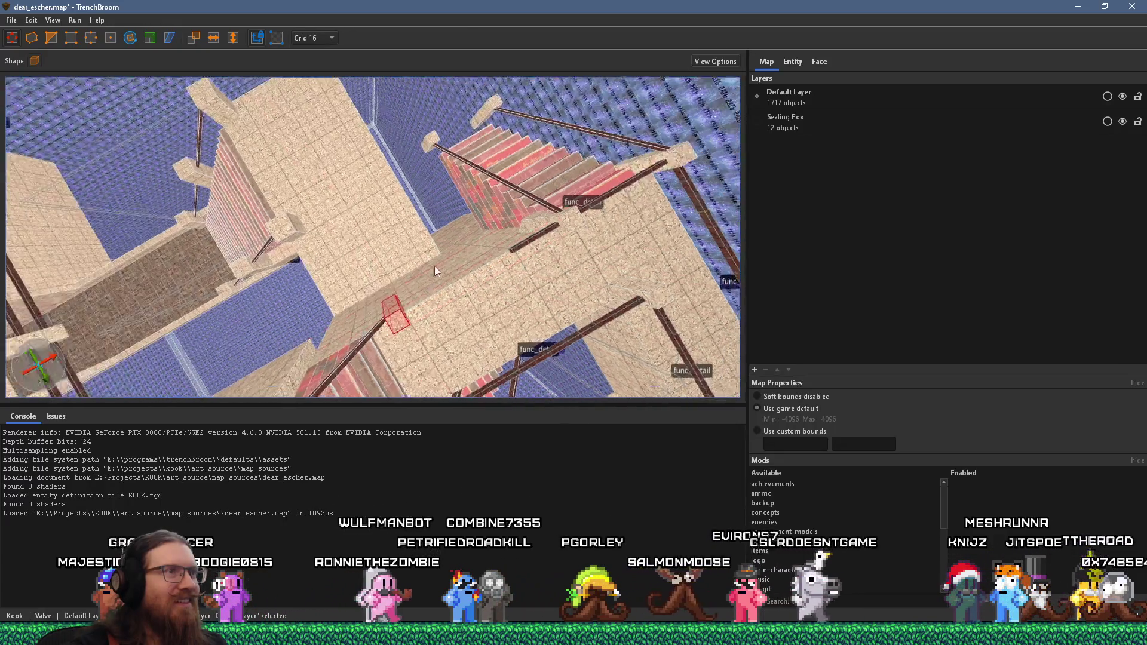
mouse_move(465, 202)
left_mouse_down()
mouse_move(217, 224)
mouse_move(274, 271)
mouse_move(318, 210)
mouse_move(626, 197)
mouse_move(538, 249)
left_mouse_up()
Stretch the large block's side face out toward the stairs.
left_click(523, 253)
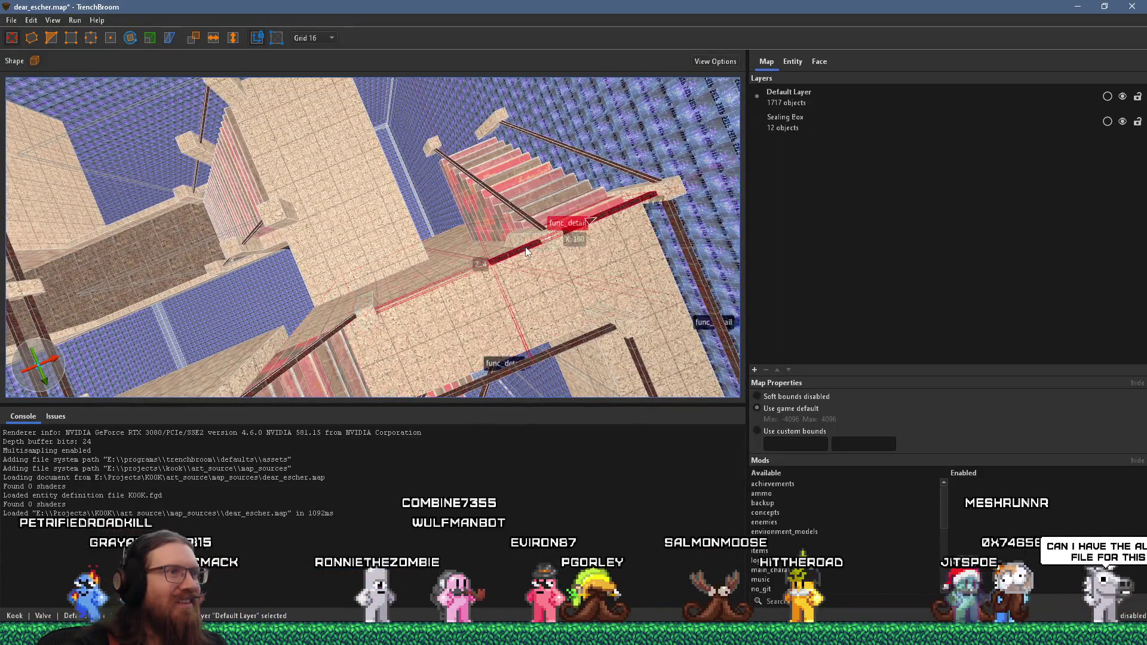
mouse_move(414, 291)
left_mouse_down()
mouse_move(353, 285)
mouse_move(431, 260)
mouse_move(283, 296)
left_mouse_up()
left_click(432, 260)
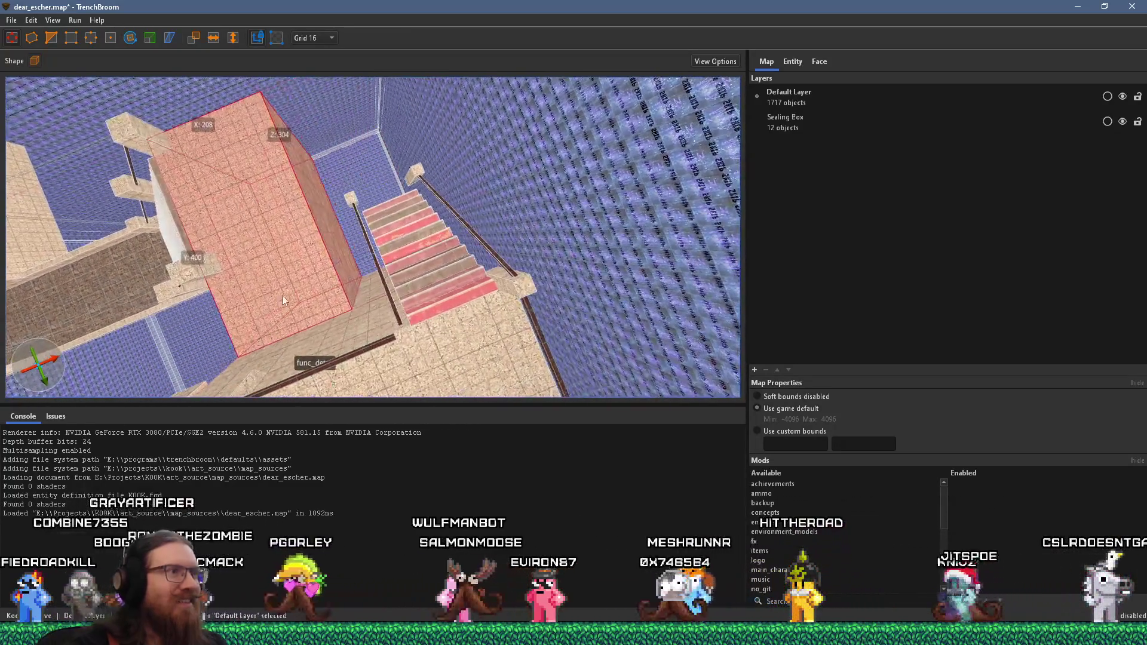
mouse_move(336, 261)
left_mouse_down()
mouse_move(443, 247)
mouse_move(213, 296)
mouse_move(332, 246)
mouse_move(568, 232)
mouse_move(347, 259)
mouse_move(661, 192)
mouse_move(281, 171)
mouse_move(57, 124)
mouse_move(179, 179)
mouse_move(58, 104)
mouse_move(153, 99)
mouse_move(156, 114)
mouse_move(47, 150)
mouse_move(116, 200)
mouse_move(135, 190)
mouse_move(402, 259)
mouse_move(540, 227)
mouse_move(514, 119)
mouse_move(449, 251)
mouse_move(206, 106)
mouse_move(242, 53)
mouse_move(227, 137)
left_mouse_up()
left_click(286, 182)
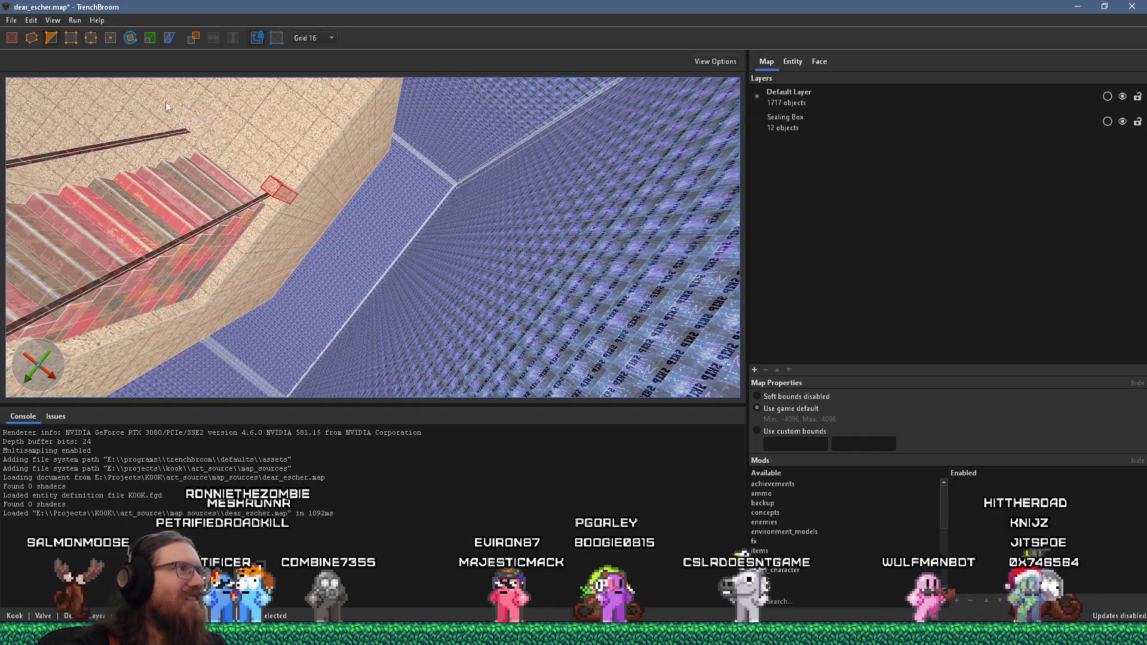
Nudge the small brush up, then draw two new brushes on the floor near the stairs.
key("Up")
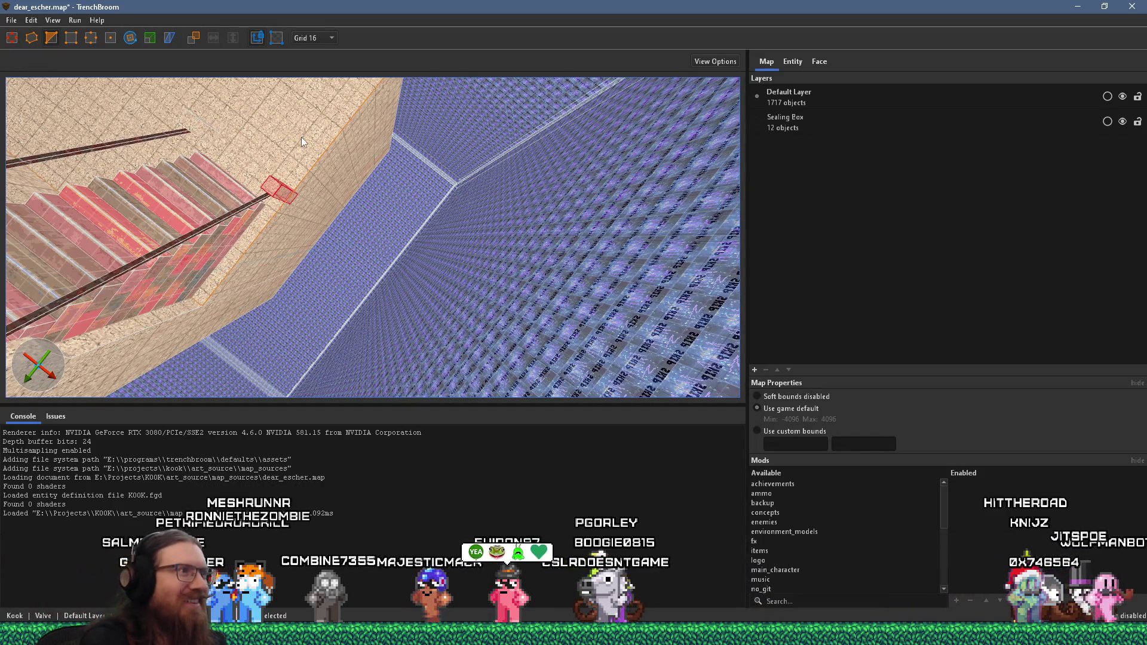
key("Escape")
mouse_move(317, 149)
left_mouse_down()
mouse_move(403, 250)
mouse_move(325, 188)
mouse_move(397, 237)
mouse_move(482, 231)
mouse_move(435, 260)
mouse_move(578, 274)
mouse_move(607, 293)
mouse_move(290, 203)
mouse_move(365, 226)
mouse_move(172, 155)
mouse_move(92, 202)
mouse_move(200, 313)
mouse_move(196, 343)
left_mouse_up()
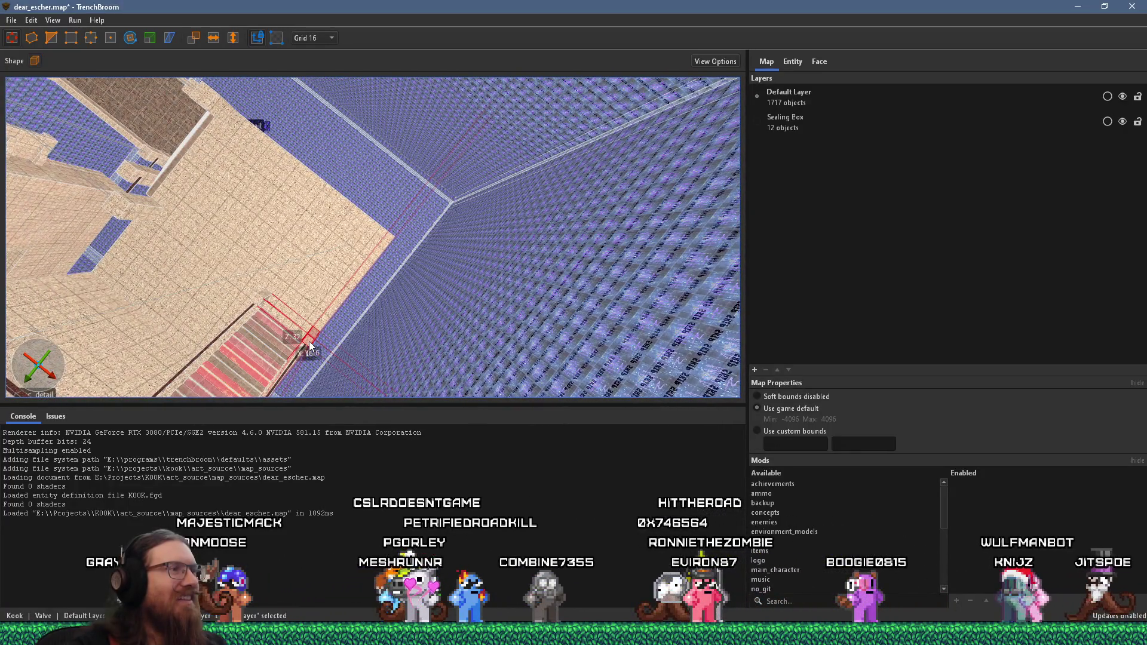
mouse_move(311, 344)
left_mouse_down()
mouse_move(392, 246)
mouse_move(535, 275)
left_mouse_up()
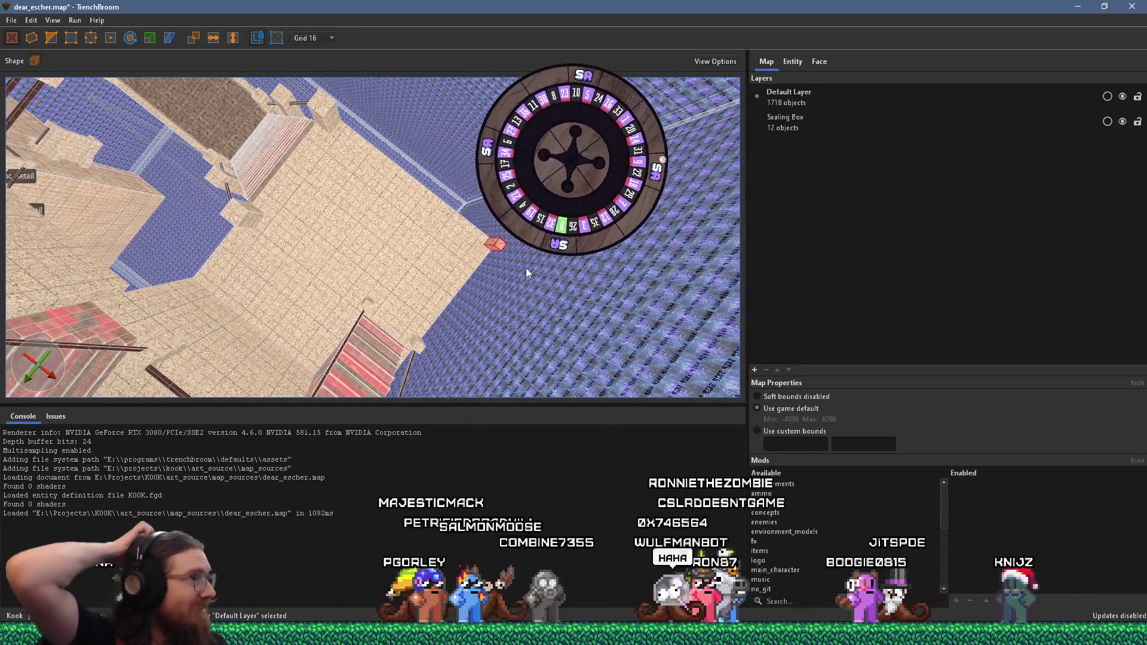
mouse_move(526, 272)
left_mouse_down()
mouse_move(642, 242)
mouse_move(621, 227)
left_mouse_up()
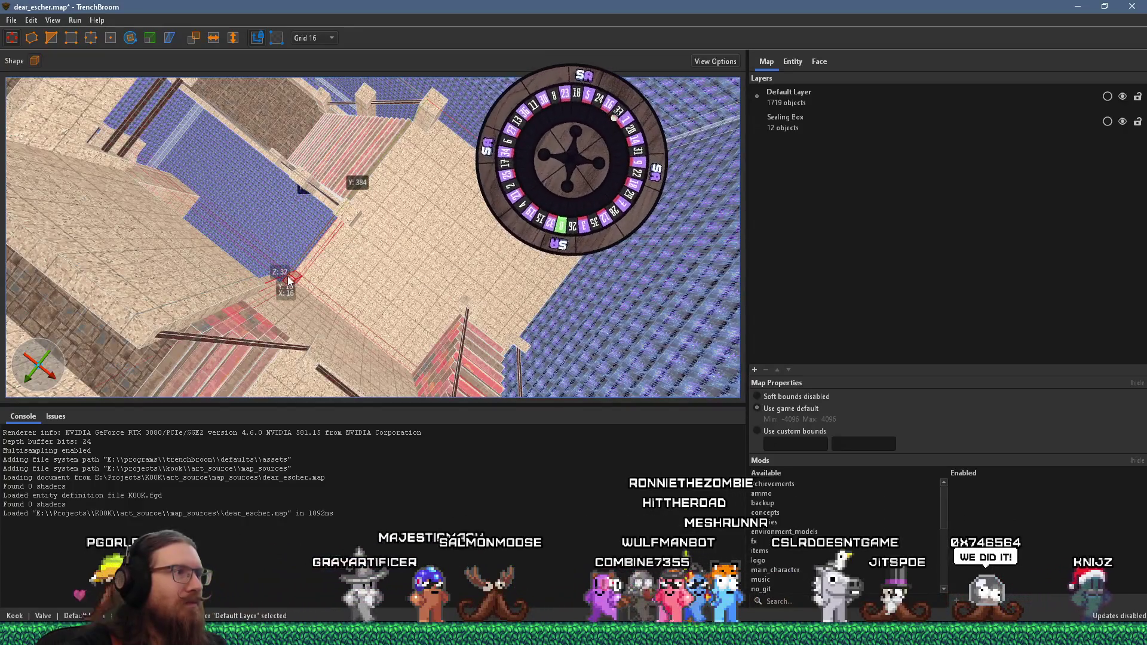
mouse_move(288, 276)
left_mouse_down()
mouse_move(406, 262)
mouse_move(281, 157)
mouse_move(305, 156)
mouse_move(371, 249)
mouse_move(353, 368)
mouse_move(230, 376)
mouse_move(399, 321)
mouse_move(475, 343)
mouse_move(537, 338)
left_mouse_up()
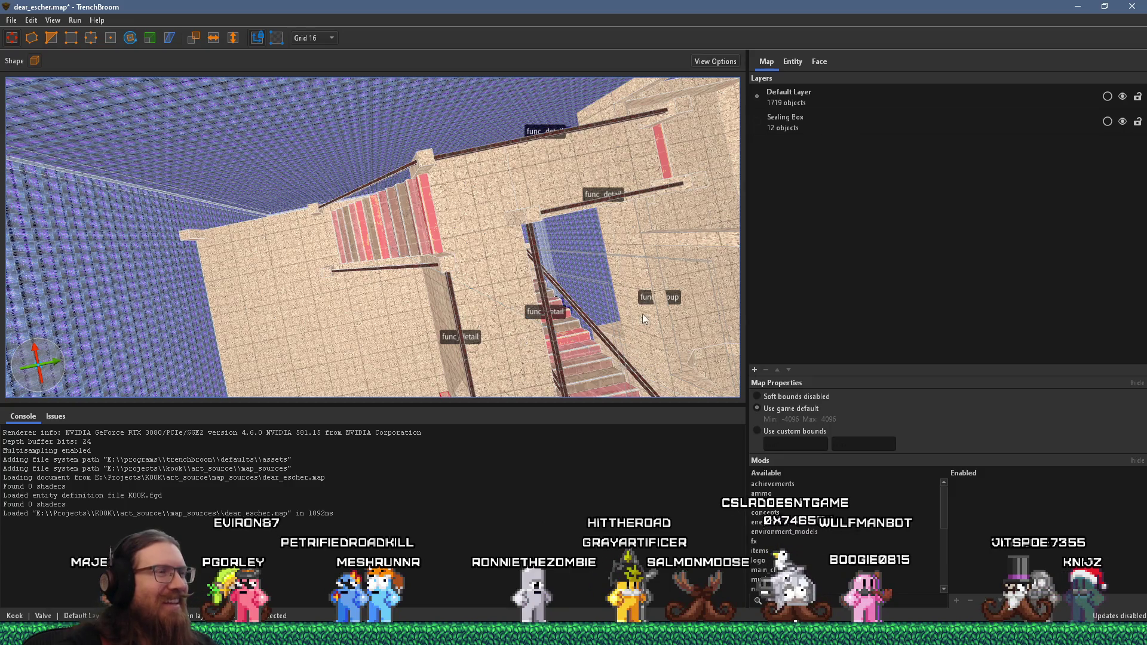
Orbit around the stairs and select the long func_detail beam beneath them, zooming in.
mouse_move(642, 313)
left_mouse_down()
mouse_move(584, 314)
mouse_move(529, 233)
mouse_move(535, 346)
mouse_move(333, 324)
mouse_move(278, 373)
mouse_move(263, 304)
mouse_move(574, 327)
mouse_move(733, 304)
mouse_move(526, 313)
mouse_move(533, 410)
mouse_move(582, 474)
mouse_move(353, 500)
mouse_move(151, 454)
mouse_move(71, 475)
mouse_move(334, 352)
mouse_move(442, 487)
mouse_move(478, 307)
mouse_move(517, 484)
mouse_move(586, 124)
mouse_move(403, 255)
mouse_move(401, 464)
mouse_move(432, 510)
mouse_move(436, 335)
mouse_move(228, 440)
mouse_move(331, 445)
mouse_move(430, 334)
mouse_move(505, 238)
mouse_move(500, 103)
mouse_move(489, 210)
mouse_move(517, 259)
mouse_move(478, 278)
mouse_move(469, 192)
mouse_move(355, 180)
mouse_move(363, 225)
mouse_move(317, 240)
mouse_move(273, 235)
mouse_move(255, 133)
mouse_move(105, 126)
mouse_move(357, 121)
mouse_move(504, 249)
mouse_move(485, 214)
mouse_move(493, 295)
left_mouse_up()
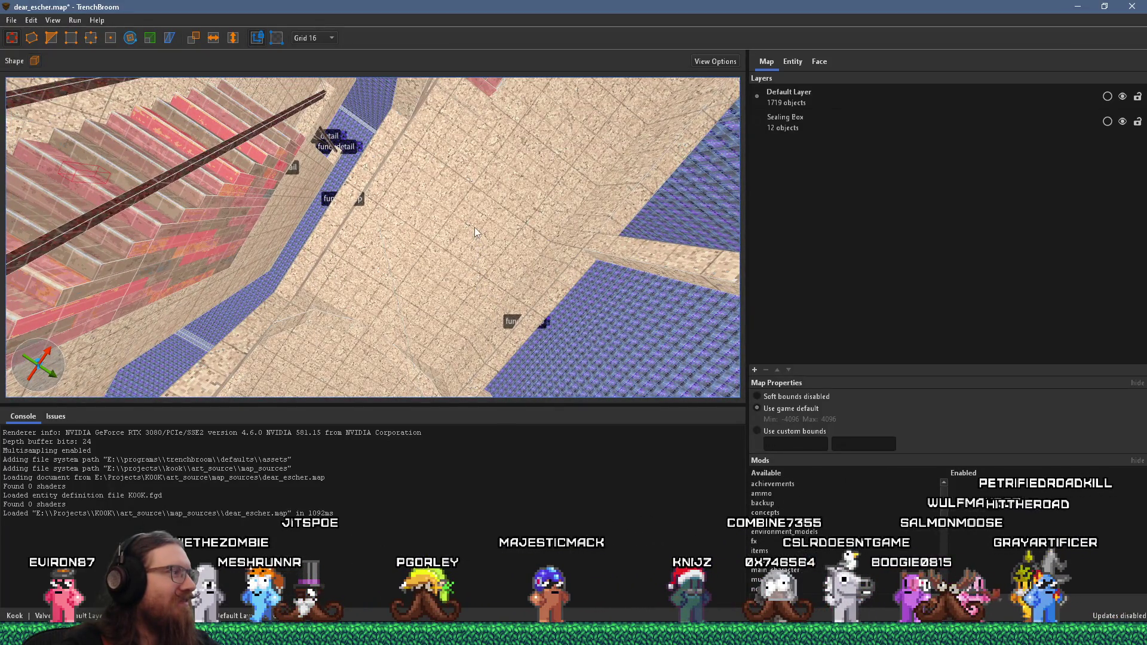
left_click_drag(475, 227, 446, 371)
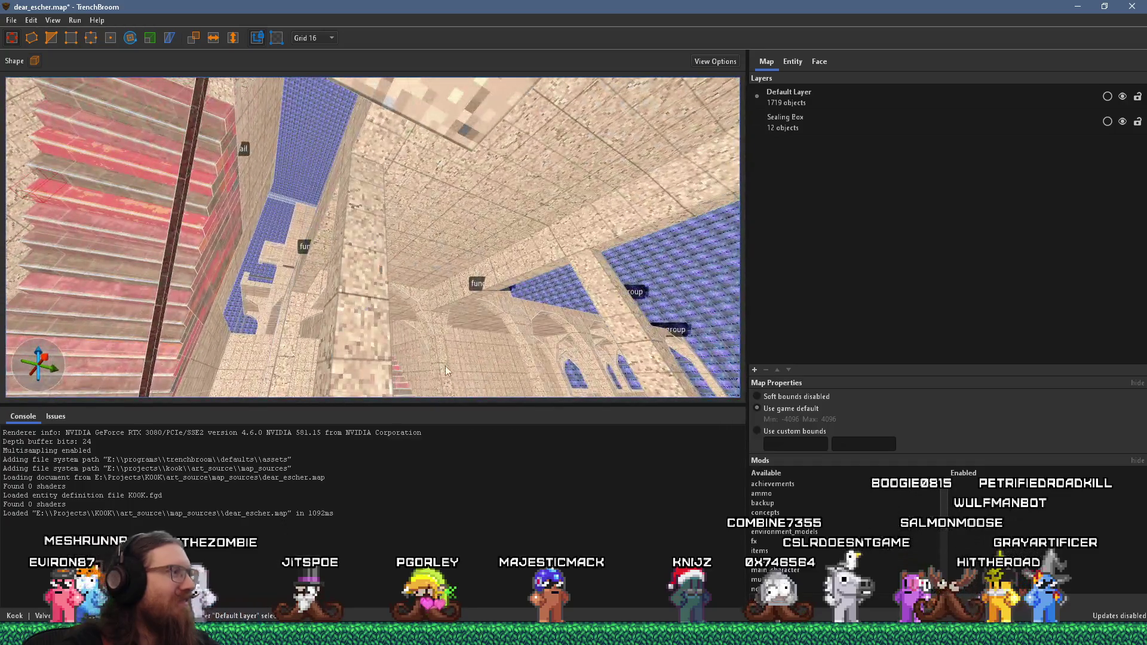
mouse_move(447, 328)
left_mouse_down()
mouse_move(457, 271)
mouse_move(371, 362)
mouse_move(438, 291)
mouse_move(341, 302)
mouse_move(241, 271)
mouse_move(353, 224)
mouse_move(220, 380)
mouse_move(97, 367)
mouse_move(528, 311)
mouse_move(220, 105)
mouse_move(676, 166)
mouse_move(649, 285)
mouse_move(585, 278)
mouse_move(639, 237)
mouse_move(801, 193)
mouse_move(432, 288)
mouse_move(166, 268)
mouse_move(199, 146)
mouse_move(41, 305)
mouse_move(119, 256)
mouse_move(434, 310)
mouse_move(332, 53)
mouse_move(323, 200)
mouse_move(597, 249)
mouse_move(576, 325)
mouse_move(578, 281)
mouse_move(463, 121)
mouse_move(417, 163)
mouse_move(404, 280)
mouse_move(543, 23)
mouse_move(540, 131)
mouse_move(626, 92)
mouse_move(690, 89)
mouse_move(720, 103)
left_mouse_up()
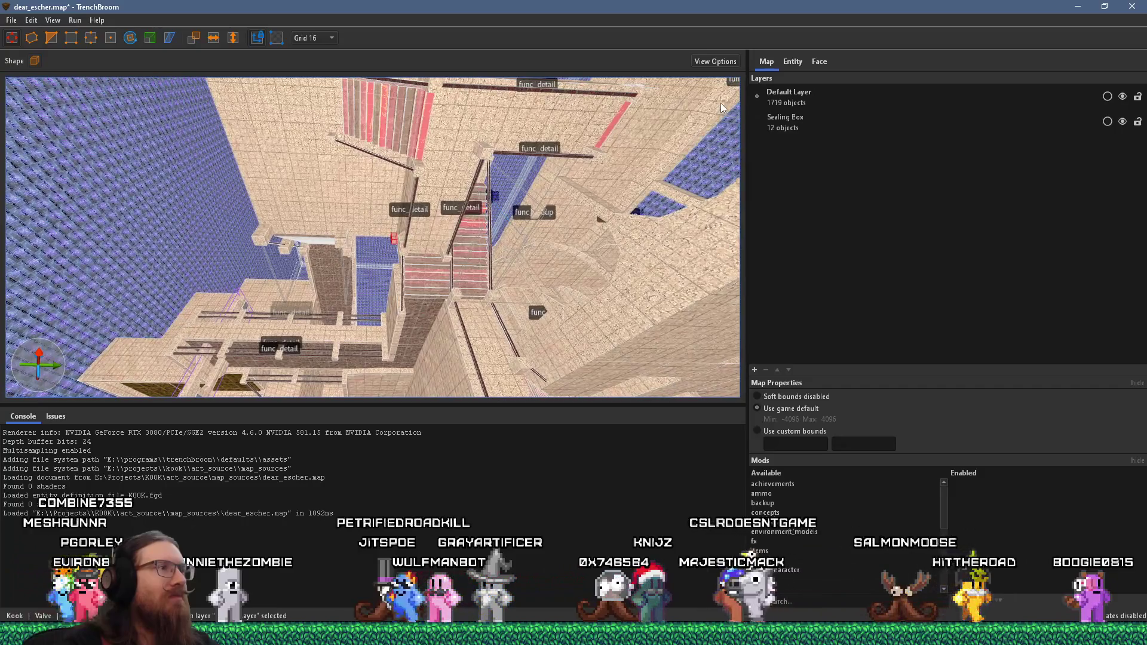
mouse_move(566, 160)
left_mouse_down()
mouse_move(567, 338)
mouse_move(353, 212)
mouse_move(371, 198)
mouse_move(622, 268)
mouse_move(596, 384)
mouse_move(525, 367)
left_mouse_up()
left_click(628, 265)
scroll(537, 338, "up", 2)
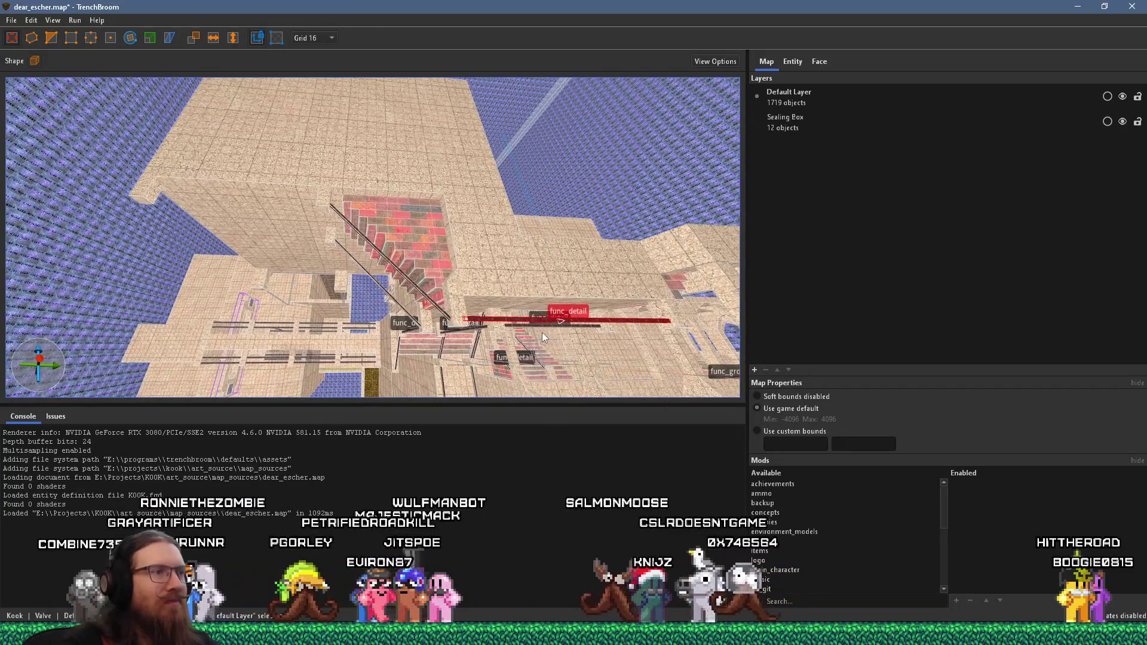
scroll(312, 278, "up", 5)
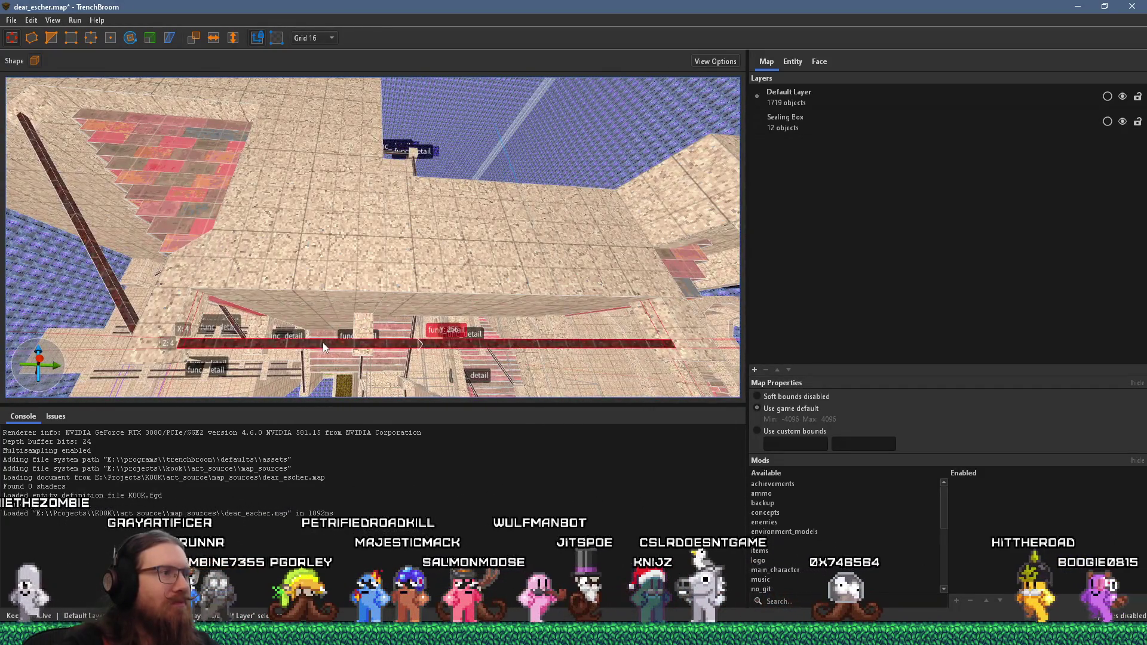
Convert the long beam under the stairs into a func_detail_wall entity.
right_click(323, 342)
mouse_move(368, 570)
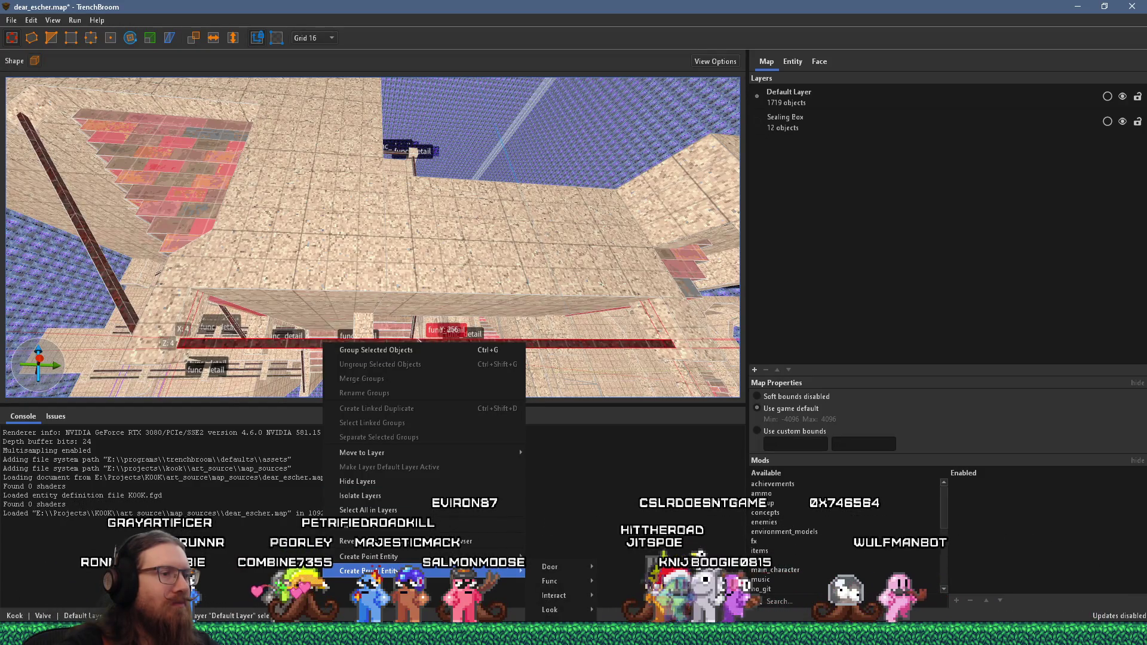
mouse_move(568, 581)
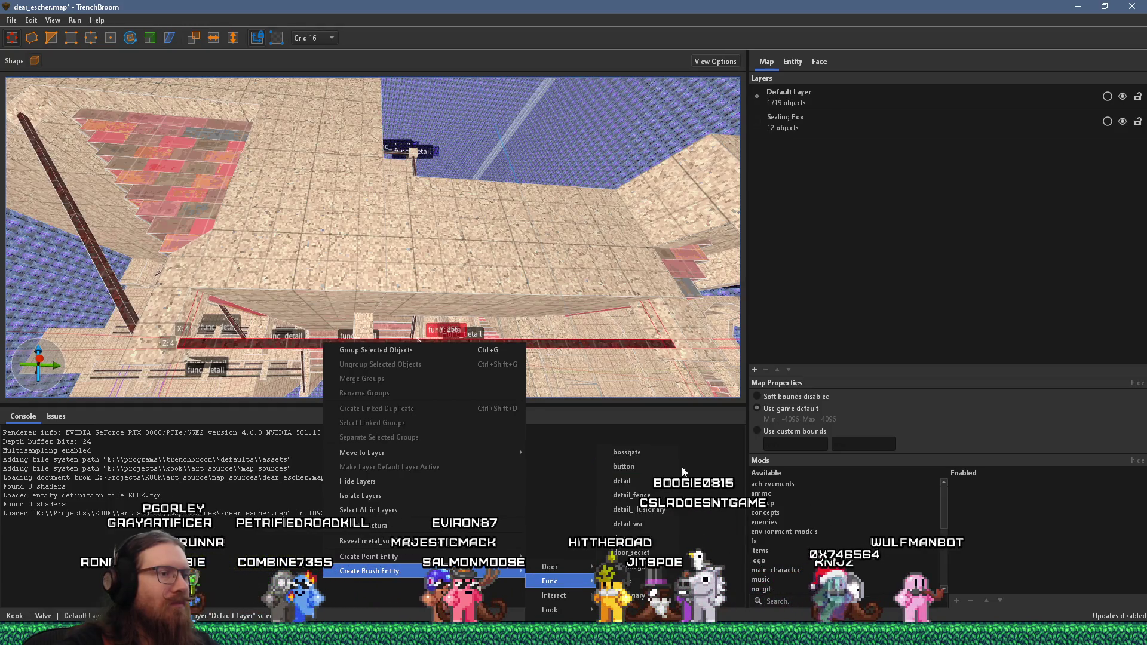
left_click(657, 525)
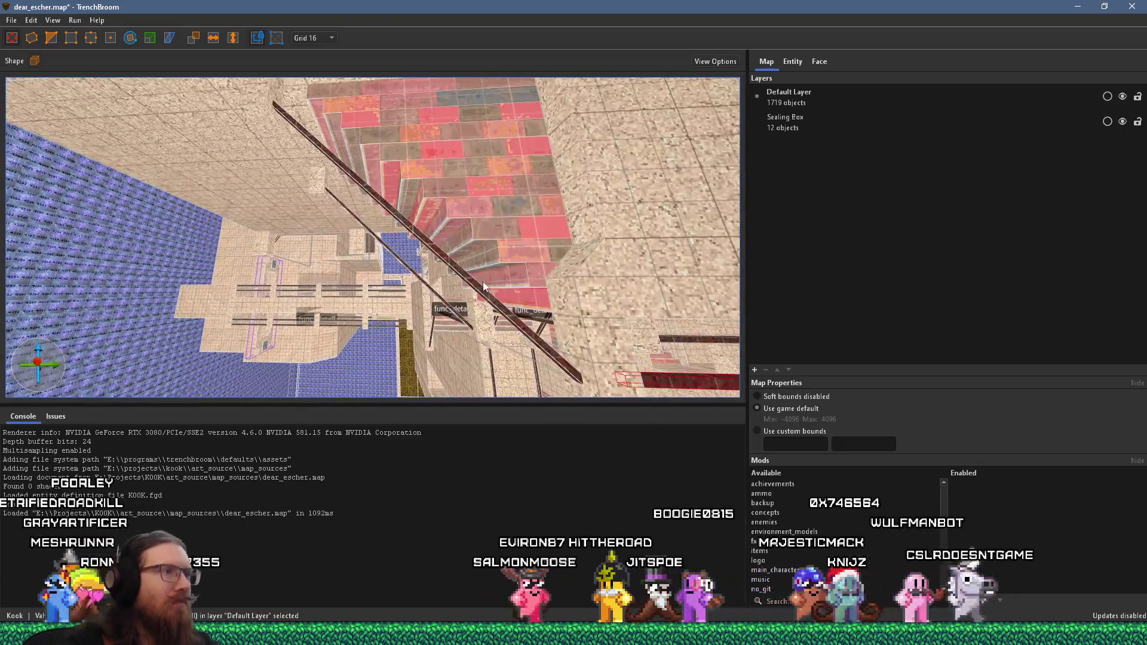
Turn the diagonal stair beam and thin rod into another func_detail_wall entity.
left_click(501, 312)
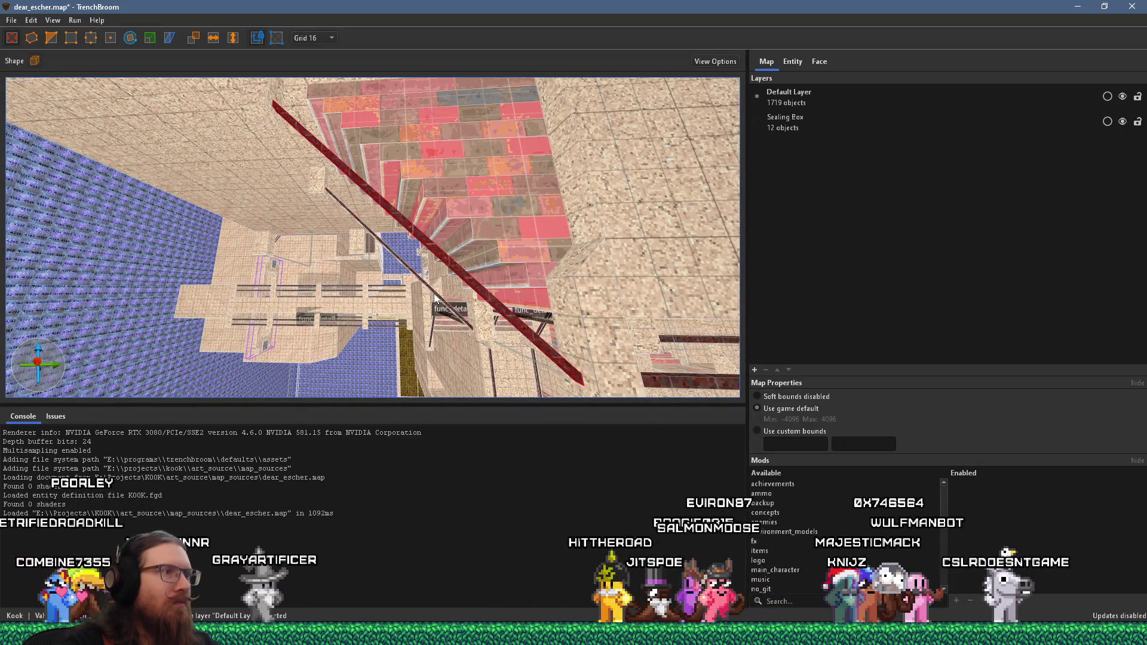
left_click(418, 279, "ctrl")
right_click(465, 283)
mouse_move(565, 512)
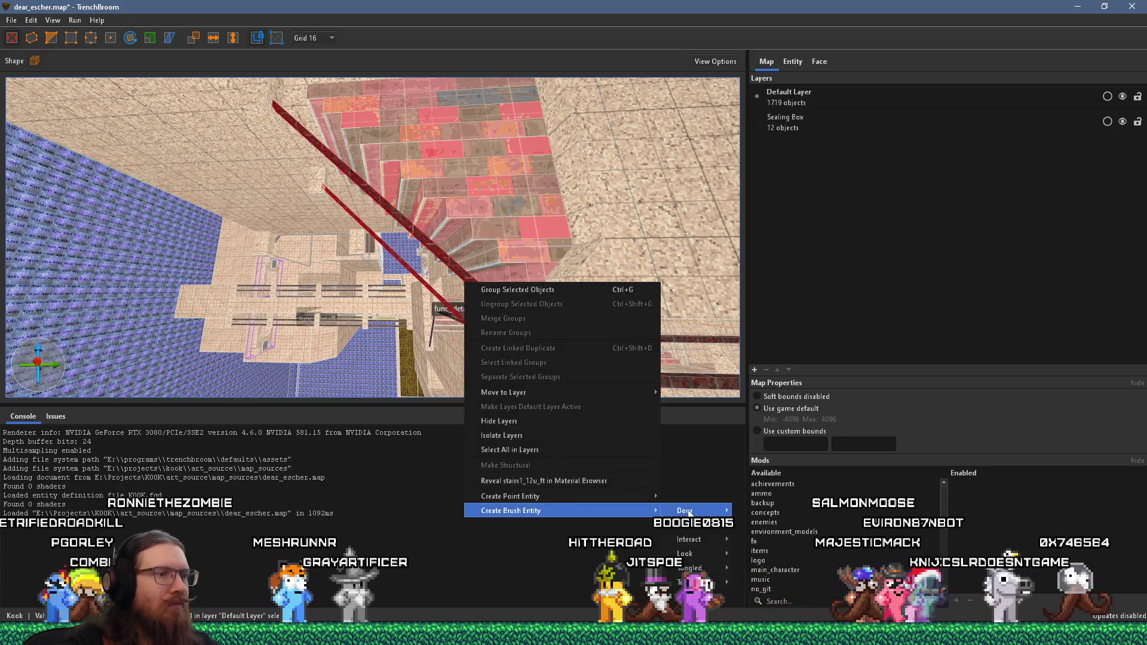
mouse_move(696, 524)
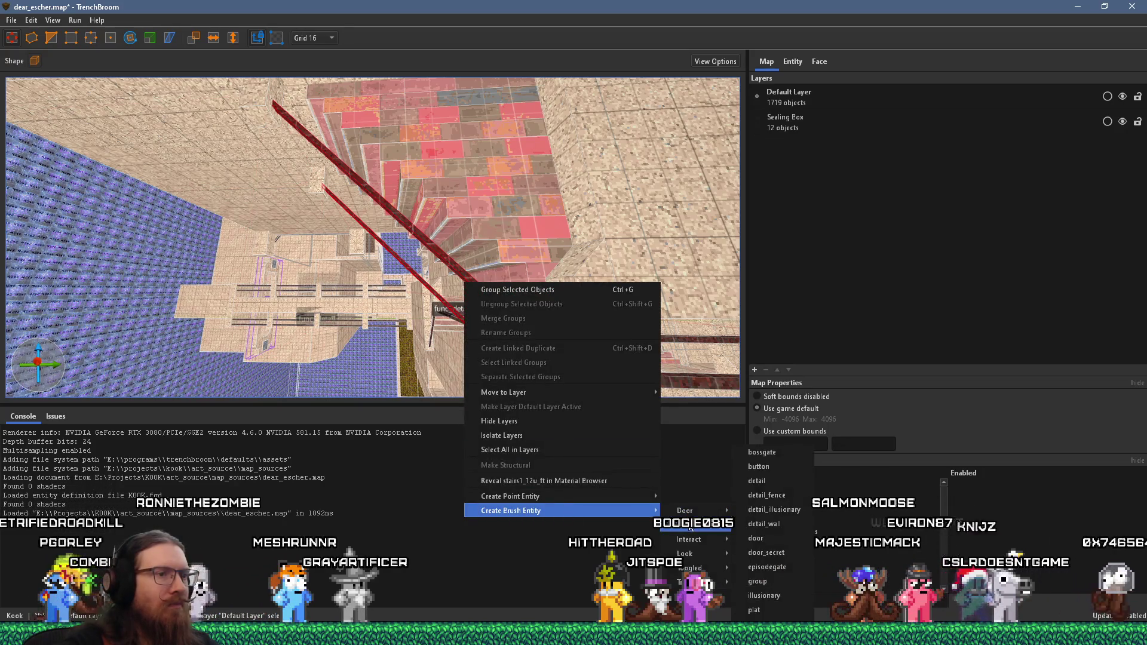
left_click(791, 524)
key("ctrl+u")
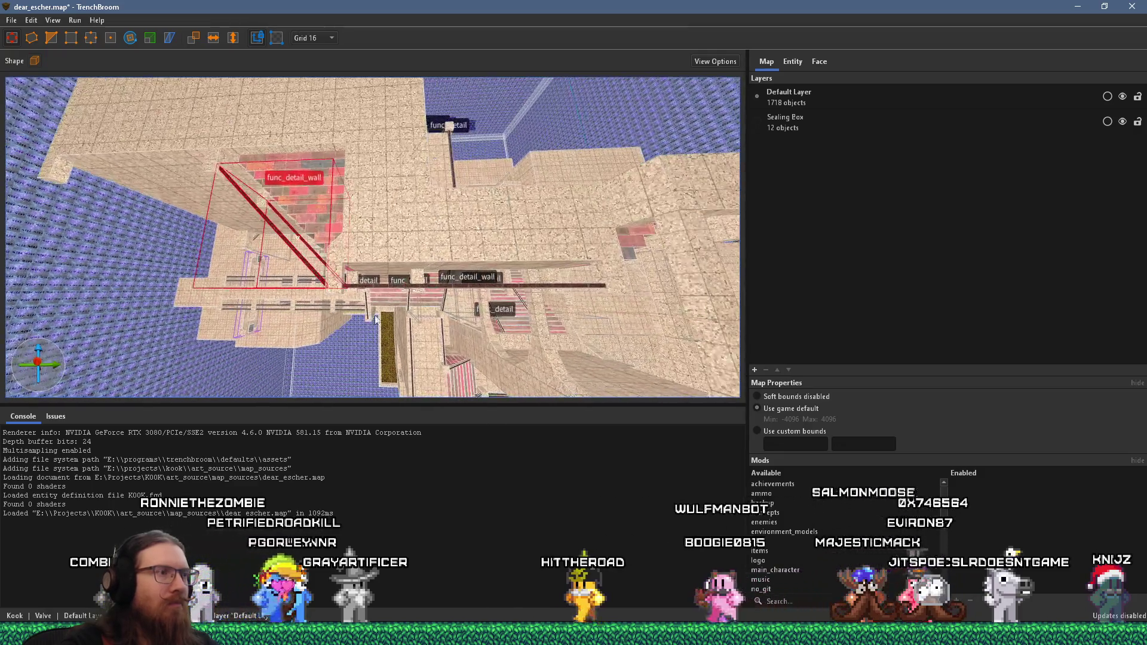
left_click(567, 274)
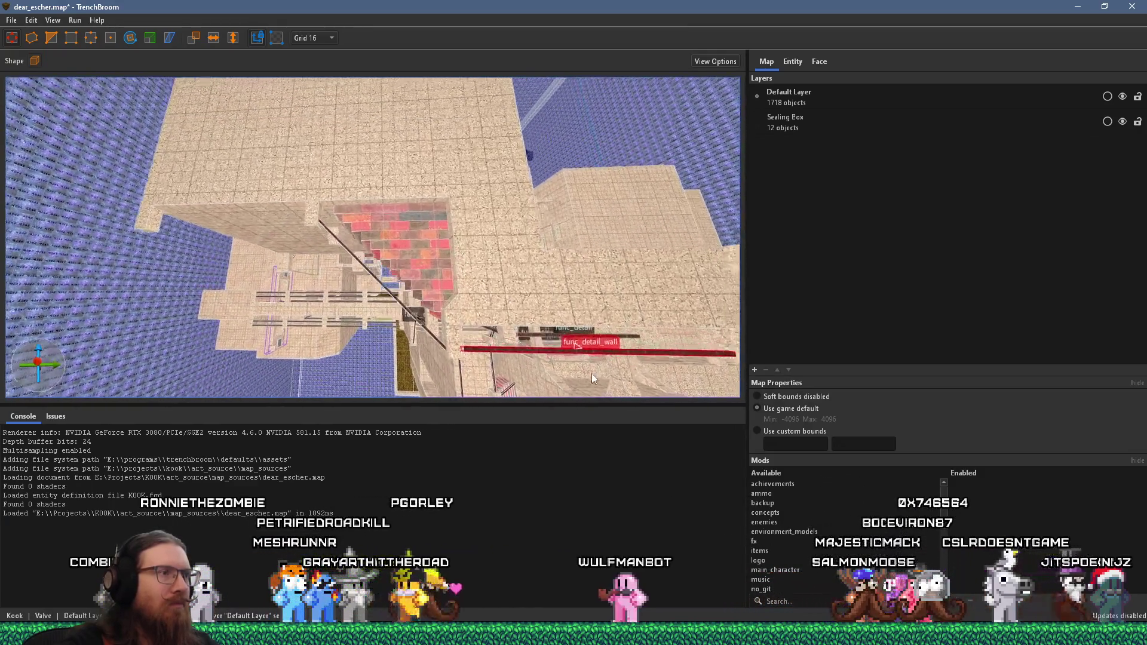
Place a copy of the func_detail_wall beam 128 units higher and slide it into position.
mouse_move(568, 357)
left_mouse_down()
mouse_move(554, 206)
mouse_move(231, 224)
left_mouse_up()
scroll(378, 288, "up", 5)
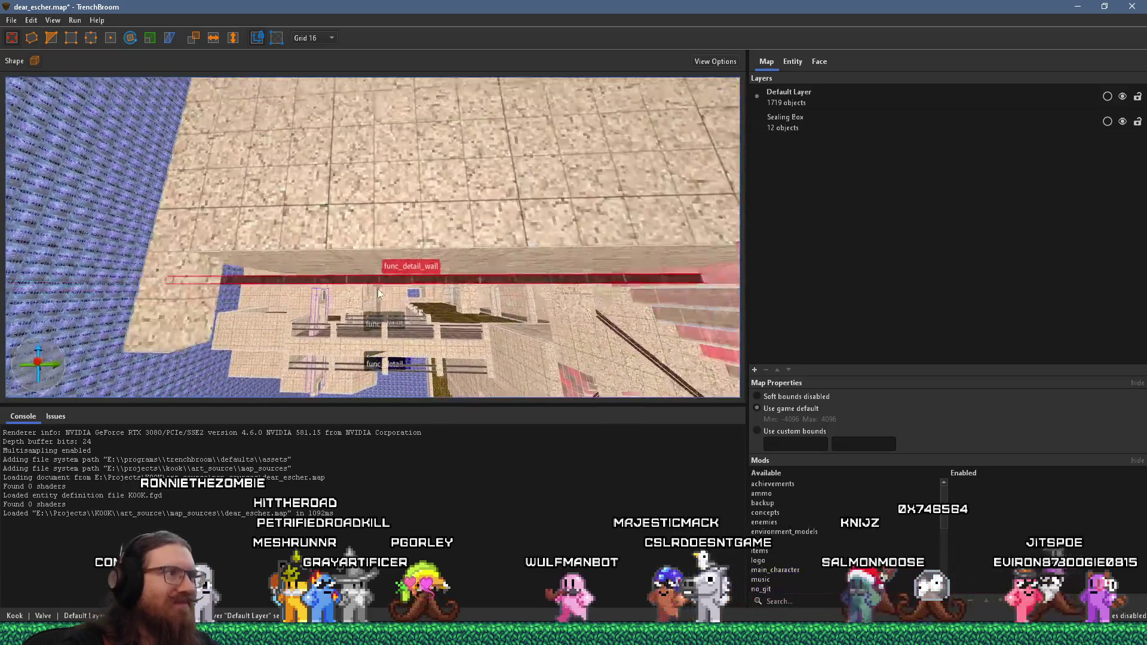
mouse_move(351, 294)
left_mouse_down()
mouse_move(341, 315)
mouse_move(352, 296)
left_mouse_up()
key("ctrl+Tab")
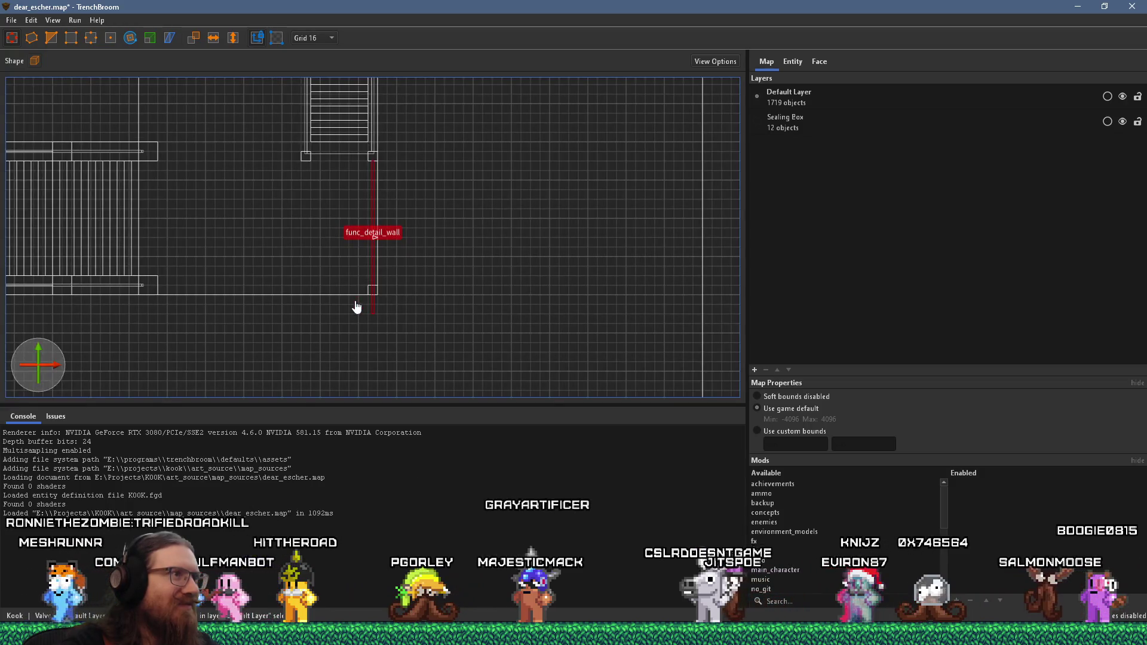
key("ctrl+Tab")
key("ctrl+Tab")
key("ctrl+Tab")
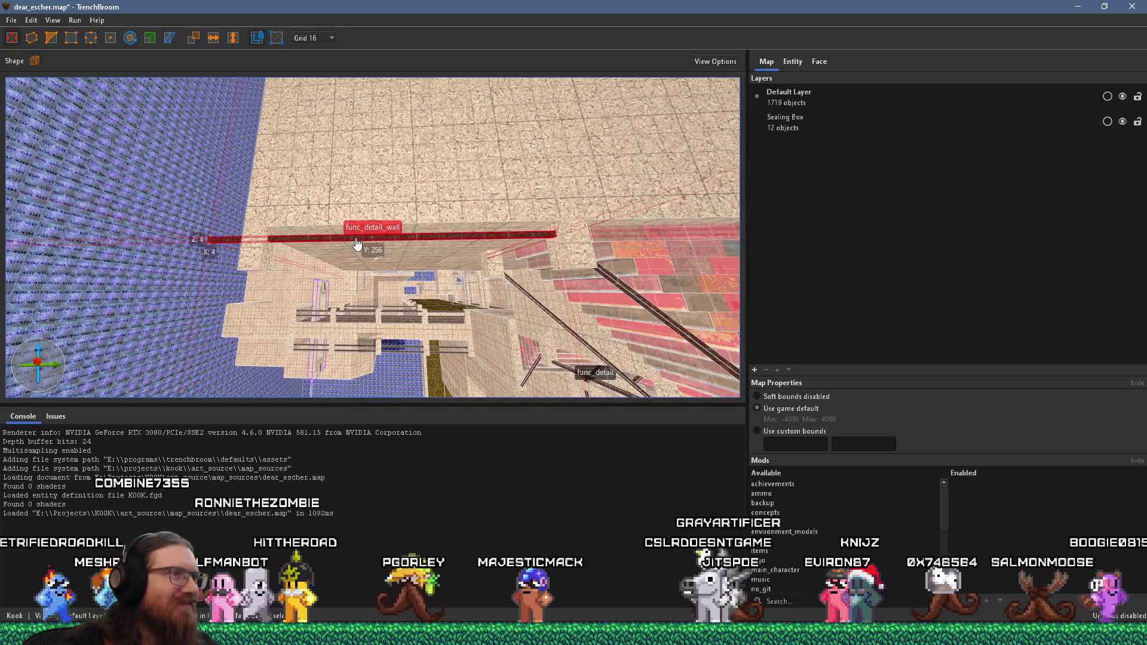
left_click_drag(365, 236, 368, 252)
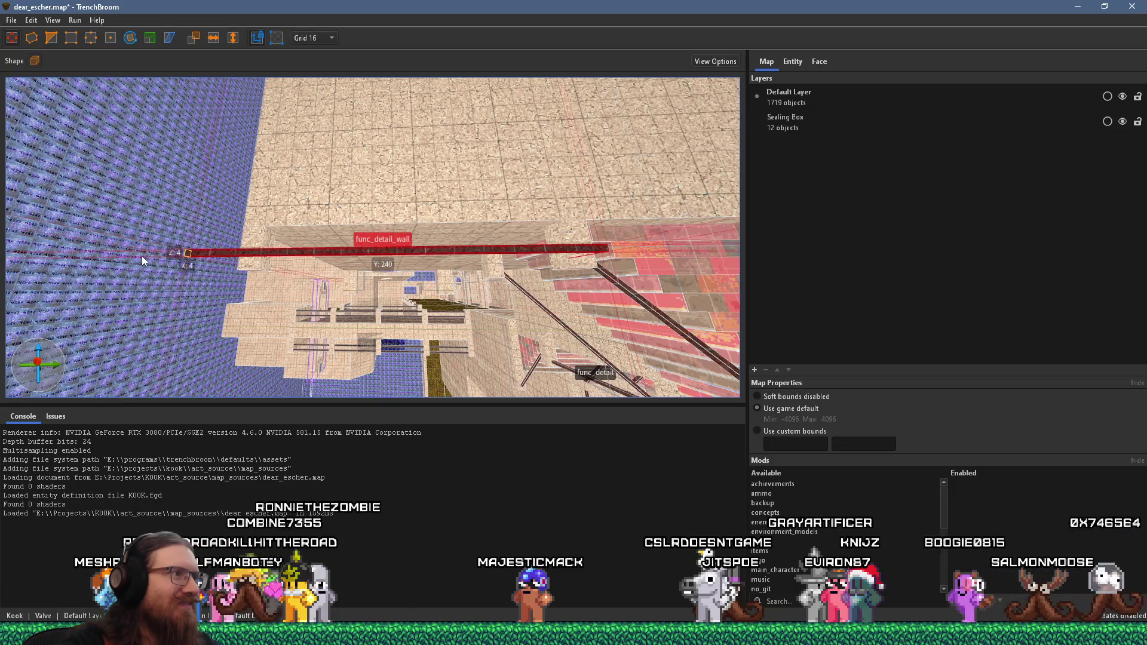
Duplicate the beam again with Ctrl+D and drag the copy down along the wall edge.
mouse_move(294, 271)
left_mouse_down()
mouse_move(303, 249)
mouse_move(363, 235)
left_mouse_up()
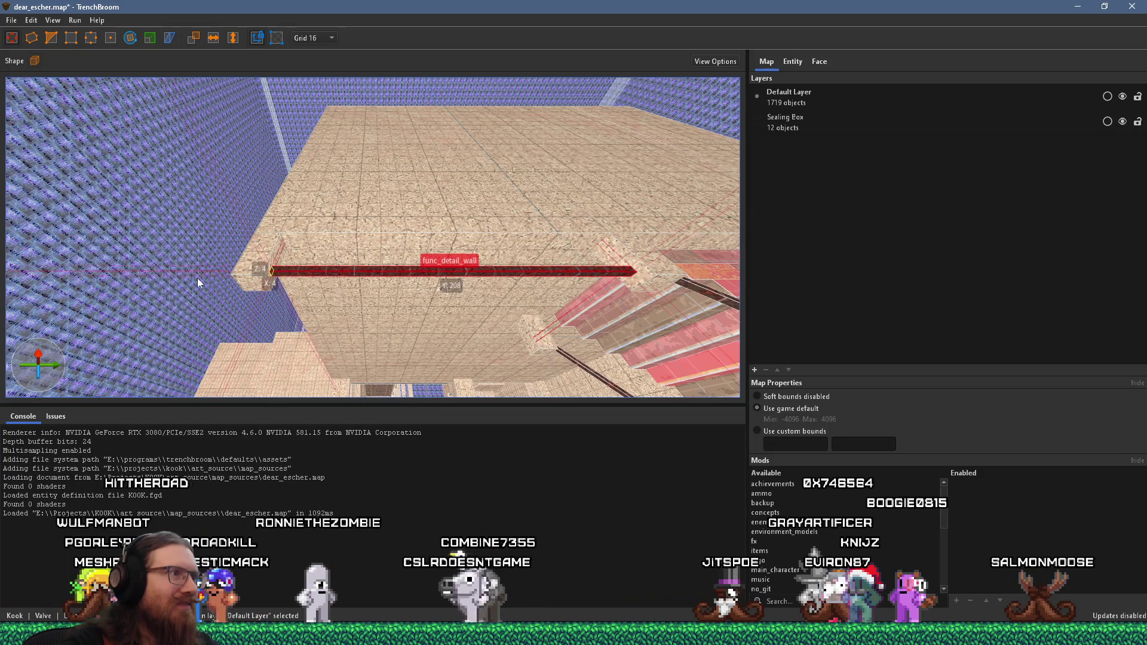
left_click_drag(271, 289, 330, 174)
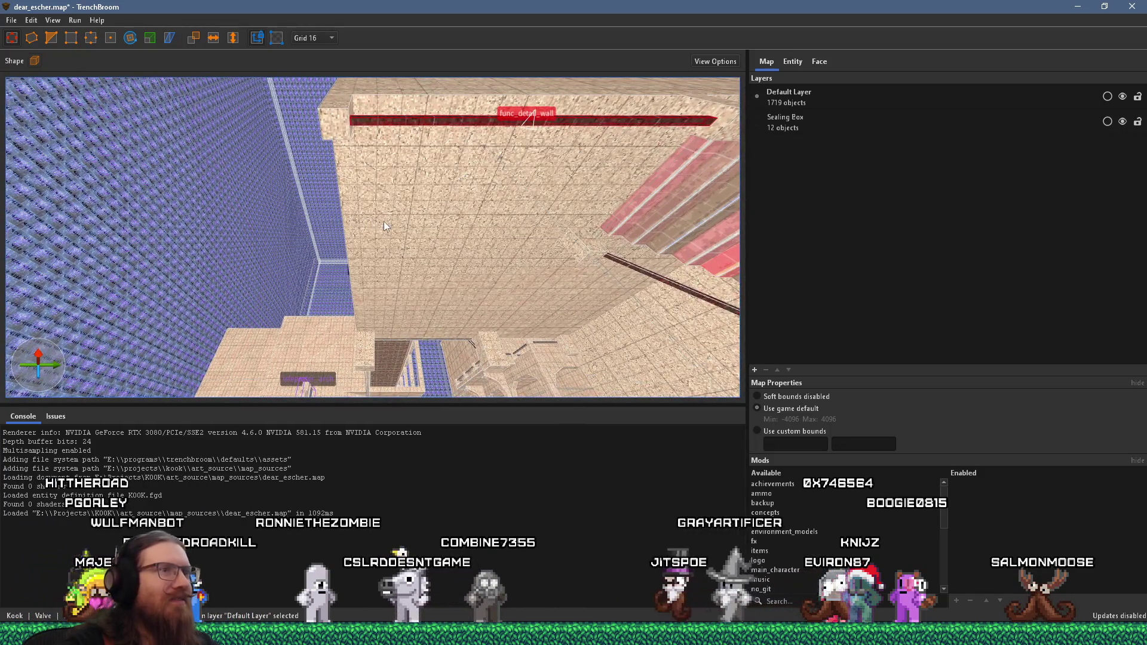
mouse_move(457, 289)
left_mouse_down()
mouse_move(451, 296)
mouse_move(451, 162)
left_mouse_up()
left_click(450, 160)
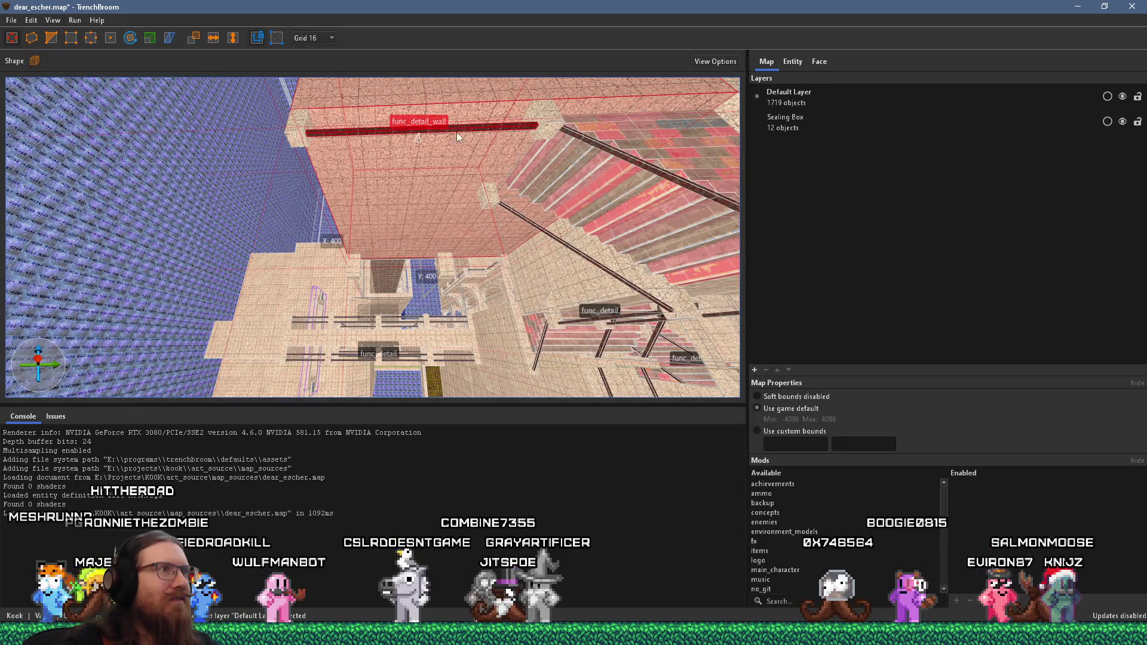
left_click(482, 131)
left_click(474, 181)
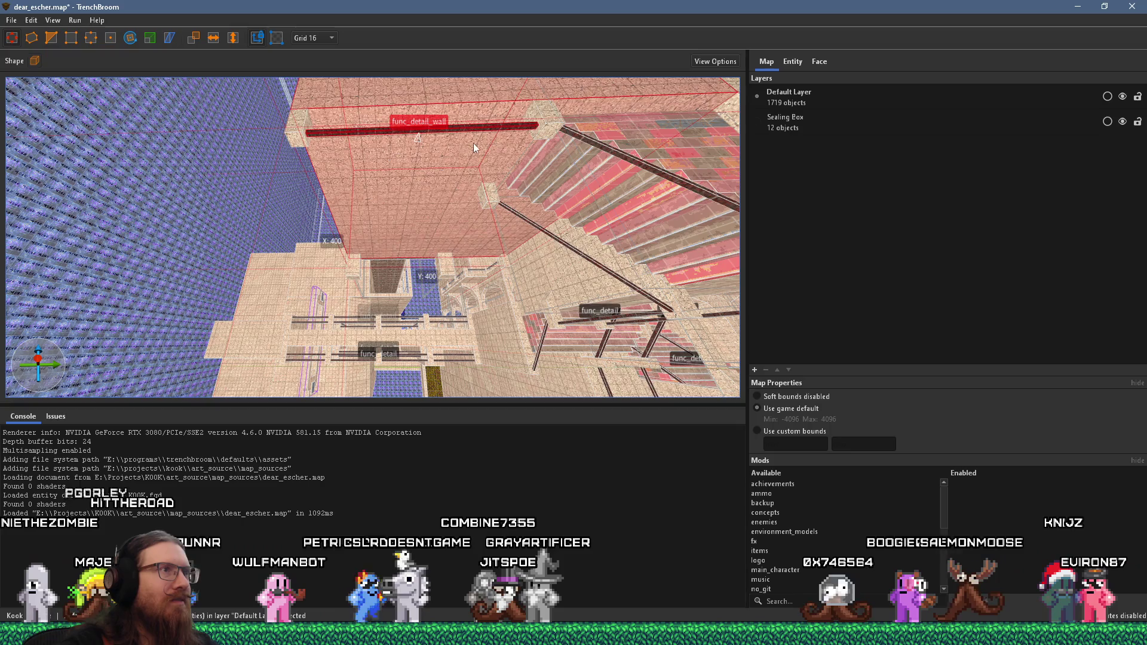
left_click(486, 131)
key("ctrl+d")
mouse_move(487, 132)
left_mouse_down()
mouse_move(463, 254)
mouse_move(443, 268)
mouse_move(633, 99)
mouse_move(282, 150)
mouse_move(174, 193)
mouse_move(355, 257)
mouse_move(349, 287)
left_mouse_up()
mouse_move(399, 238)
left_mouse_down()
mouse_move(459, 259)
mouse_move(572, 266)
mouse_move(504, 273)
mouse_move(356, 182)
mouse_move(365, 210)
mouse_move(289, 177)
mouse_move(400, 195)
mouse_move(484, 192)
mouse_move(367, 195)
mouse_move(322, 210)
mouse_move(398, 214)
mouse_move(275, 214)
mouse_move(479, 256)
mouse_move(469, 242)
mouse_move(510, 214)
mouse_move(505, 284)
mouse_move(516, 245)
mouse_move(540, 266)
mouse_move(442, 289)
mouse_move(453, 282)
mouse_move(442, 239)
mouse_move(486, 266)
mouse_move(476, 238)
mouse_move(361, 174)
mouse_move(404, 187)
left_mouse_up()
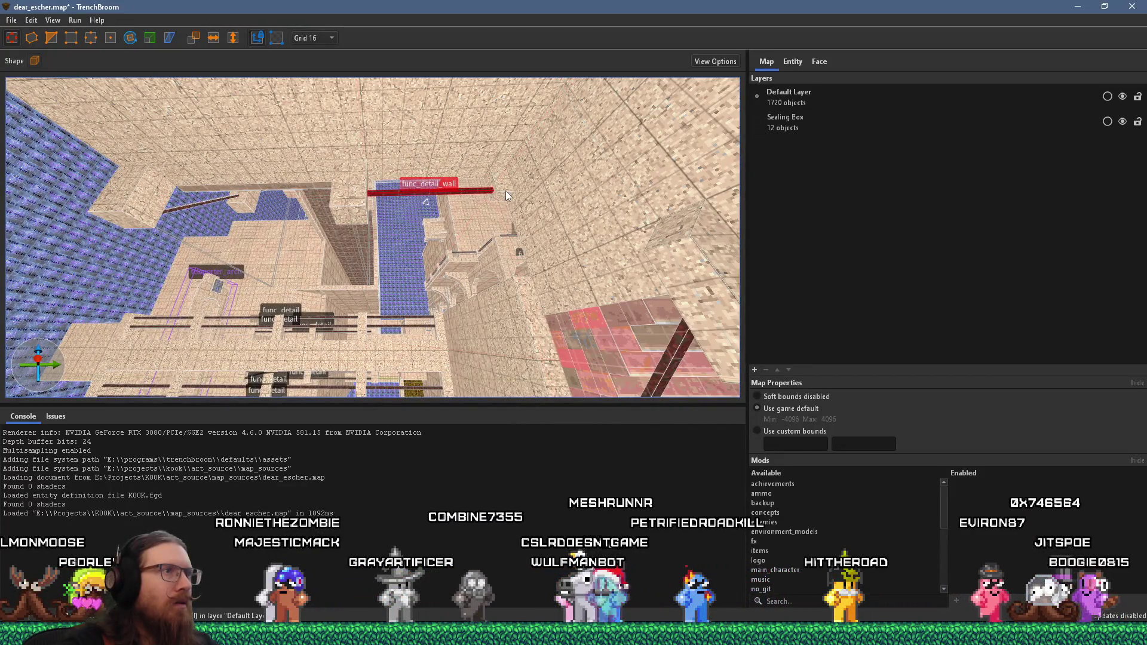
Delete the upper func_detail_wall beam copy and look down into the stairwell.
mouse_move(506, 191)
left_mouse_down()
mouse_move(515, 210)
mouse_move(515, 187)
mouse_move(447, 195)
mouse_move(446, 219)
mouse_move(430, 159)
mouse_move(431, 174)
mouse_move(378, 227)
mouse_move(519, 197)
mouse_move(365, 234)
mouse_move(458, 205)
mouse_move(492, 211)
mouse_move(491, 228)
mouse_move(676, 142)
mouse_move(671, 167)
mouse_move(456, 292)
mouse_move(453, 308)
left_mouse_up()
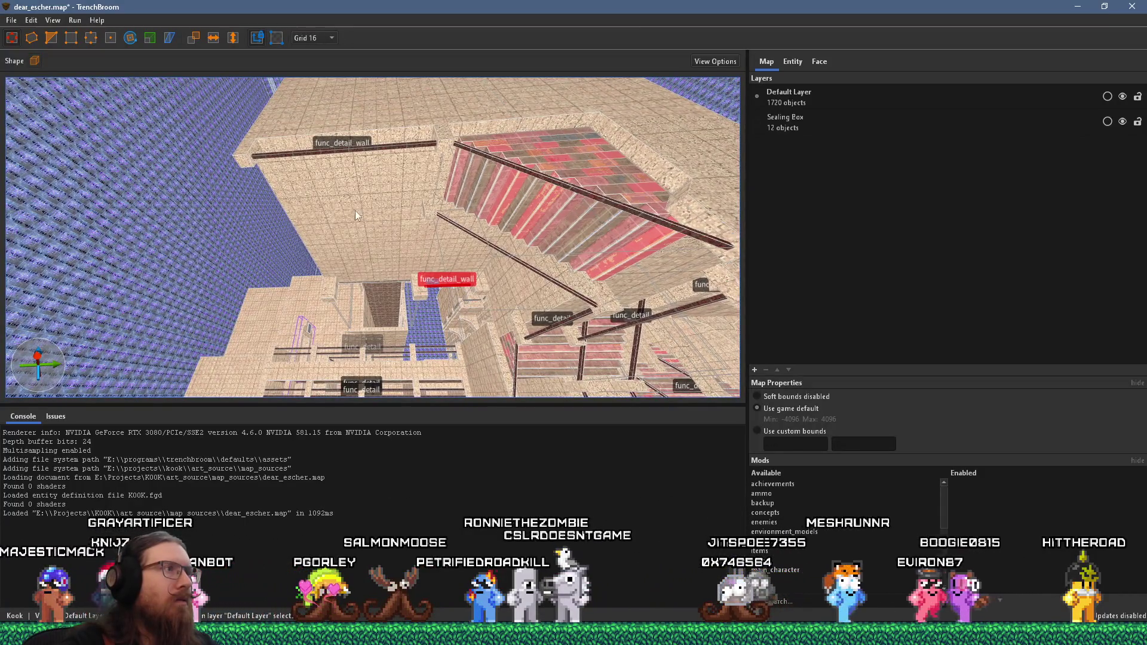
left_click(305, 155)
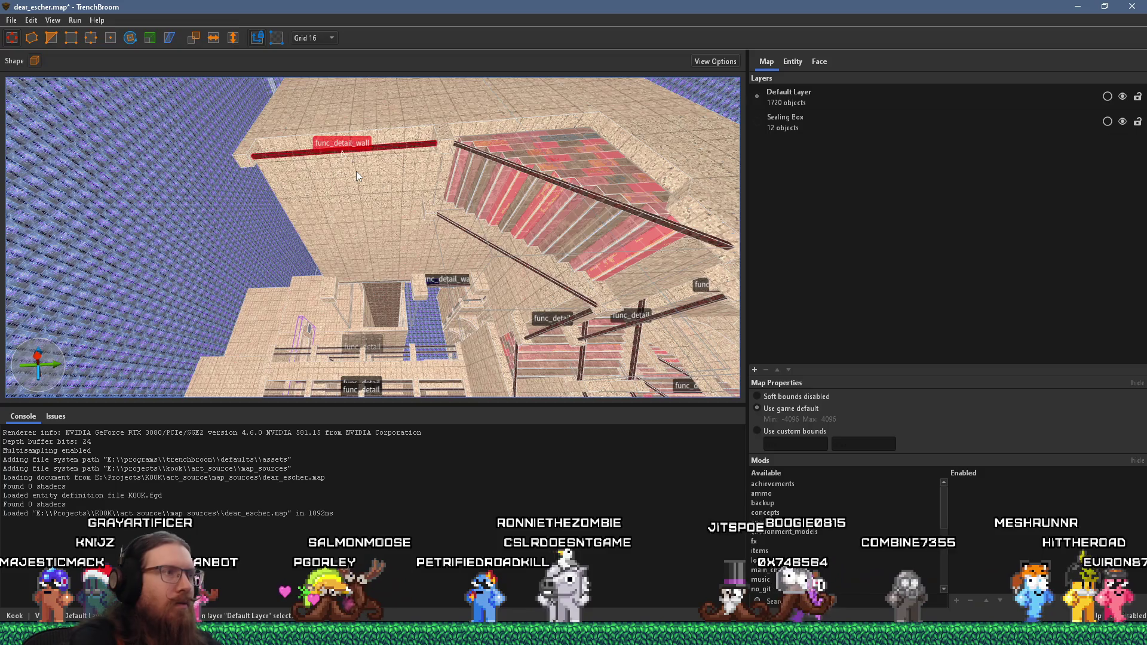
key("Delete")
mouse_move(255, 156)
left_mouse_down()
mouse_move(258, 179)
mouse_move(571, 162)
mouse_move(472, 160)
mouse_move(363, 221)
mouse_move(195, 185)
mouse_move(197, 159)
mouse_move(423, 242)
mouse_move(454, 344)
left_mouse_up()
scroll(258, 180, "up", 5)
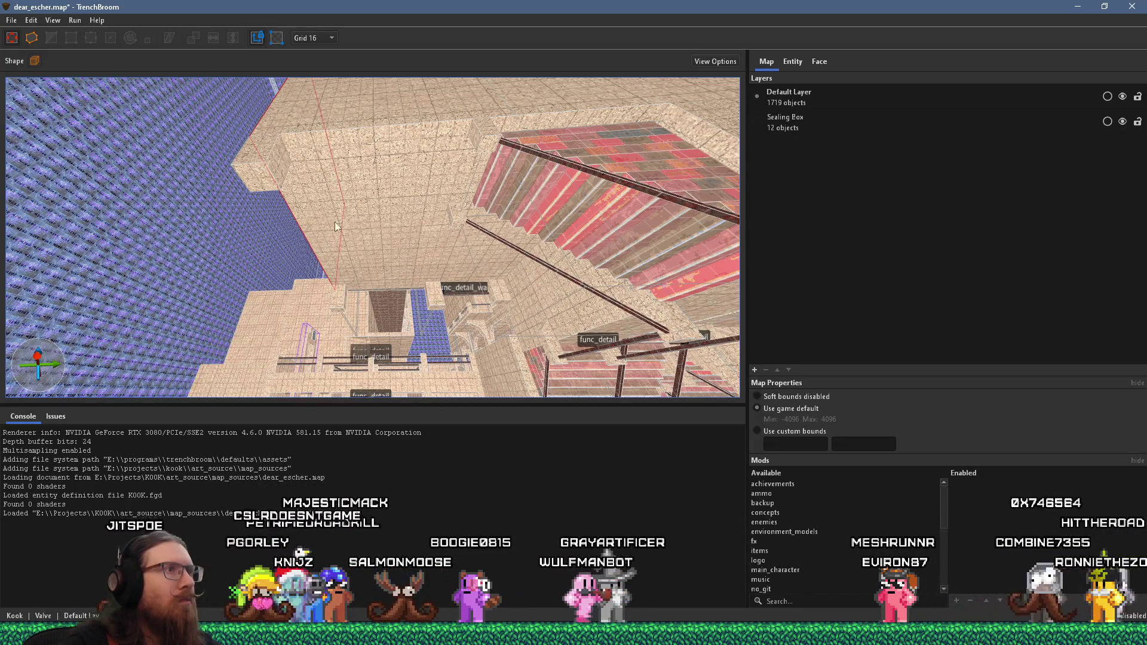
scroll(348, 199, "down", 5)
mouse_move(324, 190)
left_mouse_down()
mouse_move(532, 56)
mouse_move(424, 199)
mouse_move(460, 176)
mouse_move(416, 213)
mouse_move(431, 162)
mouse_move(522, 121)
mouse_move(505, 95)
mouse_move(313, 116)
mouse_move(523, 127)
mouse_move(542, 120)
mouse_move(553, 94)
mouse_move(537, 107)
mouse_move(536, 88)
mouse_move(564, 80)
mouse_move(422, 221)
mouse_move(298, 184)
mouse_move(436, 264)
mouse_move(368, 283)
mouse_move(386, 331)
left_mouse_up()
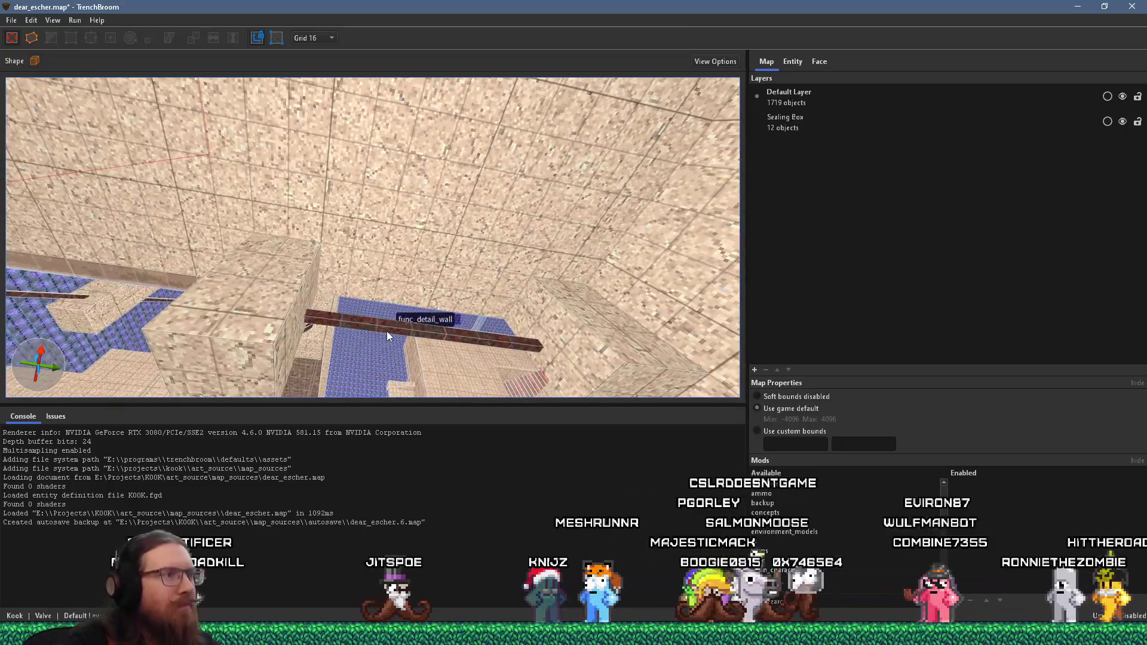
Nudge the func_detail_wall beam on a 4-unit grid, then switch back to 8 and move it up-left.
left_click(386, 330)
left_click(323, 38)
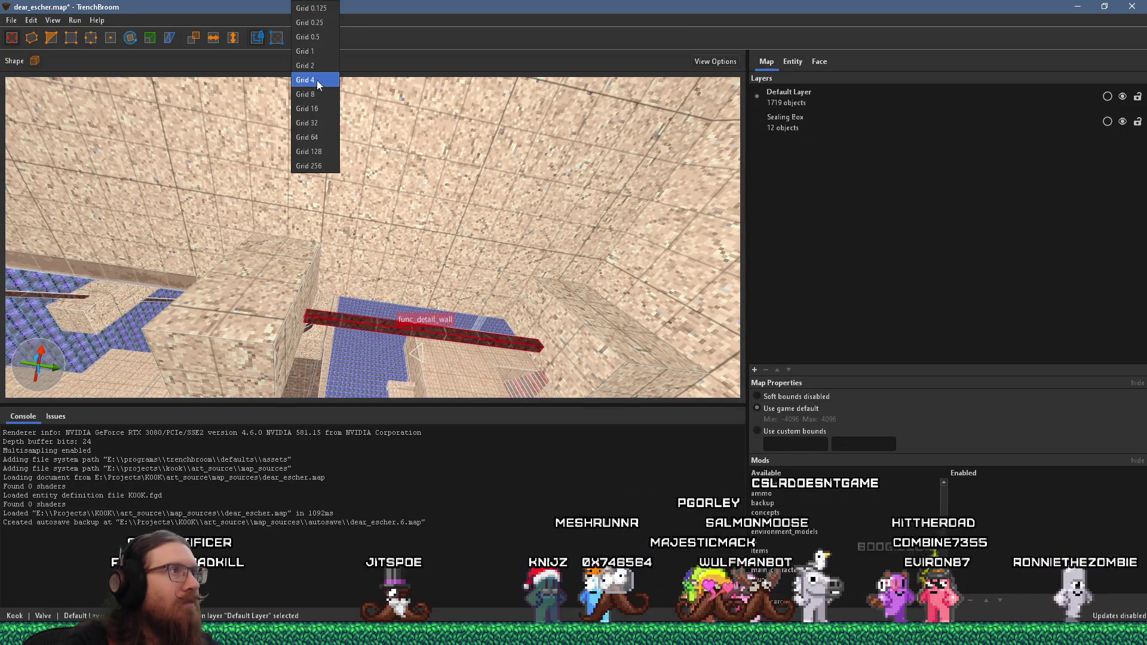
left_click(316, 80)
left_click_drag(444, 335, 450, 324)
left_click(321, 37)
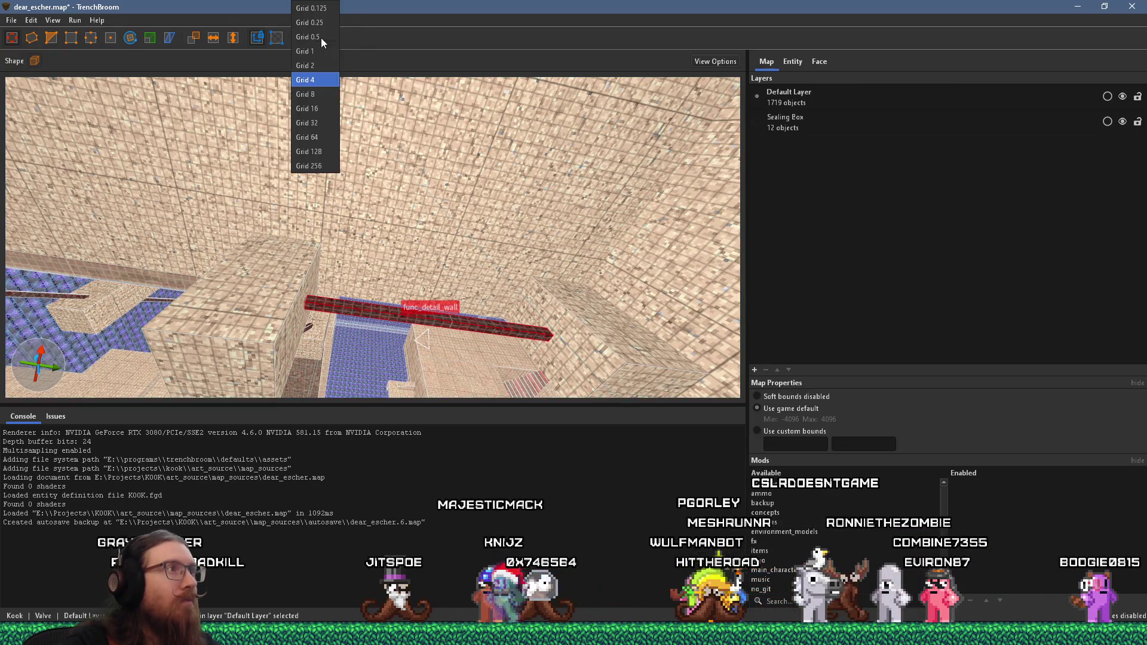
left_click(320, 97)
mouse_move(331, 120)
left_mouse_down()
mouse_move(287, 66)
mouse_move(303, 47)
mouse_move(352, 117)
mouse_move(301, 116)
mouse_move(391, 206)
mouse_move(425, 335)
mouse_move(292, 314)
left_mouse_up()
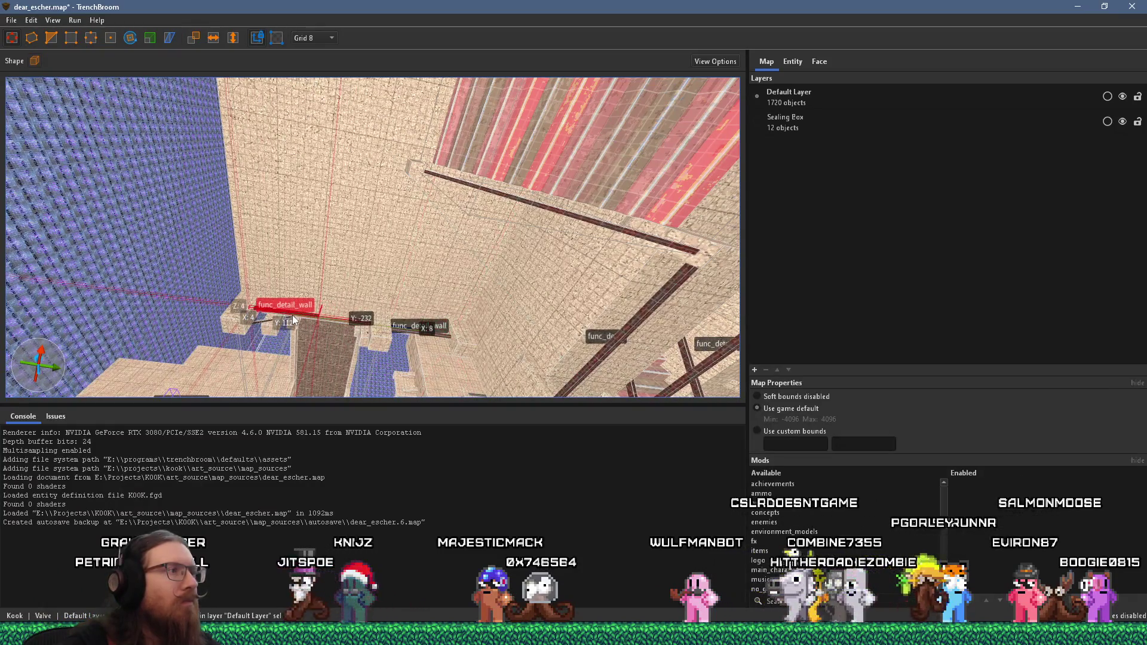
left_click(131, 38)
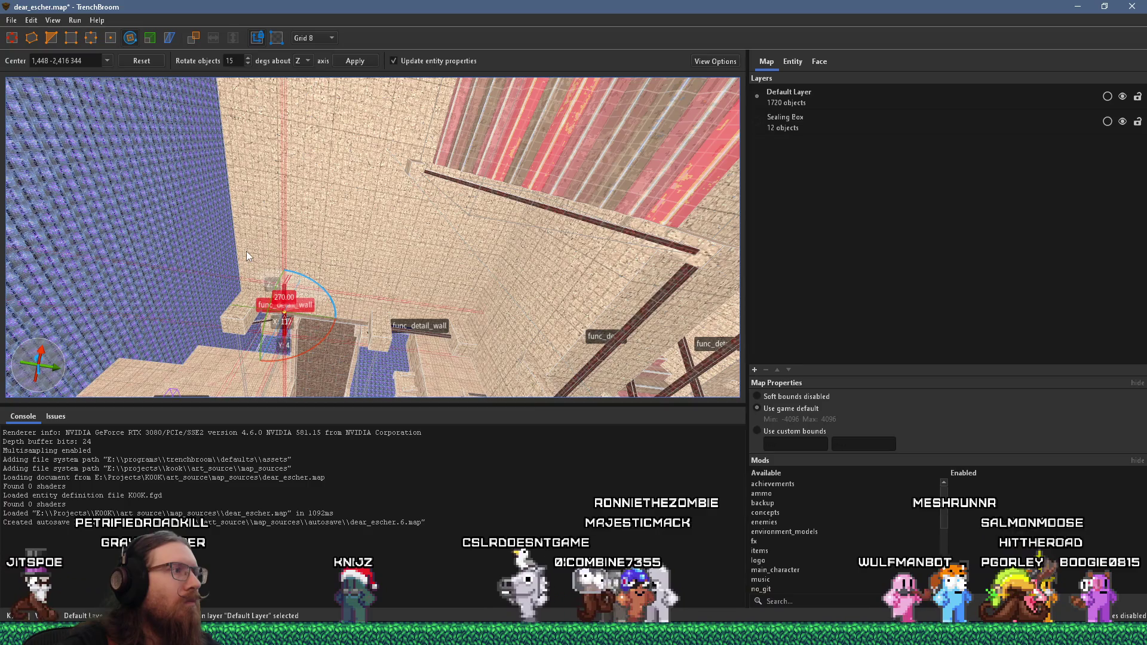
key("r")
left_click_drag(285, 307, 242, 270)
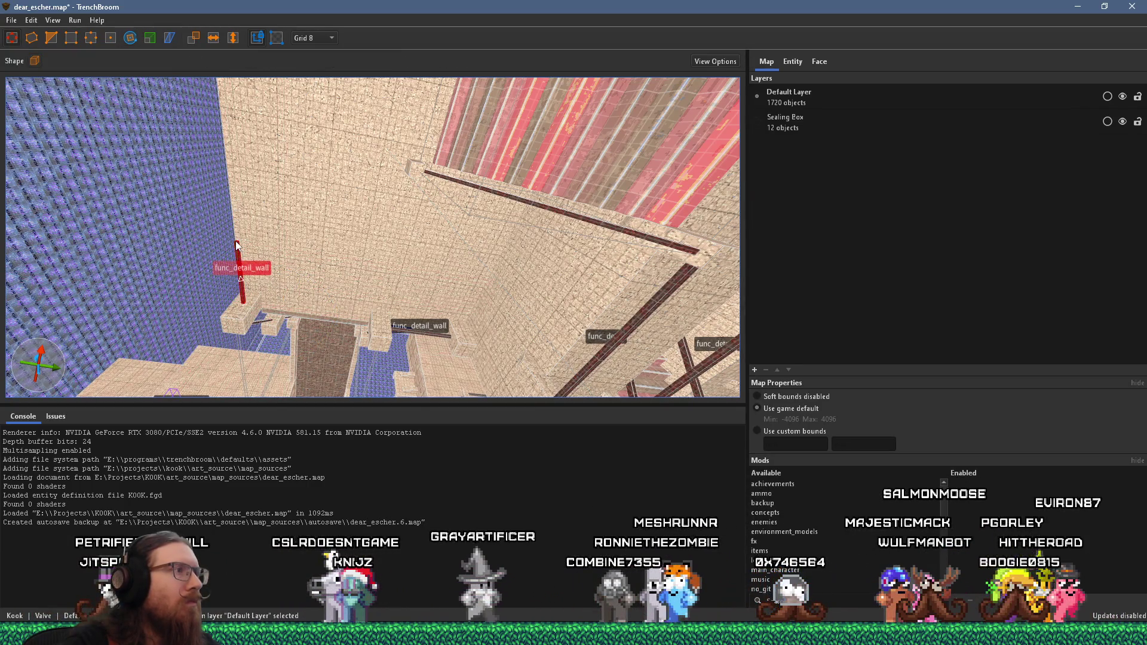
Orbit toward the floor and red stairs and select the thin detail wall strip.
mouse_move(235, 206)
left_mouse_down()
mouse_move(335, 149)
mouse_move(464, 102)
mouse_move(363, 190)
left_mouse_up()
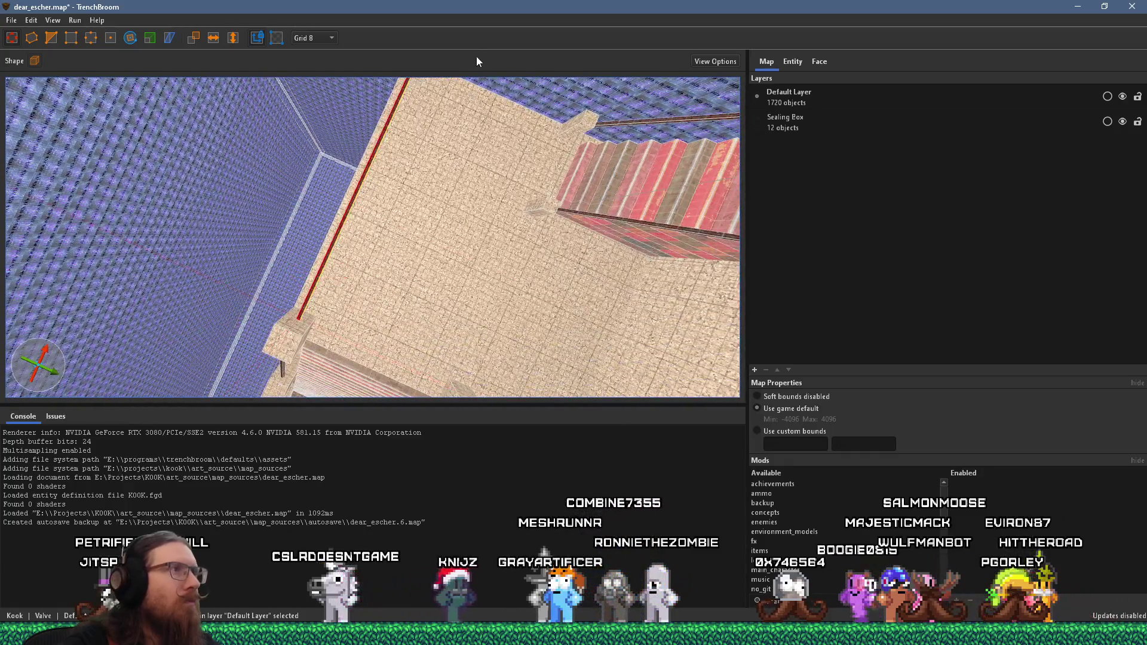
left_click_drag(476, 57, 178, 106)
left_click(51, 39)
left_click_drag(239, 131, 380, 156)
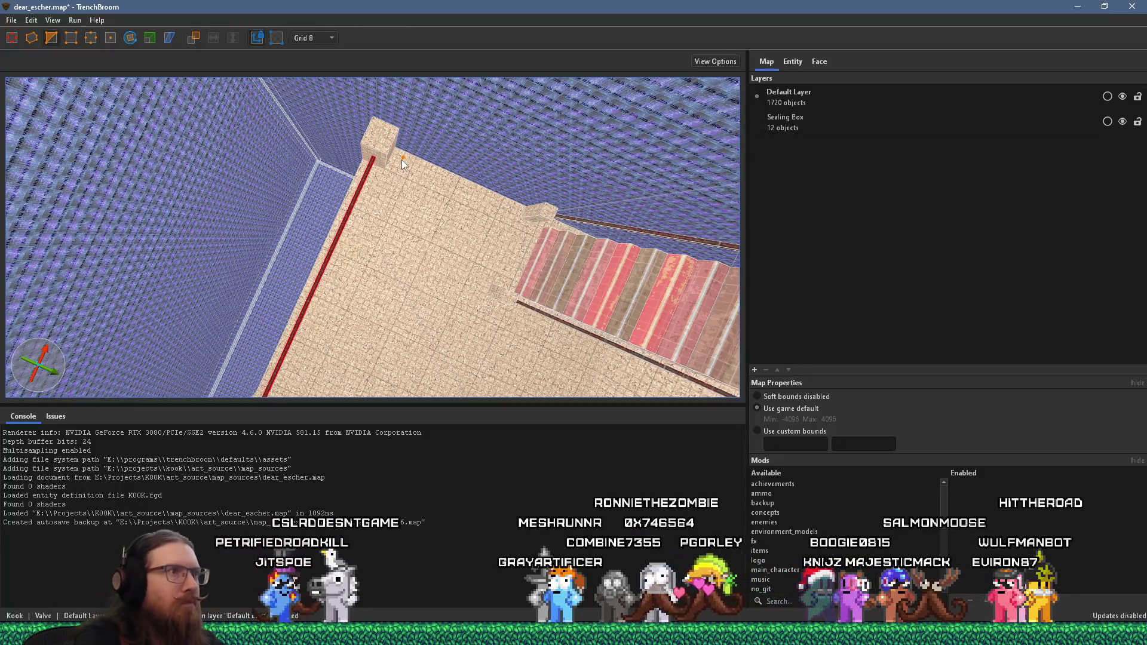
mouse_move(460, 281)
left_mouse_down()
mouse_move(304, 197)
mouse_move(307, 177)
left_mouse_up()
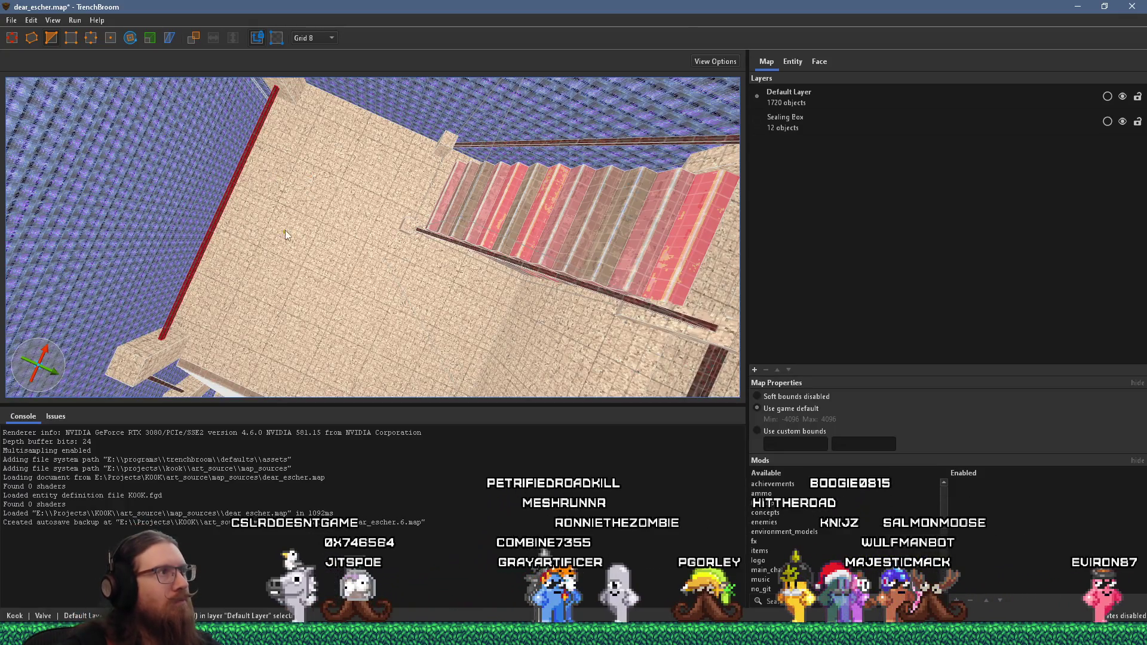
mouse_move(285, 231)
left_mouse_down()
mouse_move(229, 199)
mouse_move(414, 303)
mouse_move(389, 287)
mouse_move(224, 306)
mouse_move(381, 206)
mouse_move(578, 143)
mouse_move(720, 239)
mouse_move(743, 231)
mouse_move(282, 288)
mouse_move(174, 401)
mouse_move(213, 342)
mouse_move(224, 197)
mouse_move(263, 133)
mouse_move(270, 172)
left_mouse_up()
key("Escape")
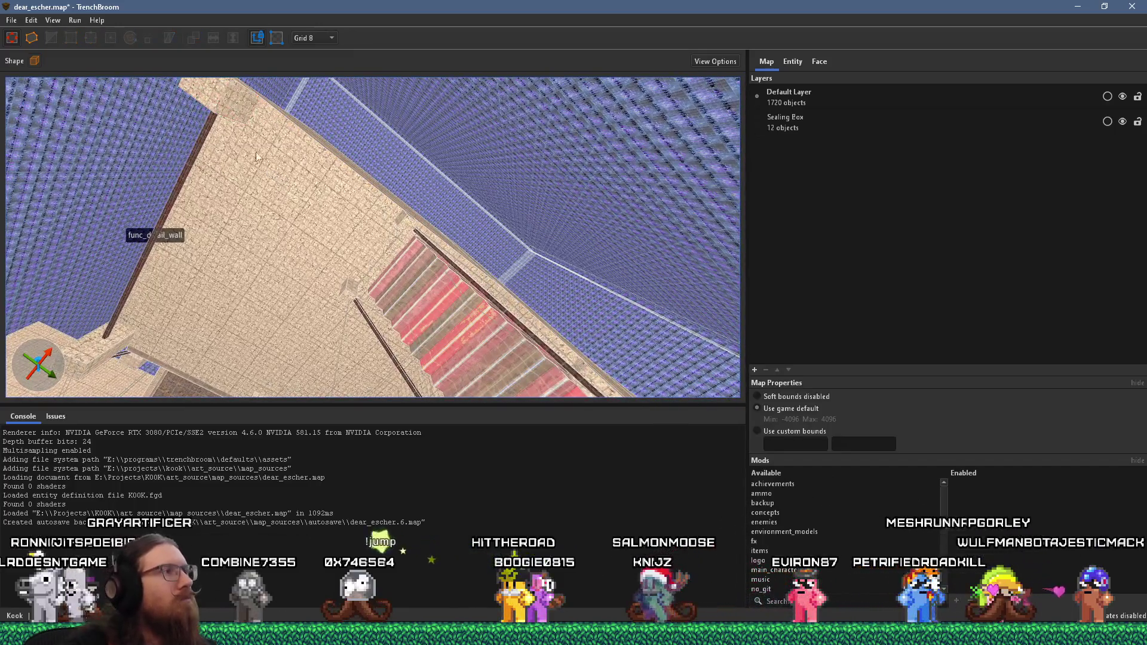
left_click(206, 141)
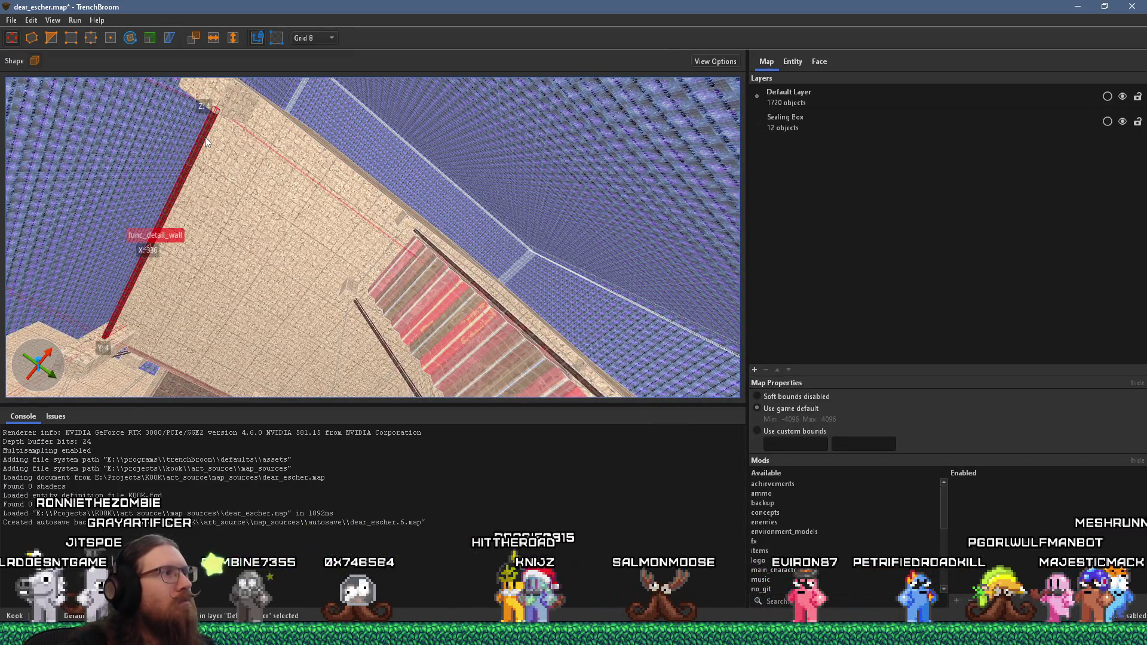
Duplicate the func_detail_wall strip, rotate the copy 270°, and slide it into the wall corner.
left_click_drag(206, 141, 230, 148, "ctrl")
left_click(131, 38)
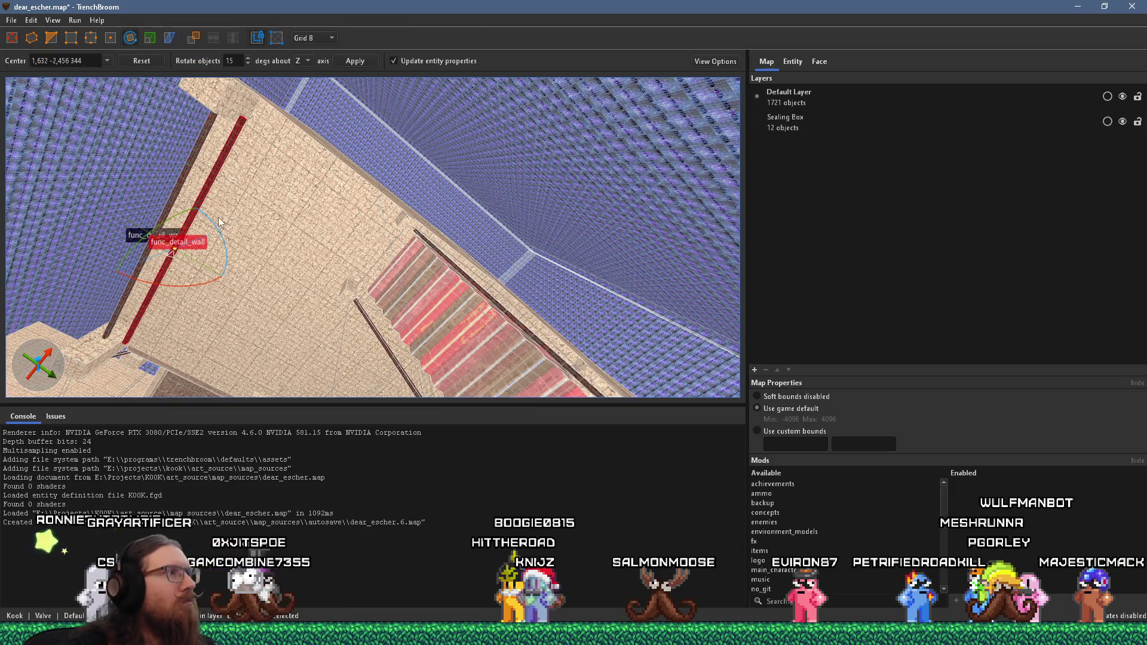
mouse_move(221, 245)
left_mouse_down()
mouse_move(180, 161)
mouse_move(140, 147)
left_mouse_up()
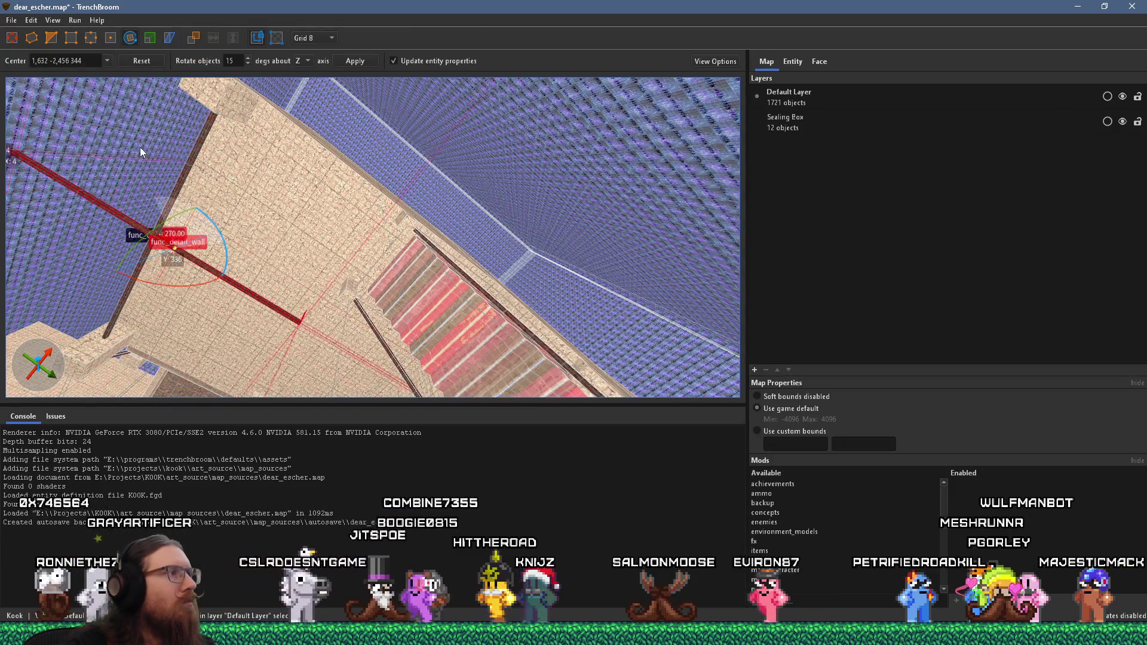
key("Escape")
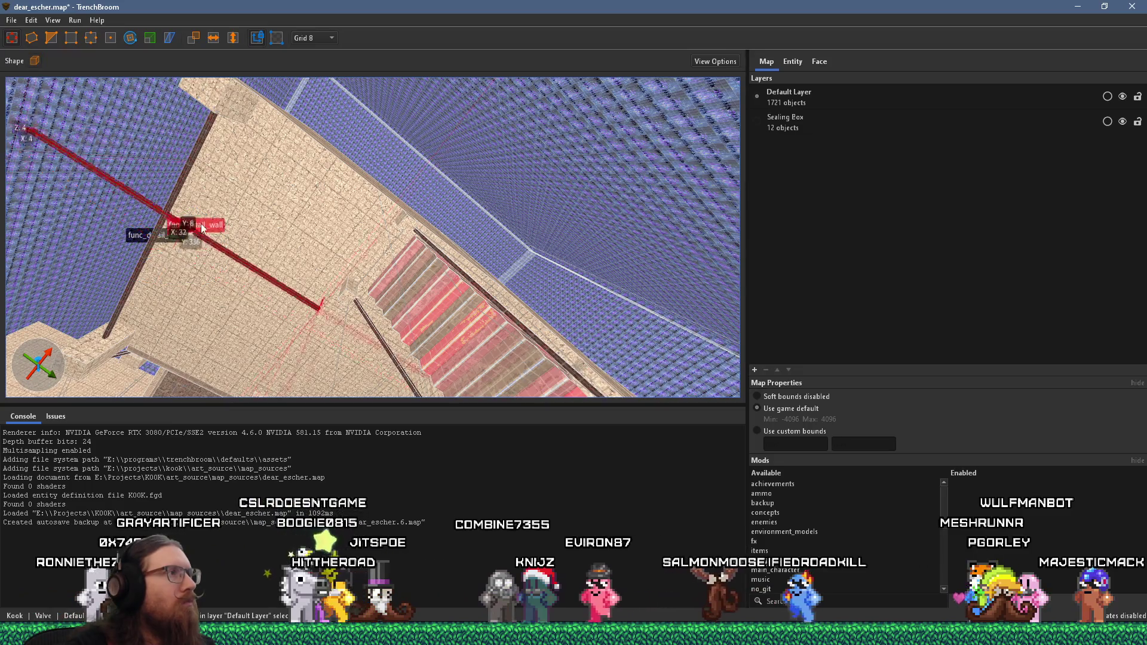
mouse_move(167, 237)
left_mouse_down()
mouse_move(423, 160)
mouse_move(472, 127)
mouse_move(321, 150)
left_mouse_up()
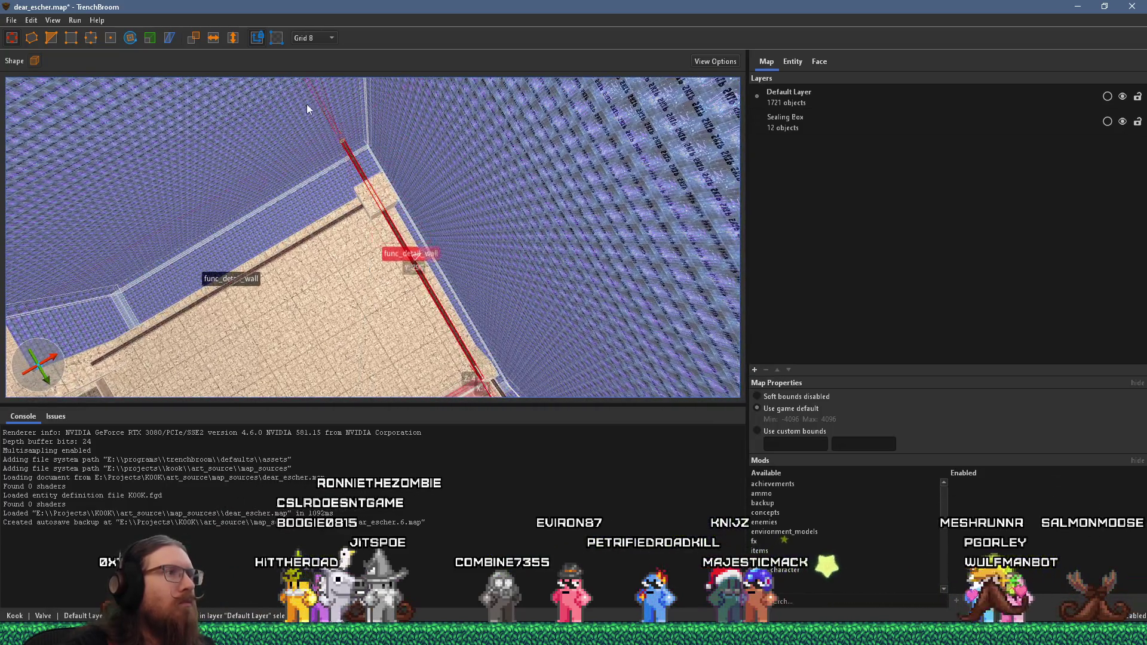
left_click_drag(285, 214, 79, 97)
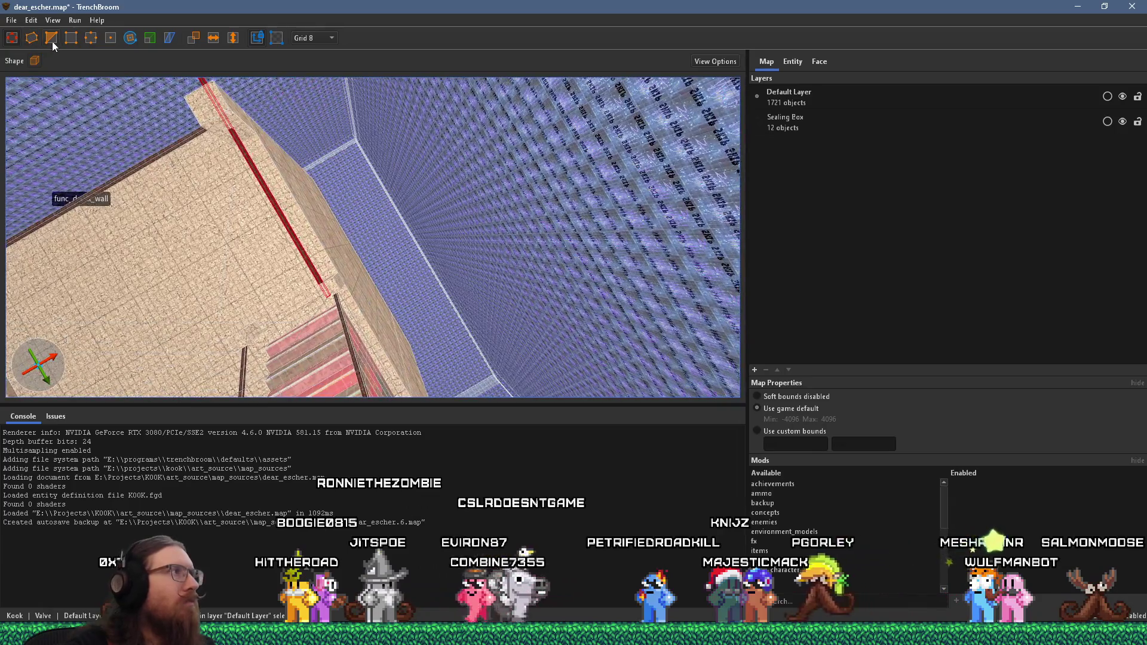
Deselect the strip and check the new brick beam along the wall edge above the red stairs.
key("e")
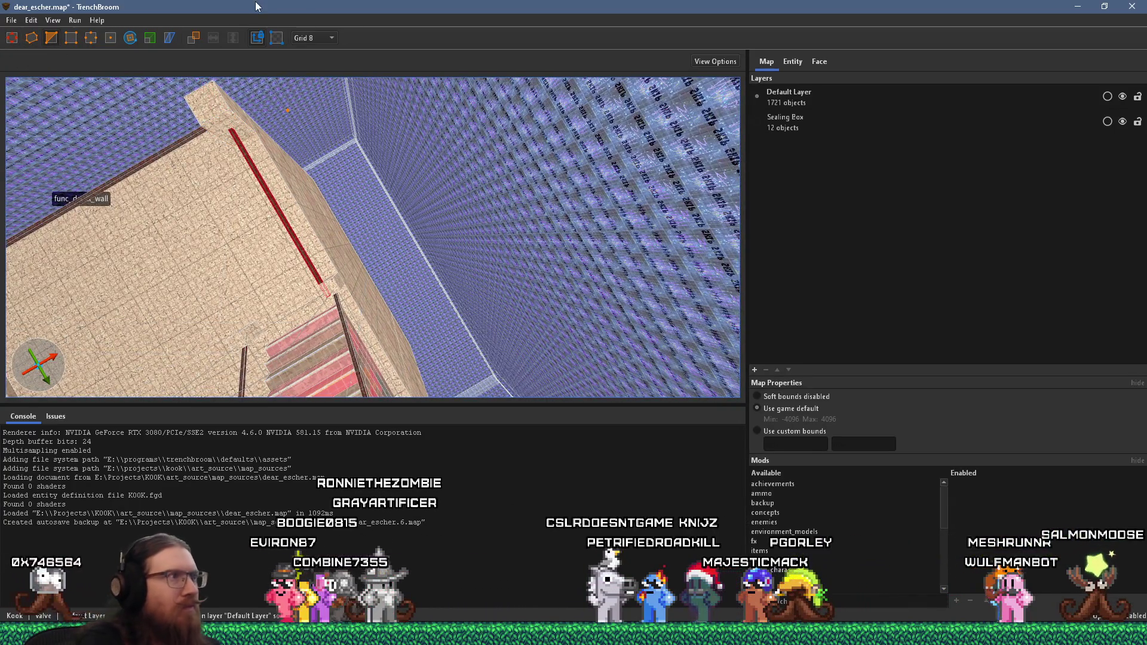
key("Escape")
key("Escape")
mouse_move(288, 153)
left_mouse_down()
mouse_move(489, 315)
mouse_move(445, 305)
mouse_move(517, 272)
mouse_move(400, 202)
mouse_move(419, 227)
left_mouse_up()
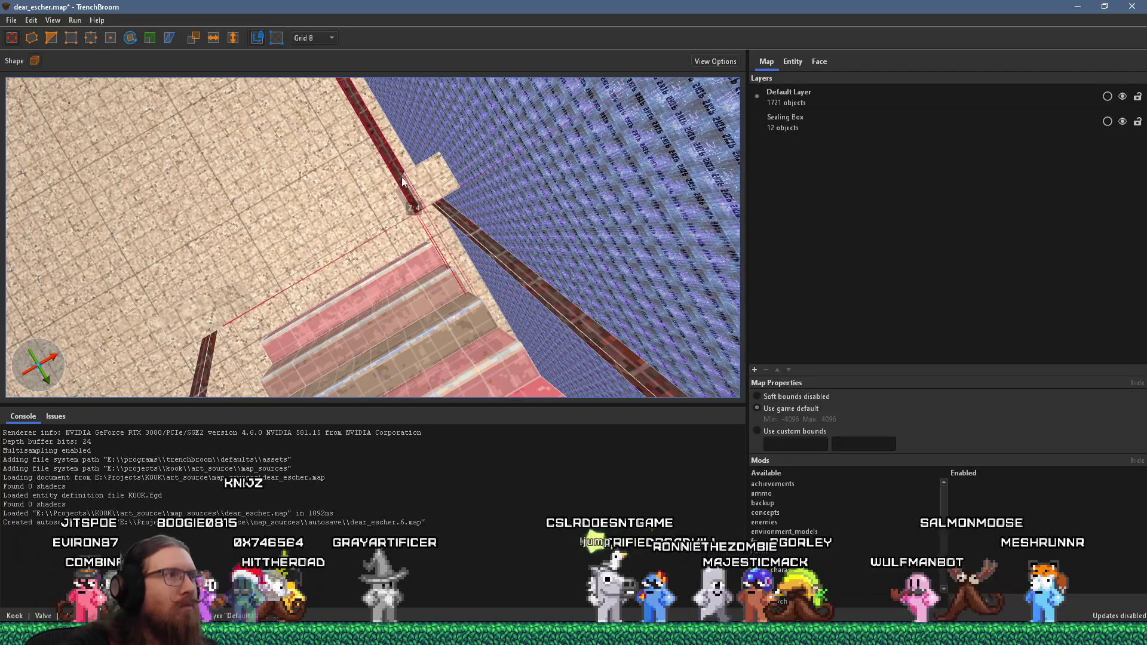
left_click(422, 215)
key("Escape")
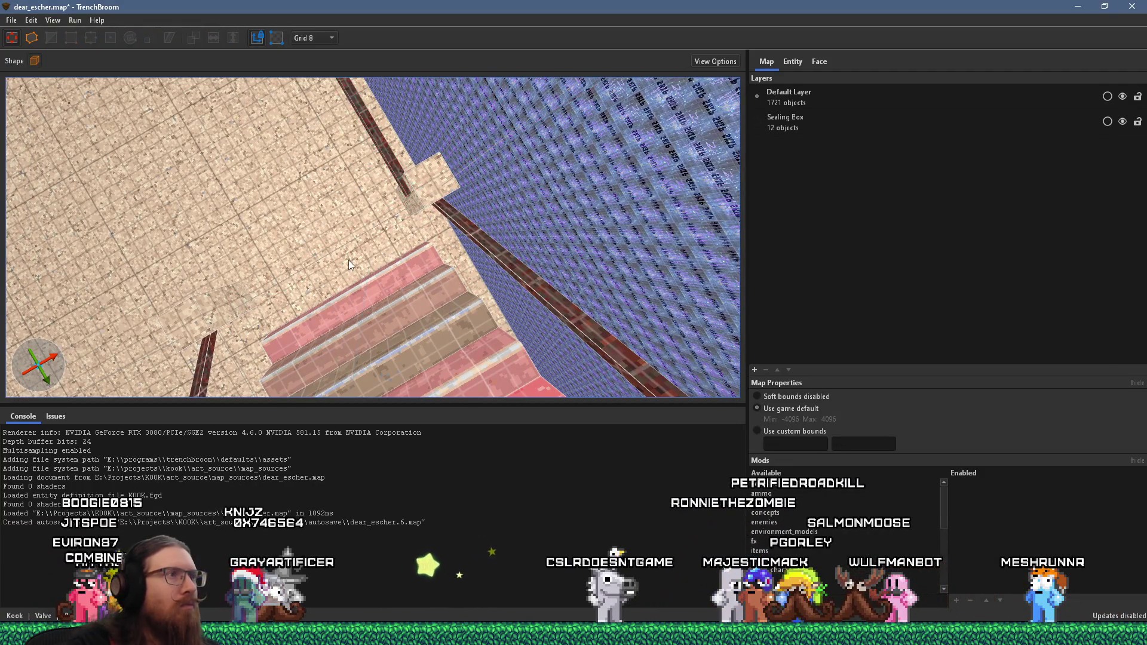
mouse_move(349, 260)
left_mouse_down()
mouse_move(461, 306)
mouse_move(521, 275)
mouse_move(417, 263)
mouse_move(546, 221)
mouse_move(302, 166)
mouse_move(312, 158)
mouse_move(437, 169)
mouse_move(449, 155)
mouse_move(320, 183)
mouse_move(339, 331)
mouse_move(486, 171)
mouse_move(360, 292)
left_mouse_up()
left_click_drag(278, 187, 277, 224)
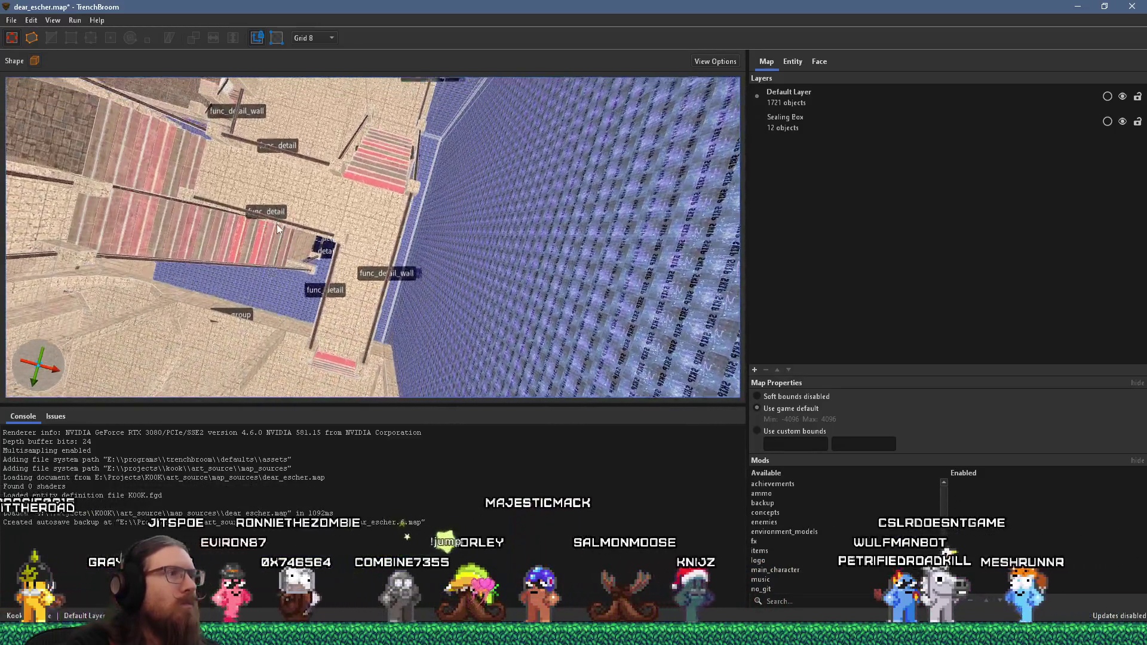
Save dear_escher, compile it with qbsp into KOOK's levels folder as dear_escher.bsp, and switch to Godot.
mouse_move(292, 139)
left_mouse_down()
mouse_move(306, 77)
mouse_move(382, 337)
mouse_move(382, 239)
mouse_move(518, 249)
mouse_move(467, 263)
mouse_move(359, 238)
mouse_move(381, 265)
mouse_move(461, 245)
mouse_move(371, 192)
mouse_move(289, 187)
mouse_move(274, 275)
mouse_move(328, 295)
mouse_move(338, 270)
mouse_move(535, 375)
mouse_move(160, 221)
left_mouse_up()
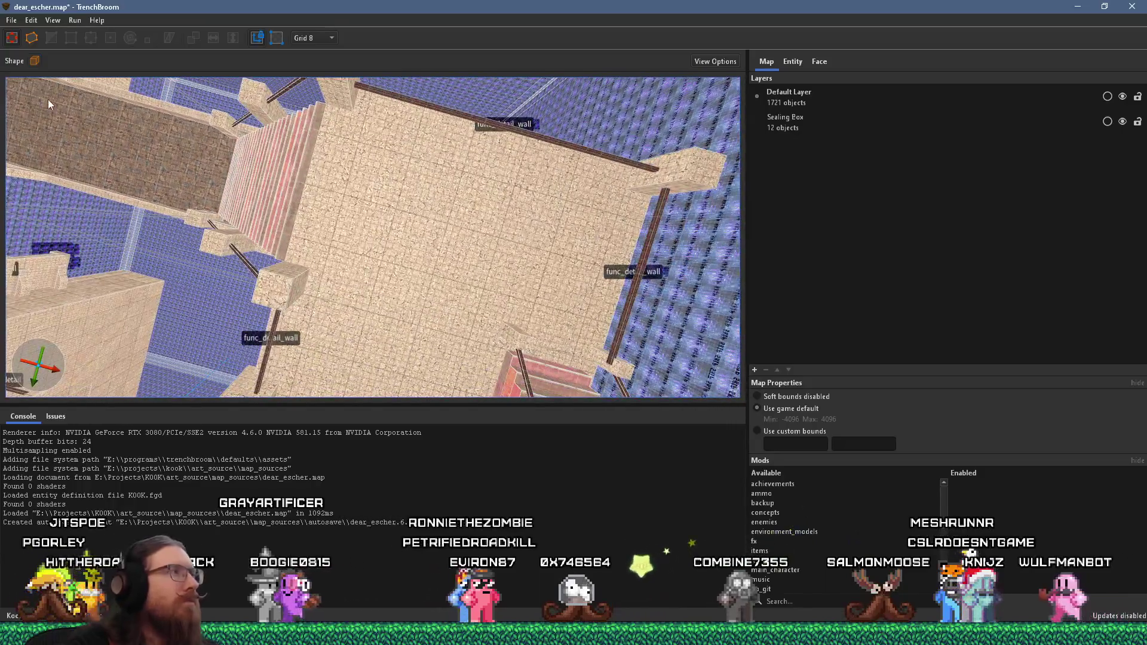
left_click(11, 25)
left_click(48, 59)
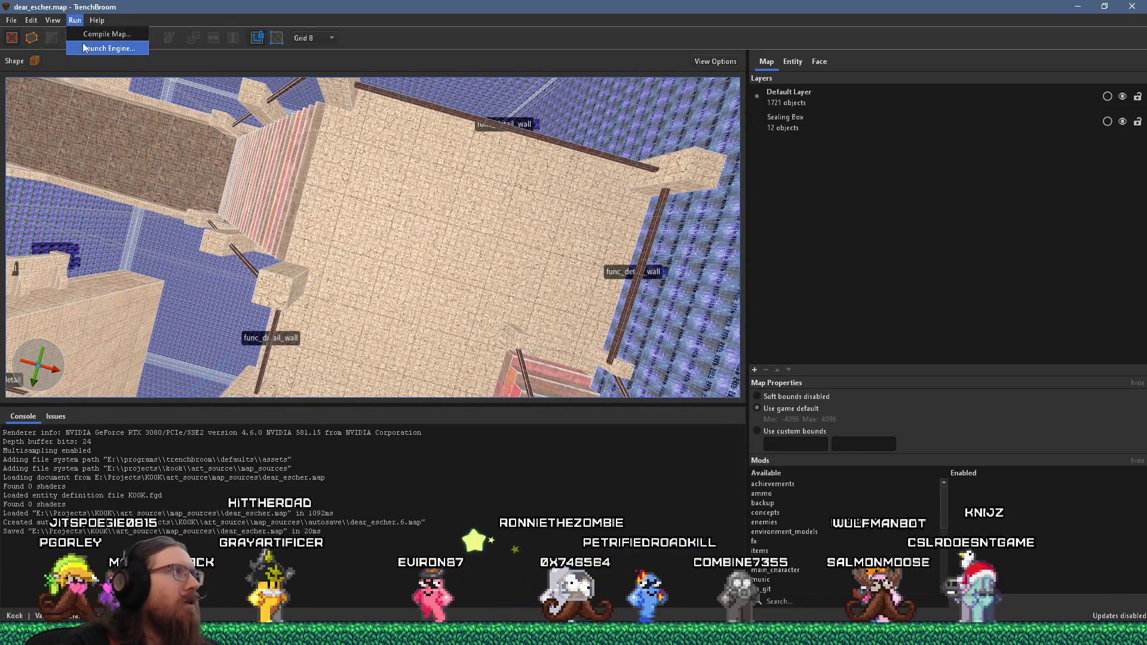
left_click(101, 34)
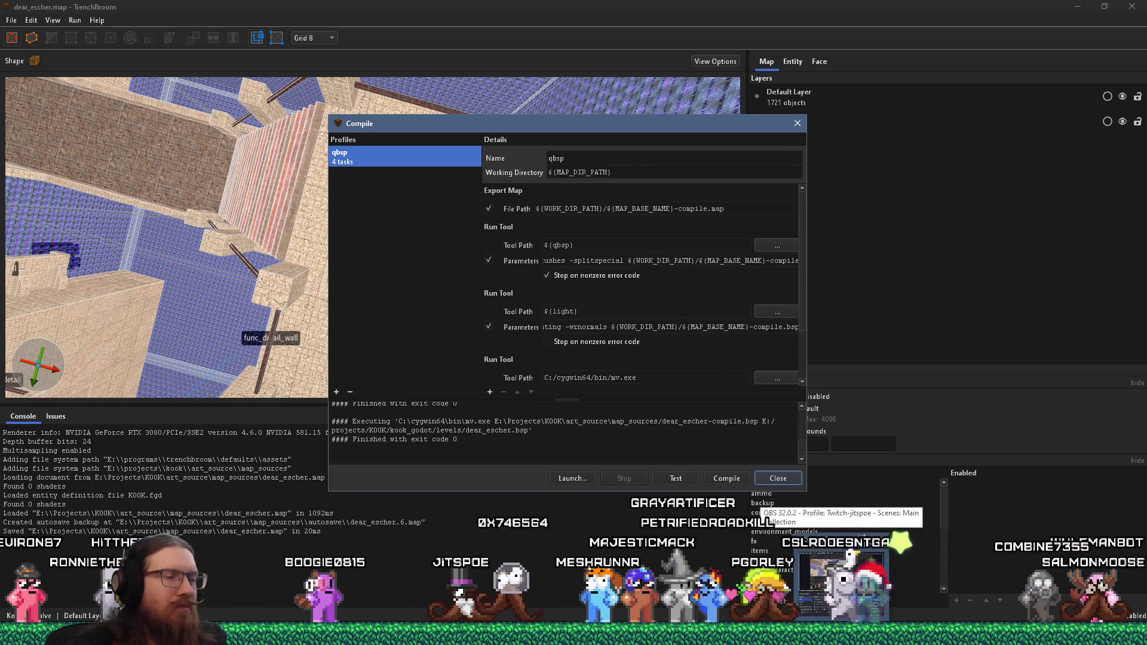
key("alt+Tab")
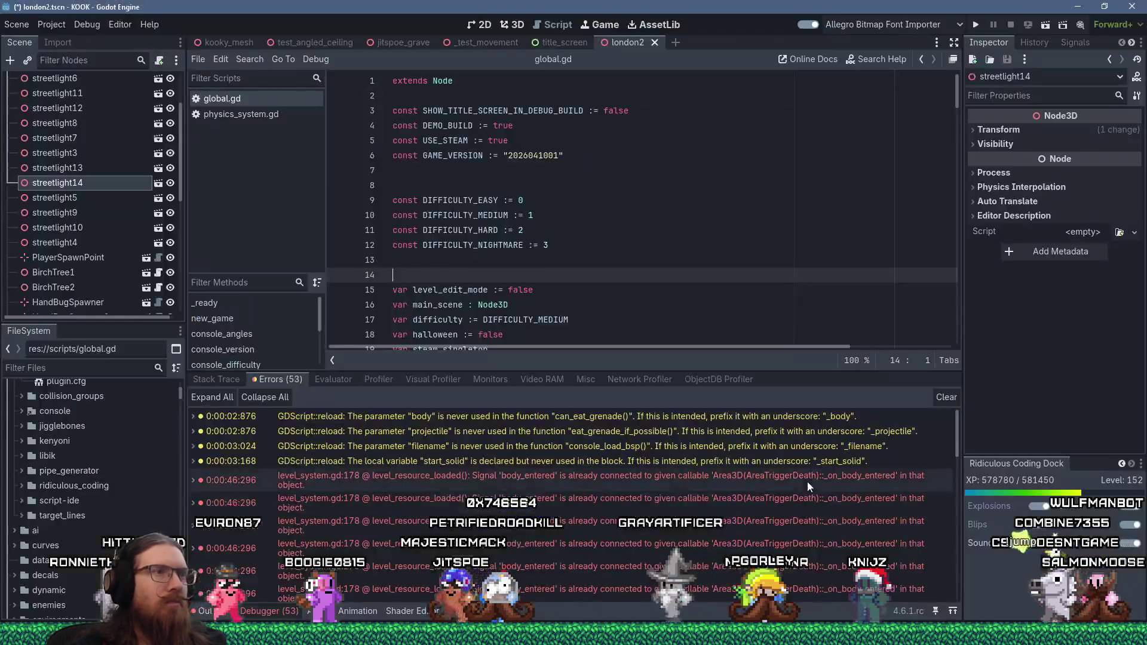
Close the london2 scene and open dear_escher.tscn, found by filtering FileSystem for 'dear'.
middle_click(623, 42)
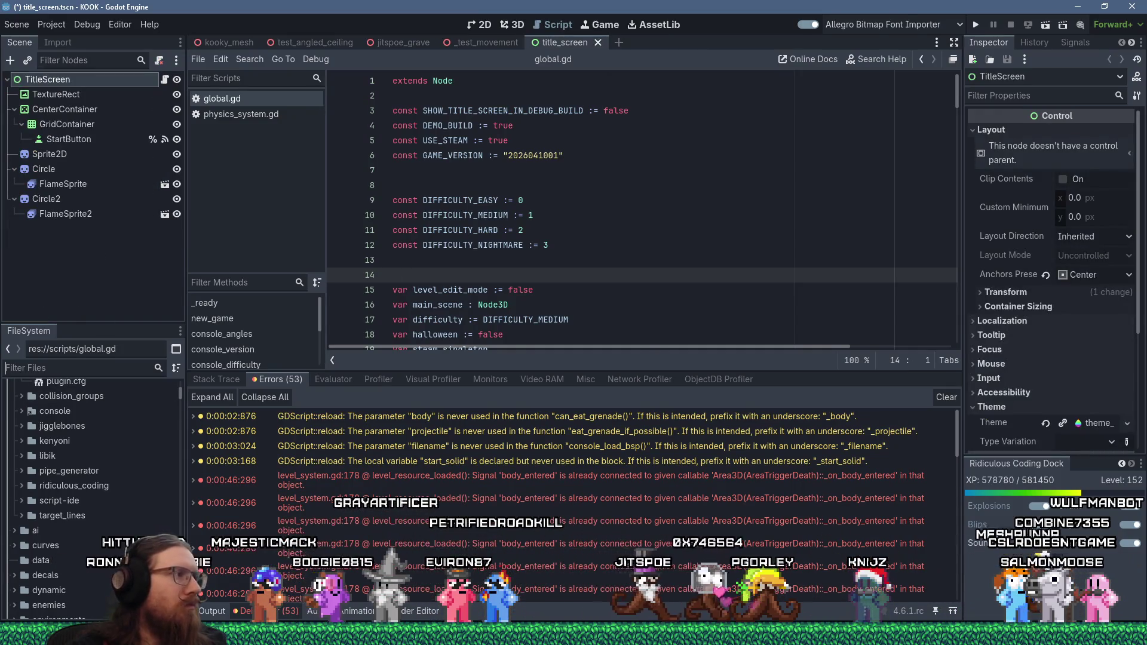
type("dear_esch")
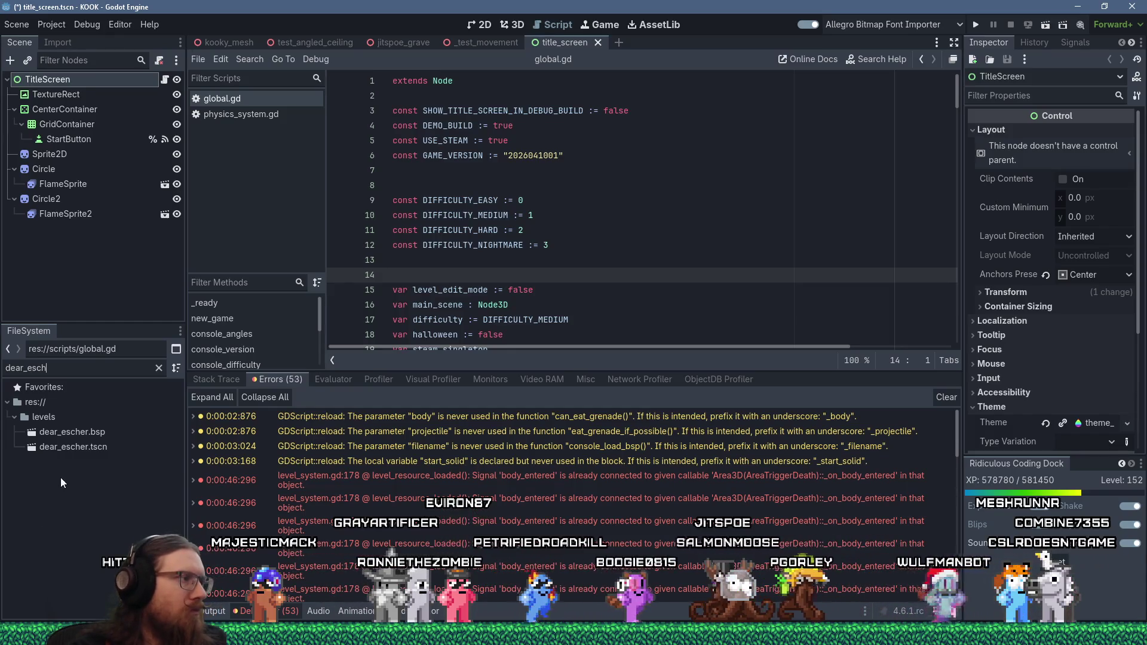
double_click(68, 449)
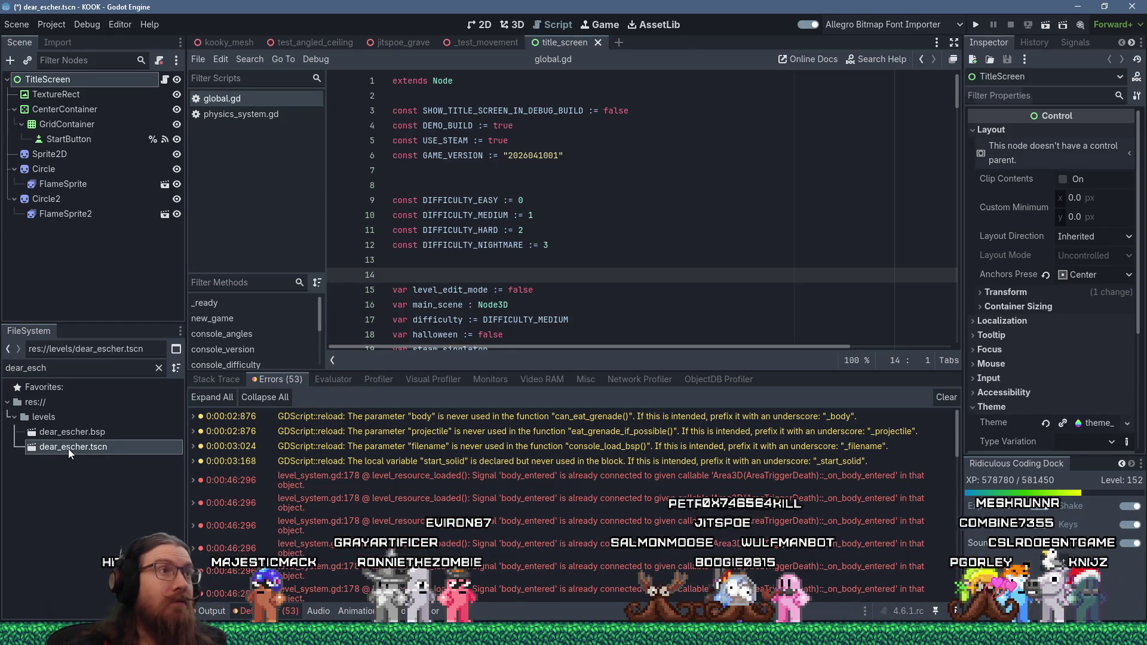
Zoom and orbit the 3D viewport to inspect the level's stairways and arched walkways.
scroll(455, 208, "up", 5)
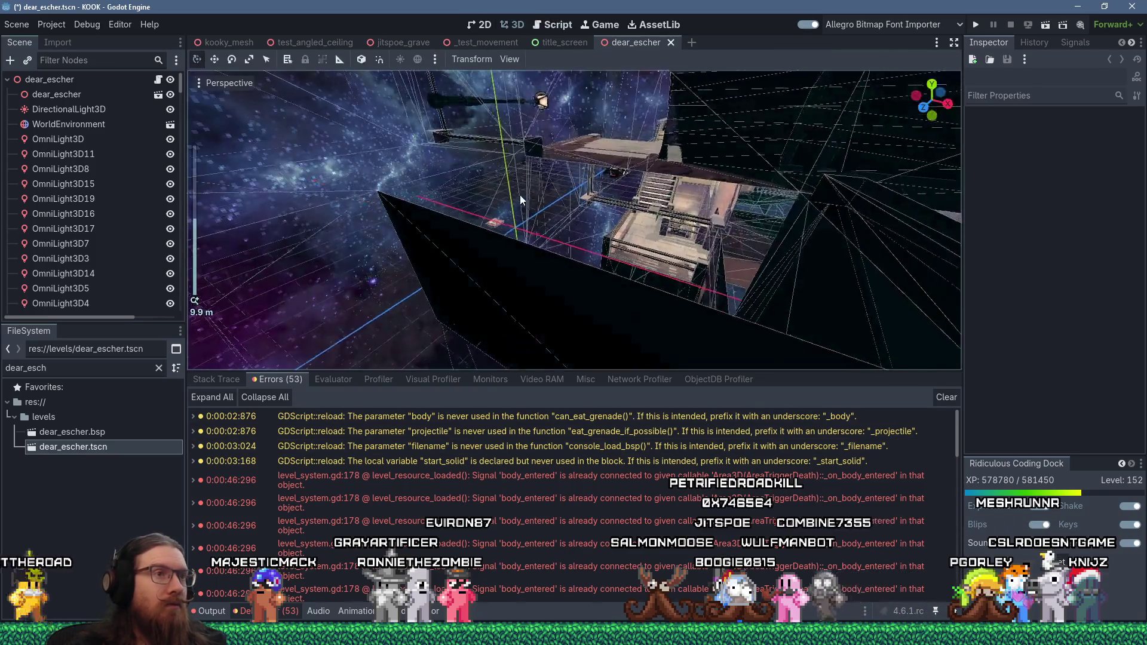
scroll(720, 195, "down", 4)
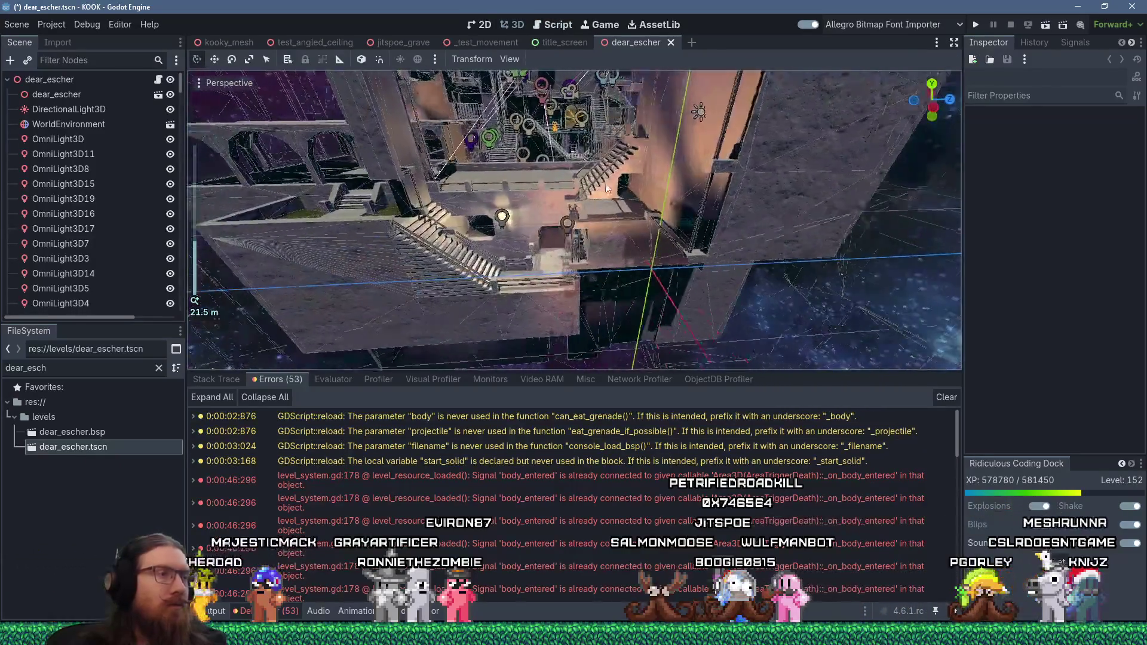
scroll(593, 185, "up", 8)
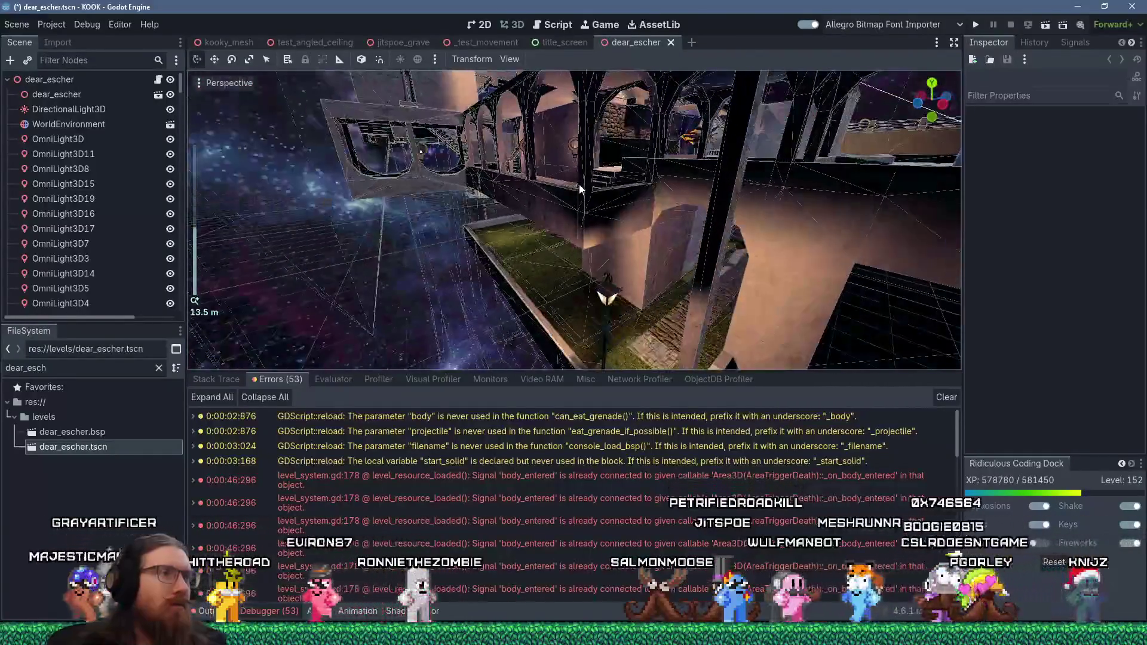
mouse_move(579, 184)
left_mouse_down()
mouse_move(306, 210)
mouse_move(583, 238)
mouse_move(484, 254)
mouse_move(613, 261)
mouse_move(388, 199)
mouse_move(639, 242)
mouse_move(822, 233)
mouse_move(447, 205)
mouse_move(490, 230)
mouse_move(714, 188)
mouse_move(532, 187)
mouse_move(601, 205)
mouse_move(590, 184)
mouse_move(768, 107)
mouse_move(644, 124)
mouse_move(661, 72)
mouse_move(721, 318)
left_mouse_up()
scroll(822, 233, "up", 2)
scroll(490, 229, "down", 2)
scroll(565, 215, "down", 6)
scroll(700, 196, "up", 6)
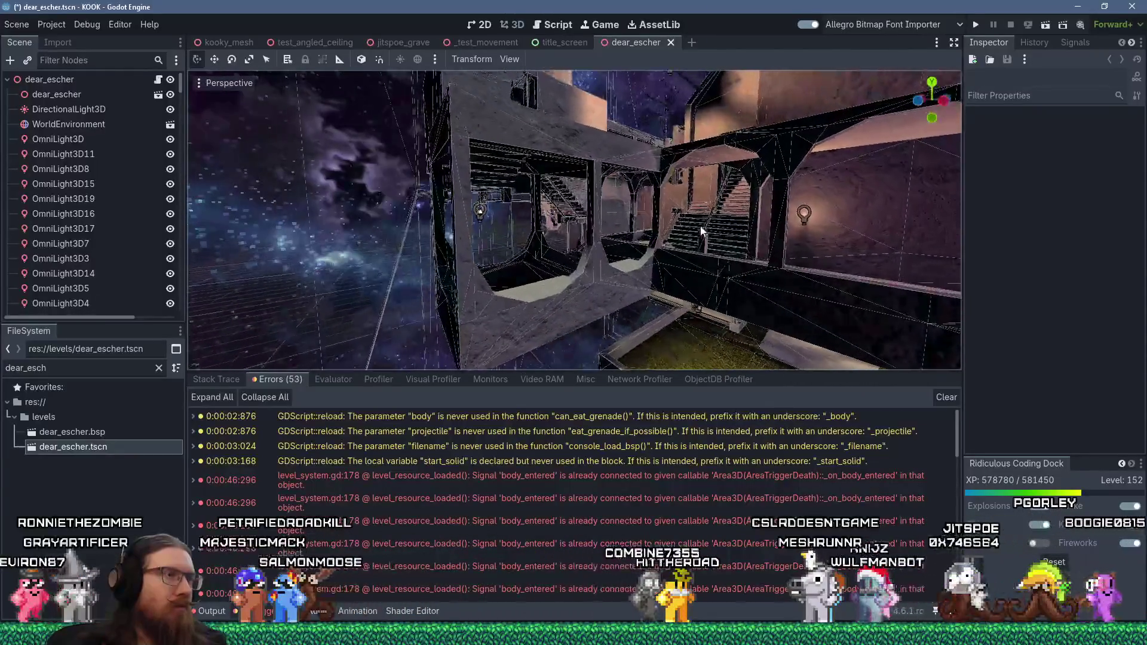
scroll(601, 205, "up", 2)
scroll(660, 71, "down", 2)
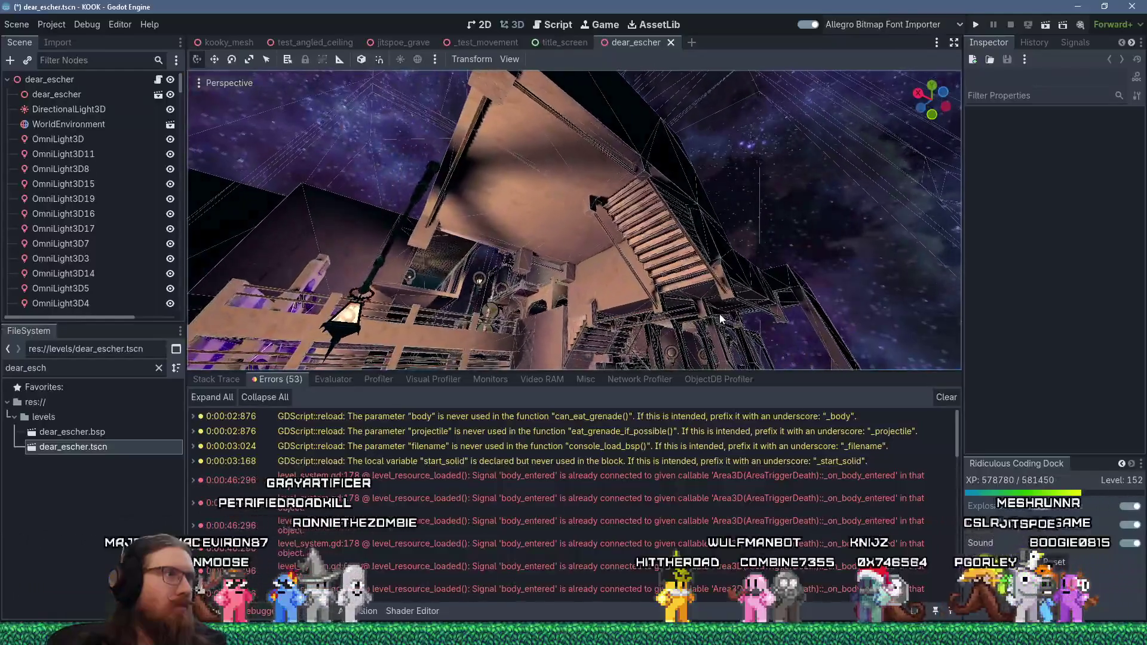
Select streetlight5 near the stairs and drag it along its X, Y and Z axes.
left_click(435, 171)
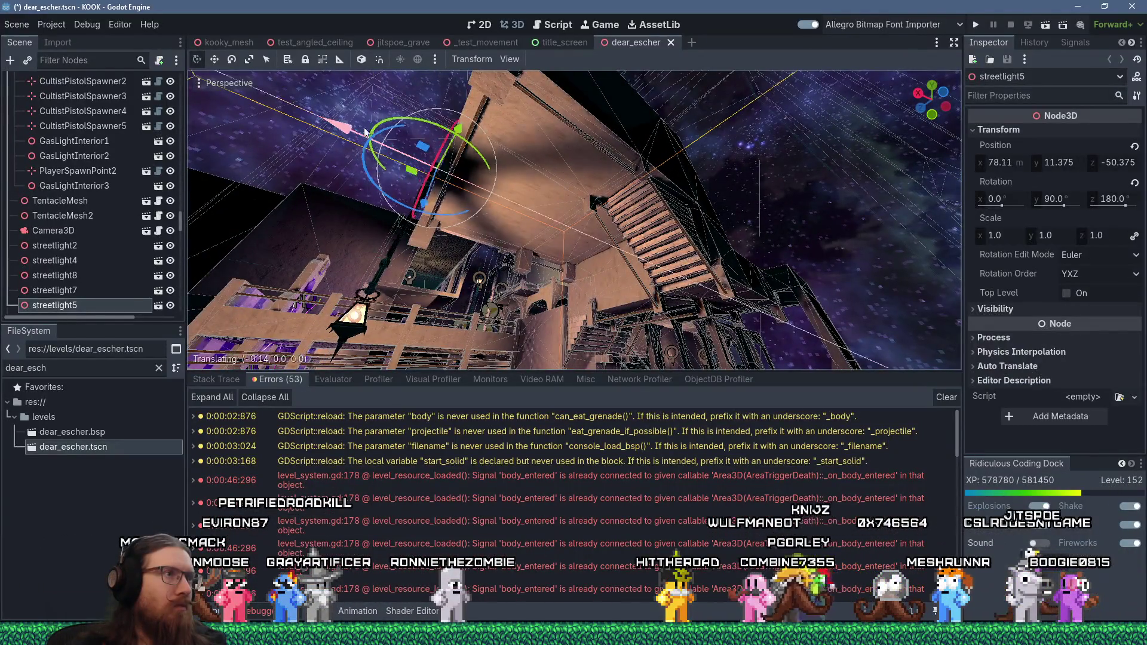
mouse_move(421, 139)
left_mouse_down()
mouse_move(370, 127)
mouse_move(361, 152)
mouse_move(362, 136)
left_mouse_up()
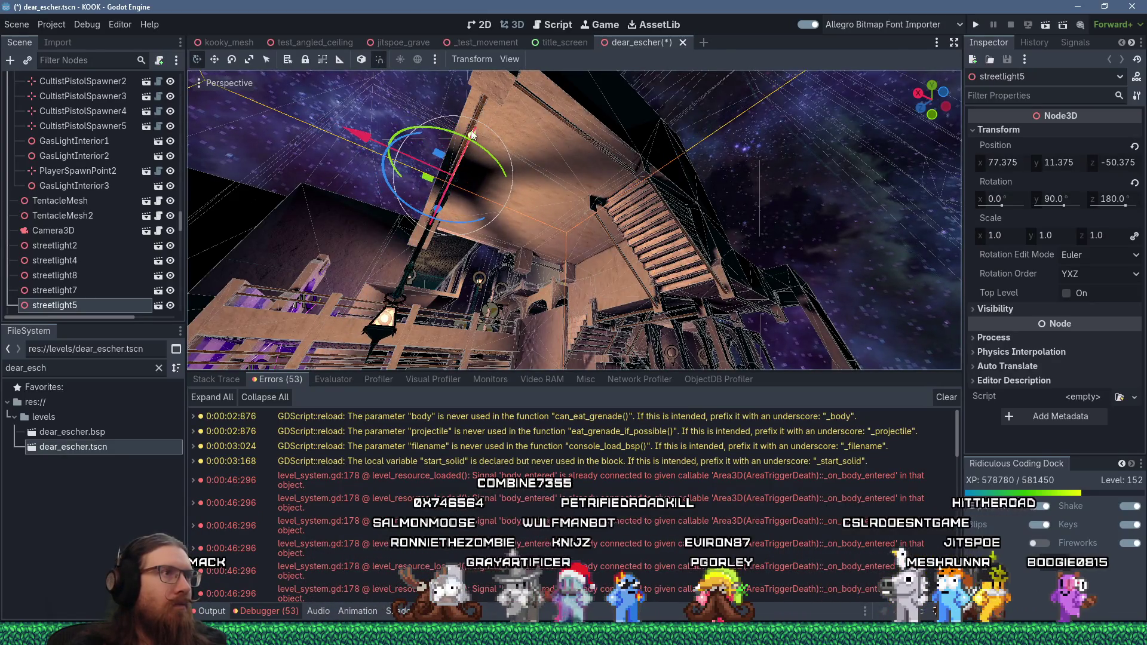
mouse_move(472, 134)
left_mouse_down()
mouse_move(503, 83)
mouse_move(433, 167)
left_mouse_up()
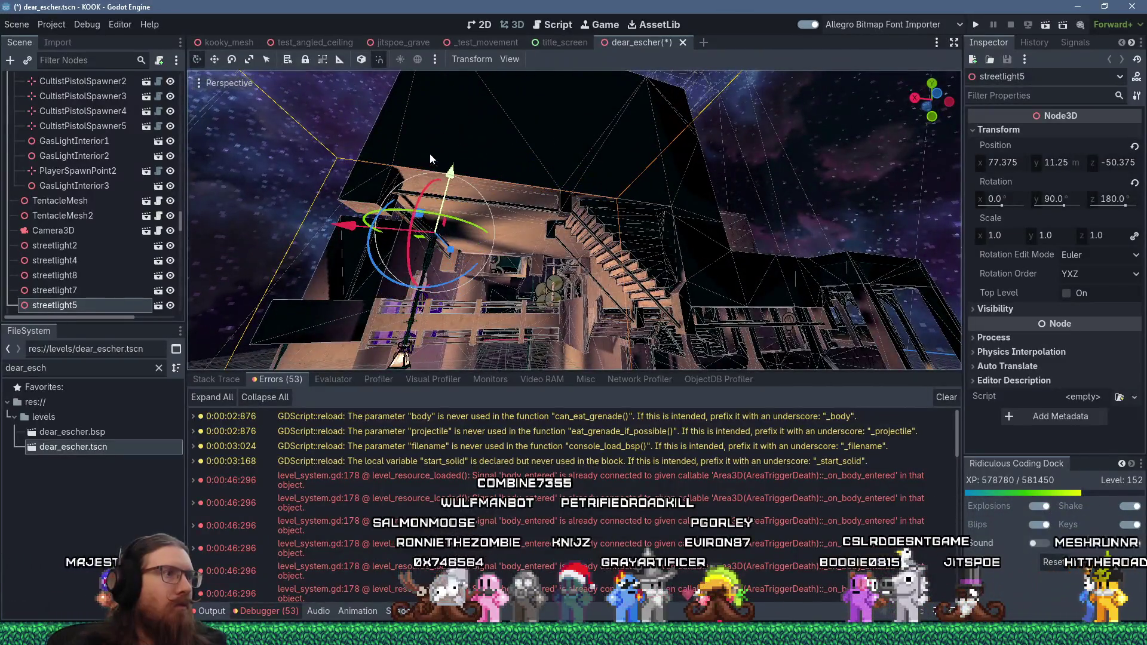
mouse_move(450, 255)
left_mouse_down()
mouse_move(437, 258)
mouse_move(415, 227)
mouse_move(511, 128)
mouse_move(496, 179)
mouse_move(605, 127)
mouse_move(541, 210)
mouse_move(586, 238)
mouse_move(590, 205)
mouse_move(566, 192)
mouse_move(571, 172)
mouse_move(520, 233)
left_mouse_up()
Lower streetlight5 to Y 10.0, leaving it at 77.5, 10.0, -56.5.
scroll(542, 213, "up", 5)
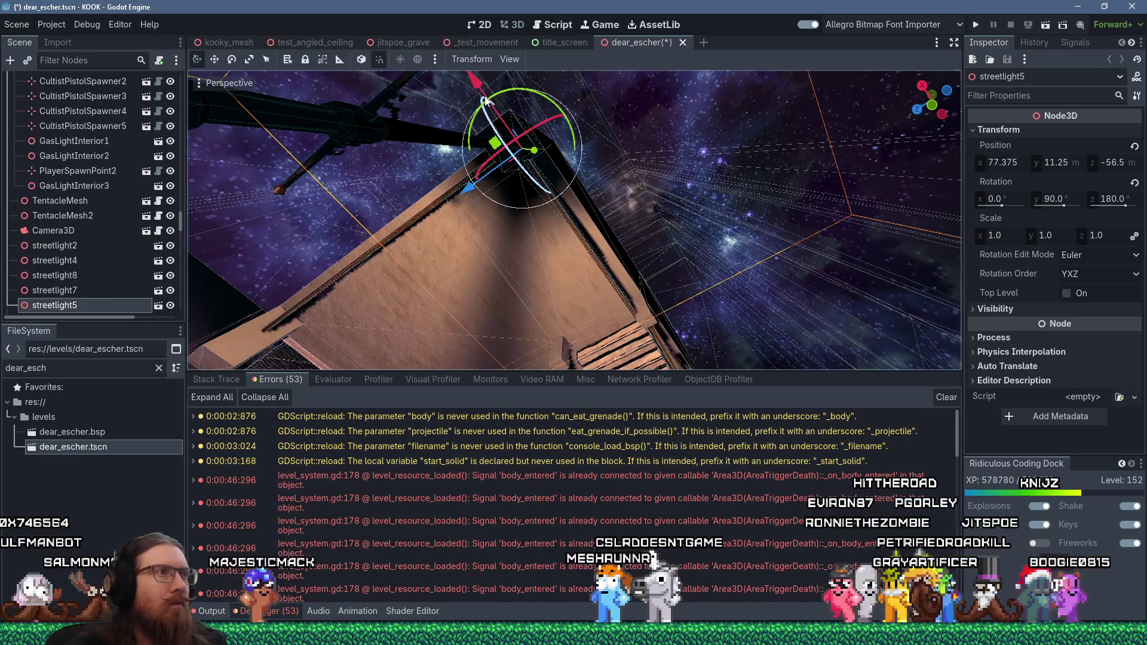
mouse_move(472, 77)
left_mouse_down()
mouse_move(437, 113)
mouse_move(586, 209)
mouse_move(575, 287)
mouse_move(575, 265)
left_mouse_up()
scroll(586, 209, "up", 2)
left_click_drag(557, 195, 556, 138)
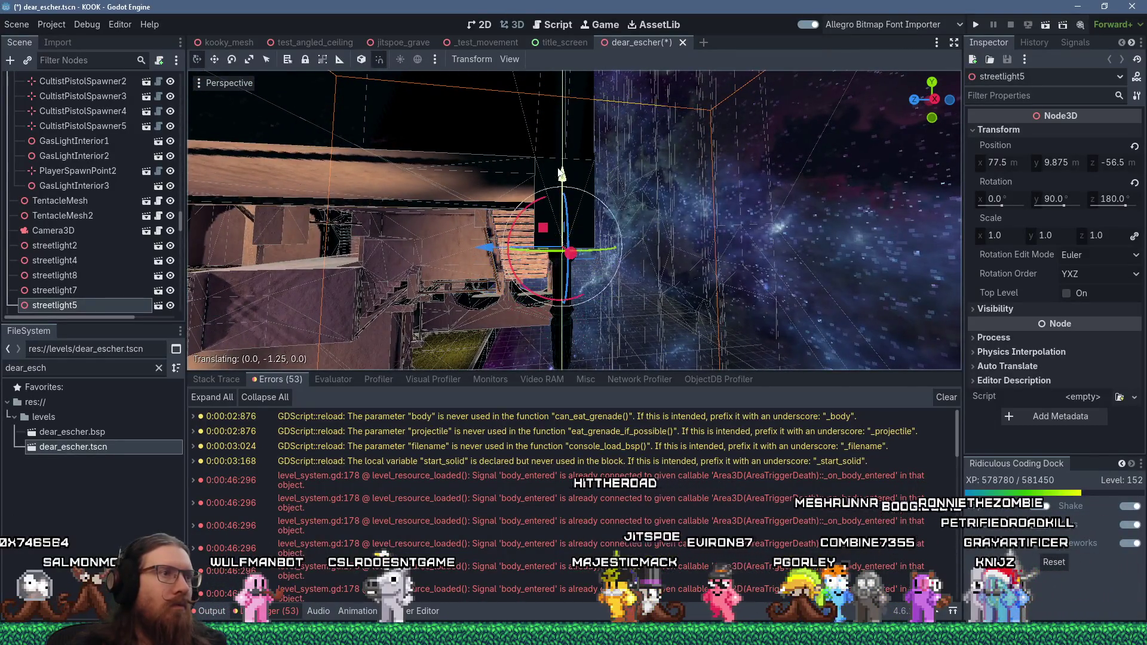
mouse_move(561, 174)
left_mouse_down()
mouse_move(585, 84)
mouse_move(569, 135)
mouse_move(560, 104)
mouse_move(554, 409)
left_mouse_up()
scroll(560, 104, "down", 3)
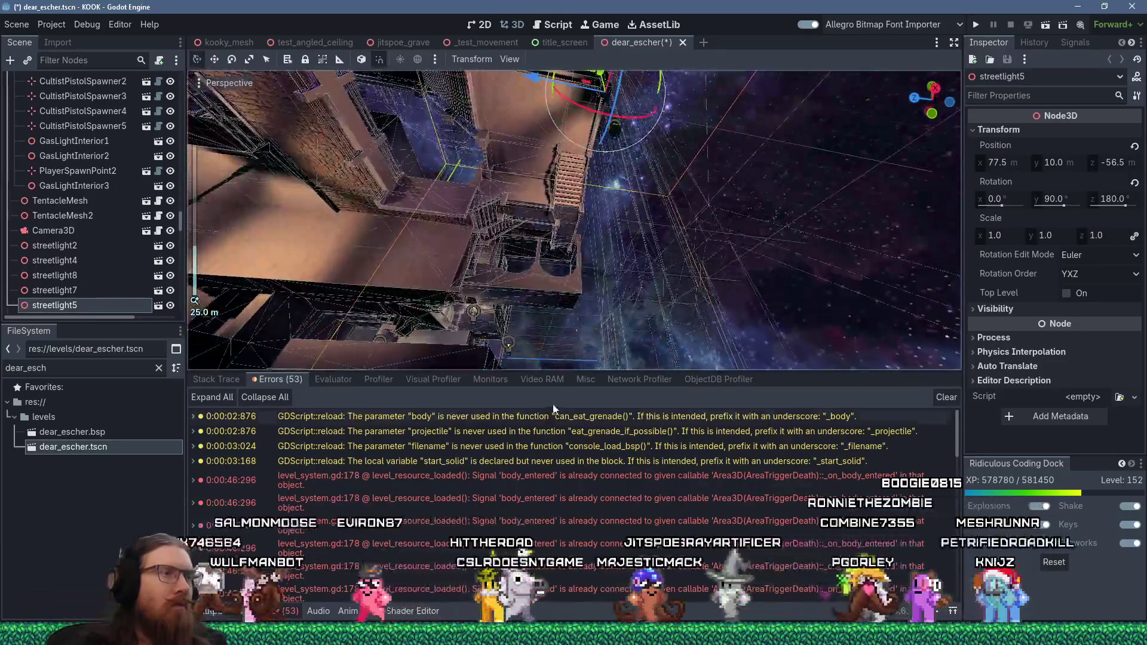
mouse_move(543, 288)
left_mouse_down()
mouse_move(541, 213)
mouse_move(479, 350)
mouse_move(565, 199)
mouse_move(589, 297)
mouse_move(599, 179)
left_mouse_up()
Rotate streetlight5 to 135 degrees around the Y axis.
scroll(589, 298, "up", 3)
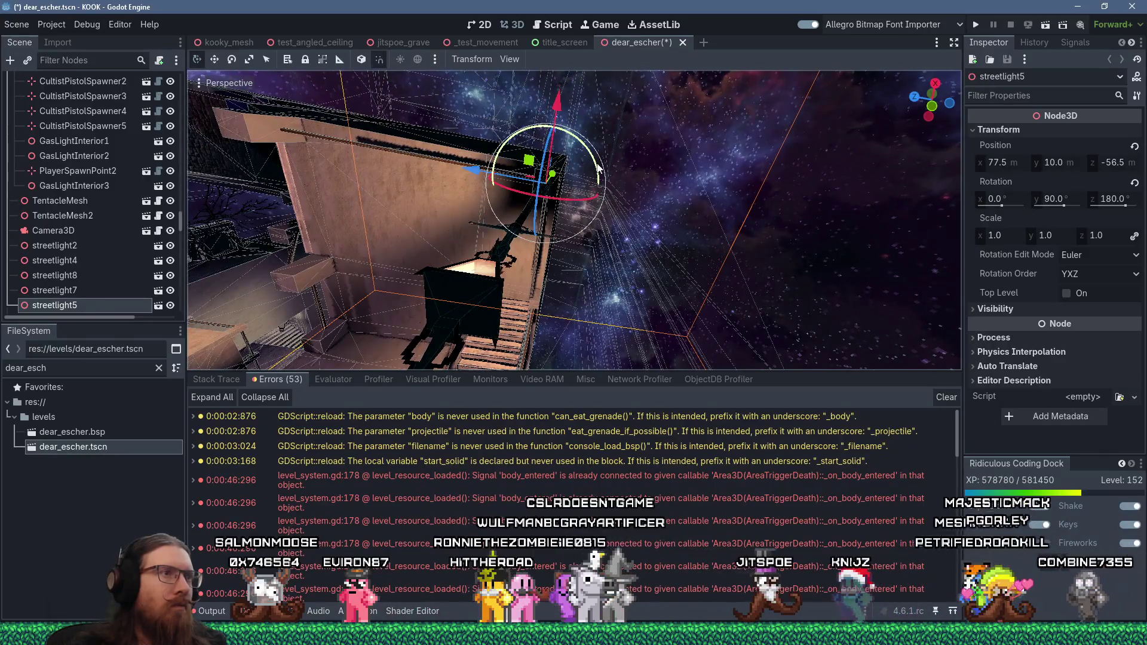
left_click(611, 201)
mouse_move(610, 200)
left_mouse_down()
mouse_move(546, 236)
mouse_move(622, 234)
mouse_move(596, 227)
mouse_move(708, 260)
mouse_move(766, 360)
mouse_move(700, 248)
mouse_move(548, 84)
mouse_move(615, 351)
mouse_move(672, 350)
mouse_move(748, 325)
mouse_move(663, 252)
mouse_move(510, 263)
mouse_move(611, 260)
mouse_move(736, 321)
mouse_move(809, 336)
mouse_move(834, 89)
mouse_move(562, 136)
mouse_move(560, 148)
mouse_move(605, 158)
mouse_move(647, 345)
mouse_move(643, 306)
mouse_move(597, 227)
mouse_move(554, 284)
mouse_move(609, 300)
mouse_move(589, 316)
mouse_move(690, 265)
mouse_move(775, 273)
mouse_move(702, 297)
mouse_move(553, 280)
mouse_move(678, 279)
mouse_move(687, 289)
left_mouse_up()
Locate gas_light_exterior_1.tscn and drop it into the level as gas_light_exterior_13.
scroll(700, 251, "down", 2)
scroll(511, 256, "up", 5)
scroll(618, 230, "up", 3)
scroll(646, 345, "down", 5)
scroll(610, 299, "down", 2)
scroll(553, 281, "up", 5)
scroll(615, 275, "up", 3)
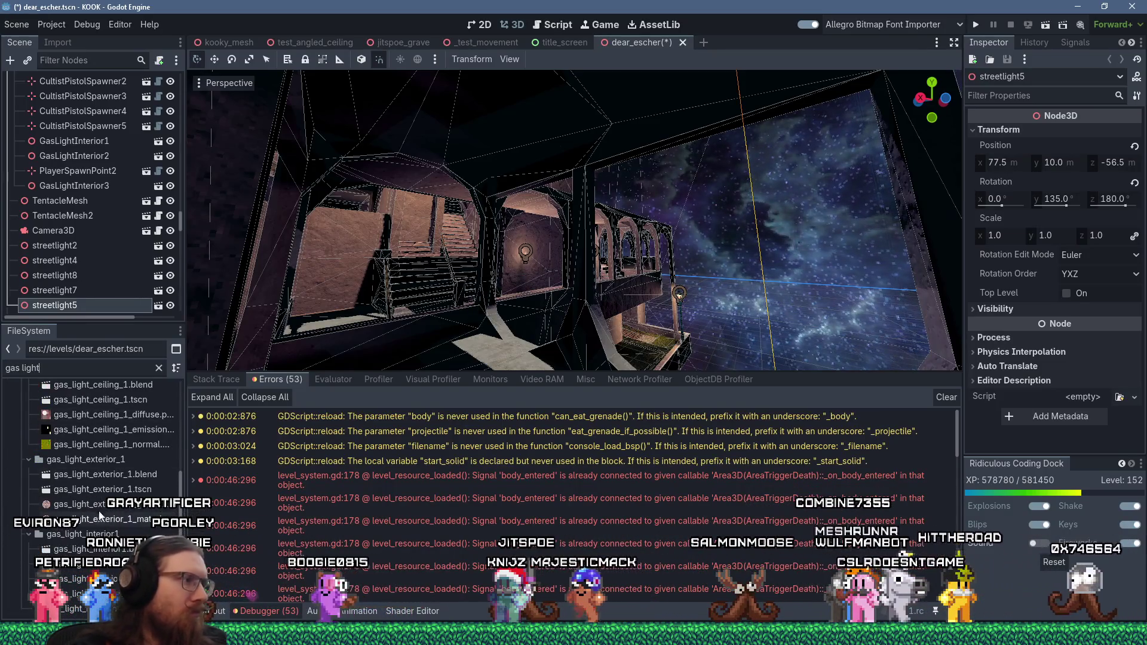
left_click_drag(552, 367, 582, 330)
Frame gas_light_exterior_13, slide it along X, rotate it to face the wall, and raise it.
key("f")
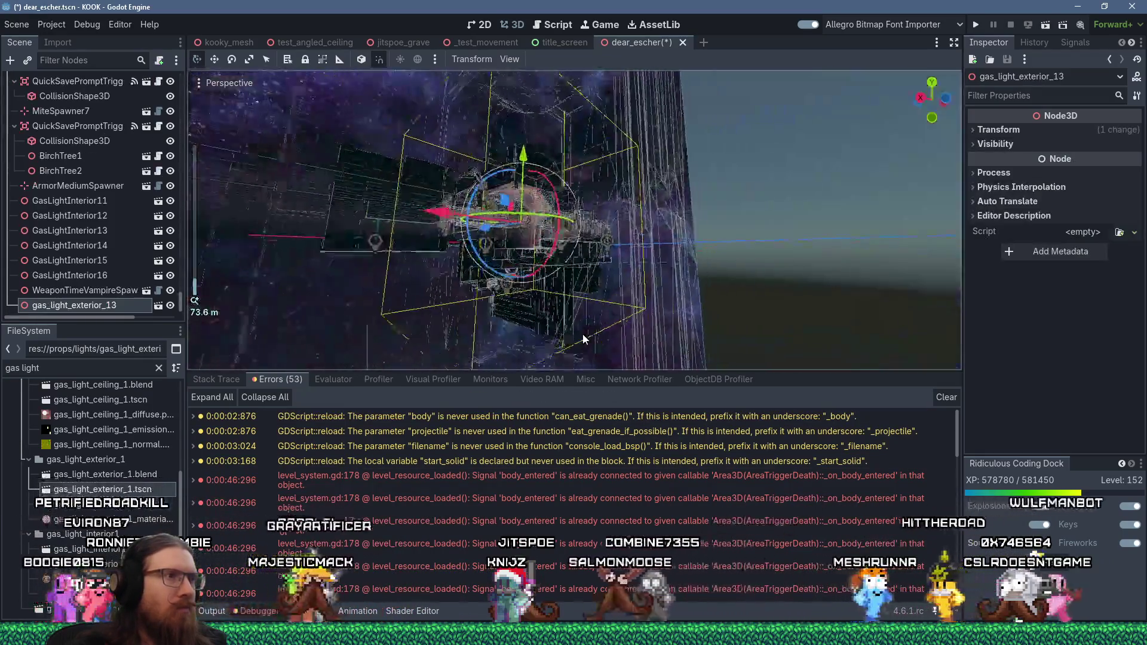
scroll(583, 333, "down", 3)
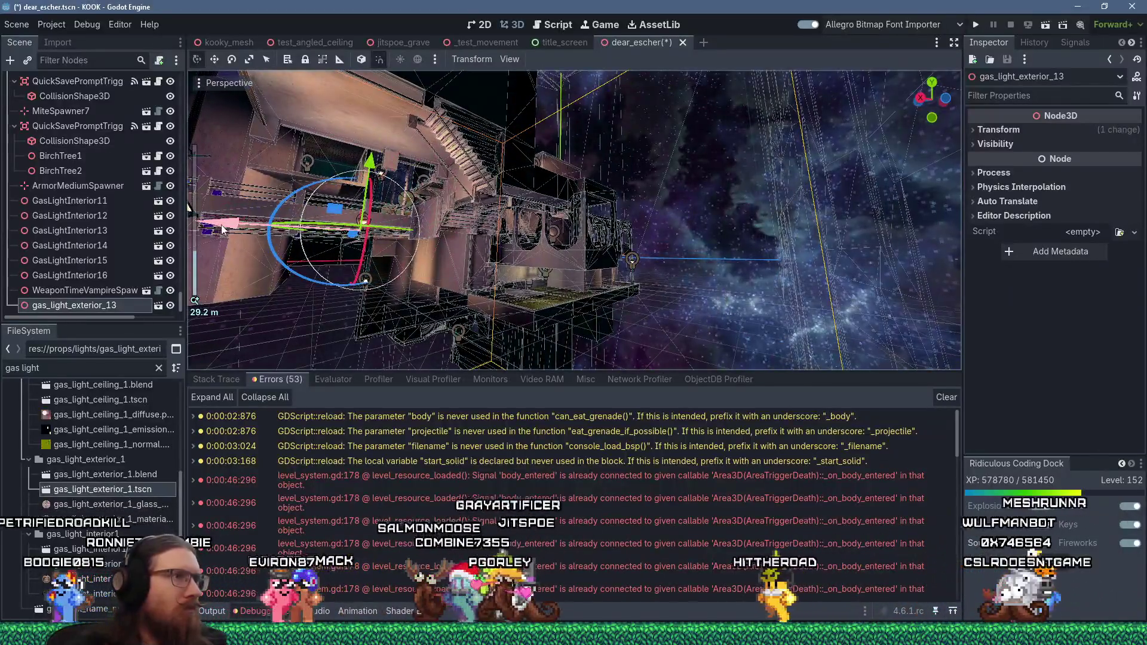
left_click_drag(252, 240, 487, 281)
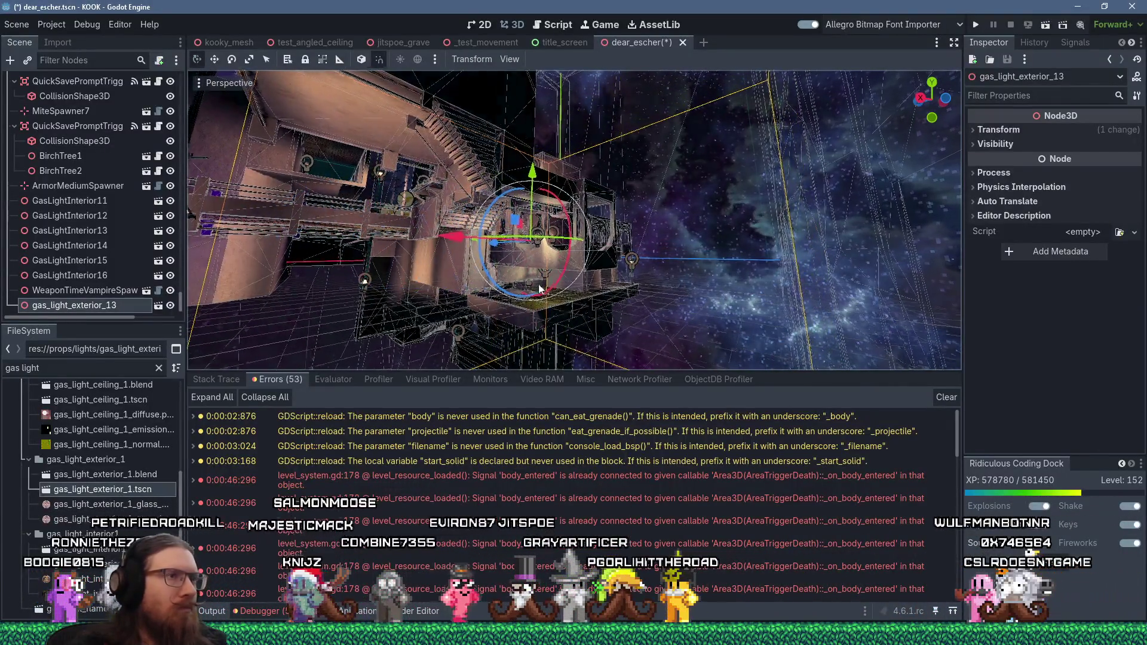
scroll(487, 281, "up", 3)
left_click_drag(358, 281, 529, 350)
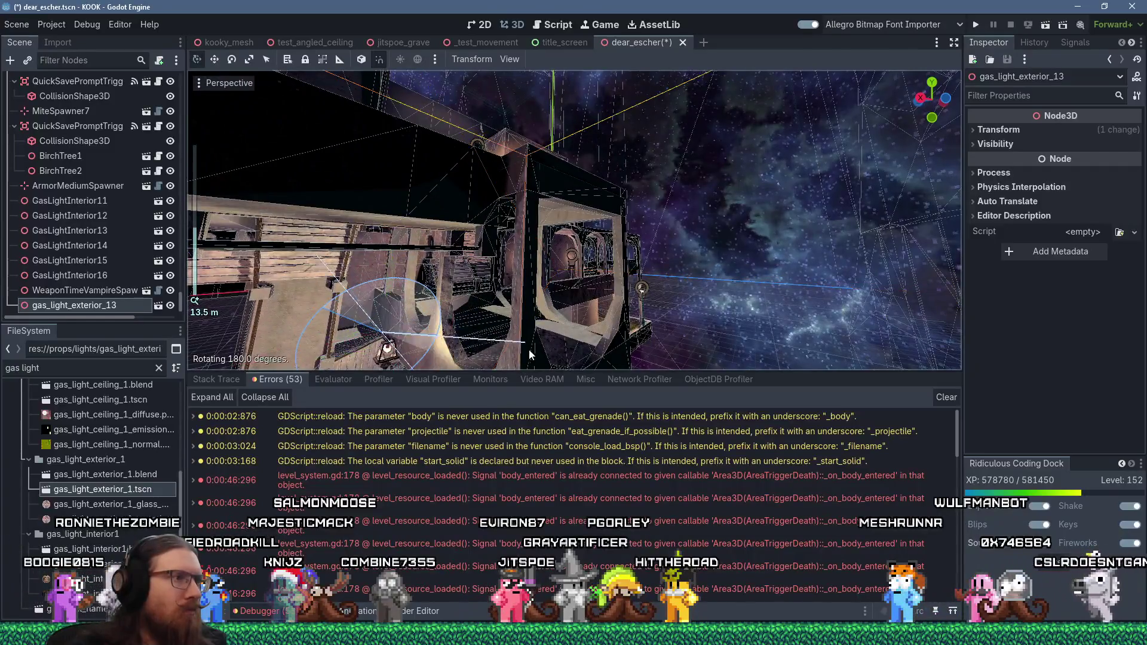
mouse_move(525, 389)
left_mouse_down()
mouse_move(488, 338)
mouse_move(393, 343)
mouse_move(529, 324)
left_mouse_up()
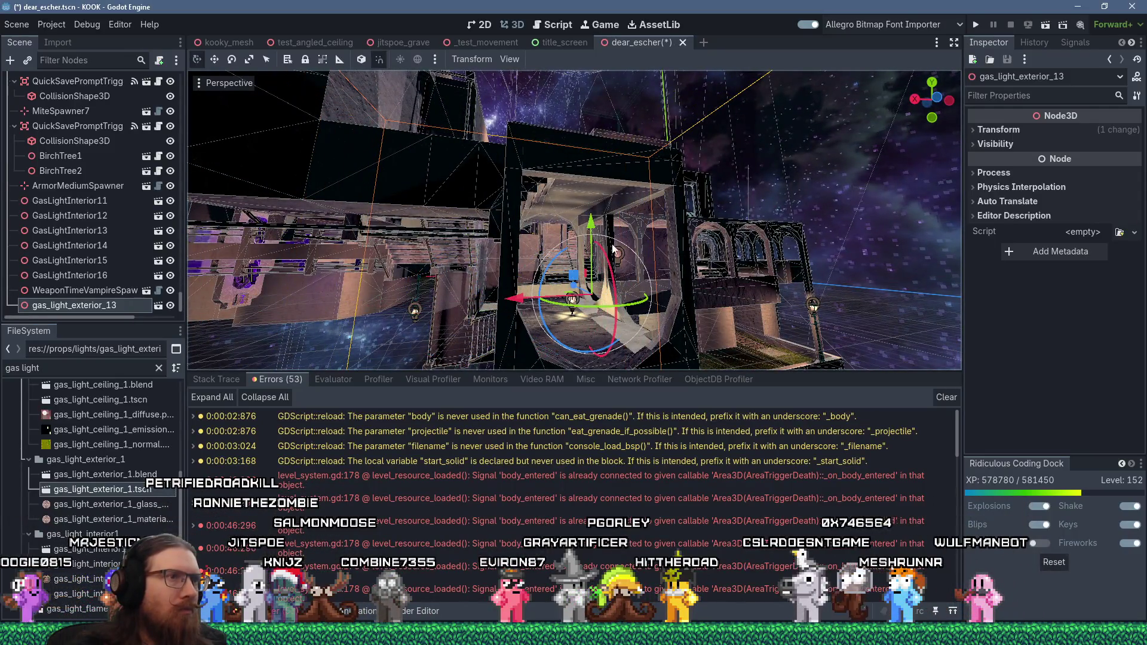
left_click_drag(602, 230, 612, 191)
Fine-tune the gas light's X and Z position against the archway wall and review the arches.
scroll(619, 191, "up", 10)
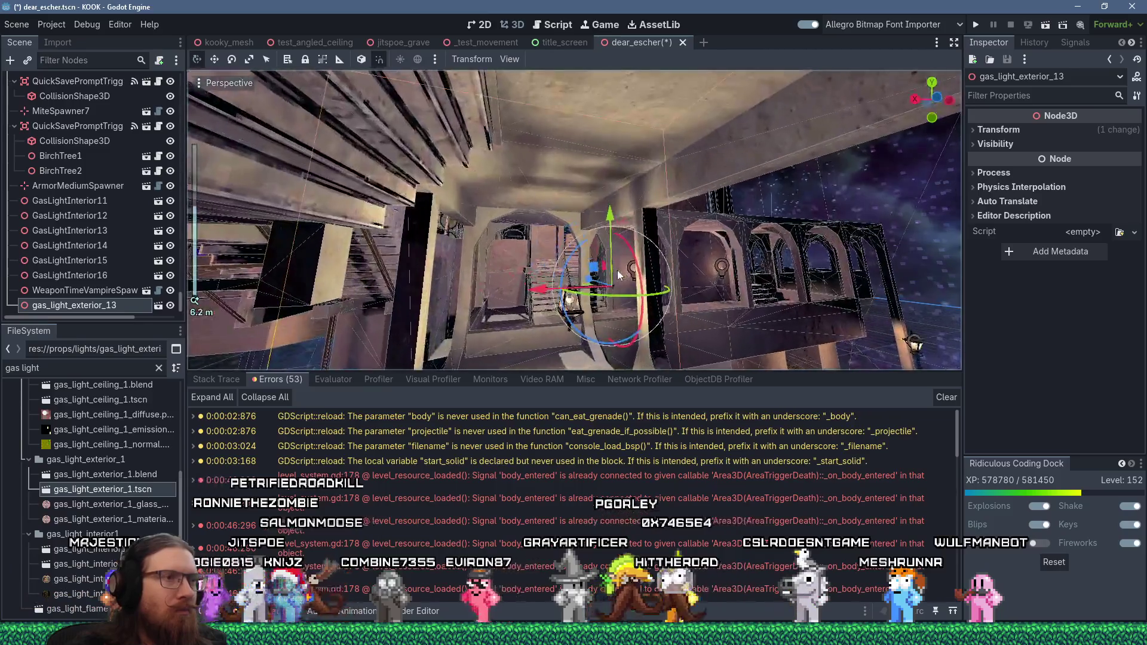
scroll(626, 192, "down", 3)
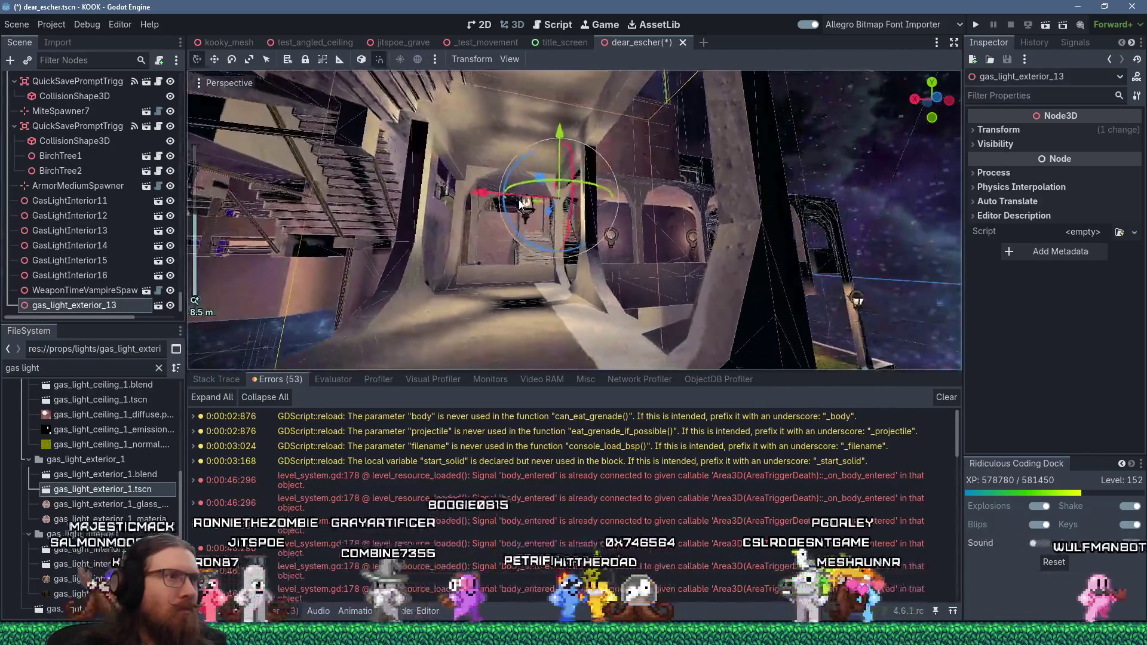
scroll(526, 221, "up", 8)
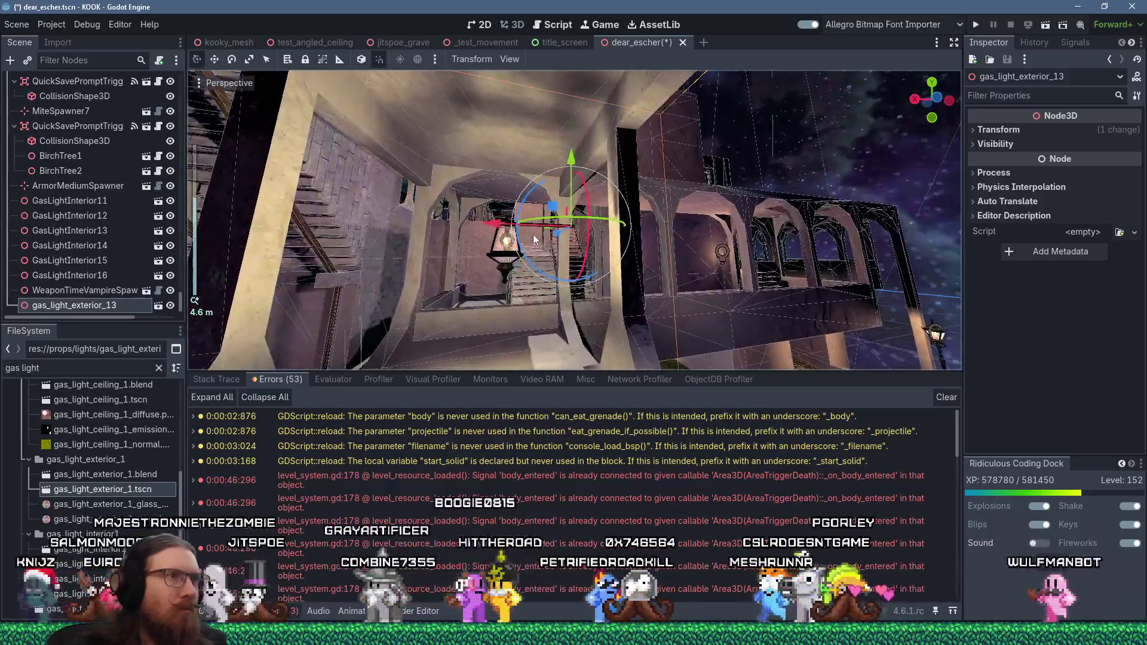
left_click_drag(485, 228, 548, 233)
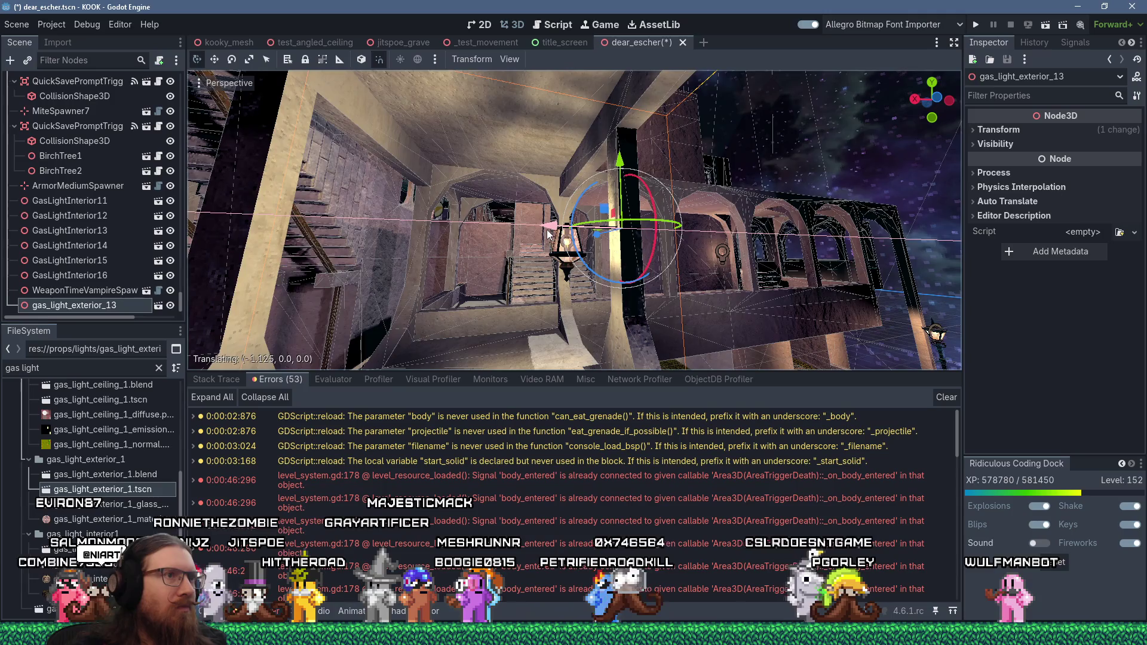
mouse_move(548, 233)
left_mouse_down()
mouse_move(807, 273)
mouse_move(745, 289)
mouse_move(668, 266)
mouse_move(610, 311)
left_mouse_up()
left_click_drag(492, 251, 489, 254)
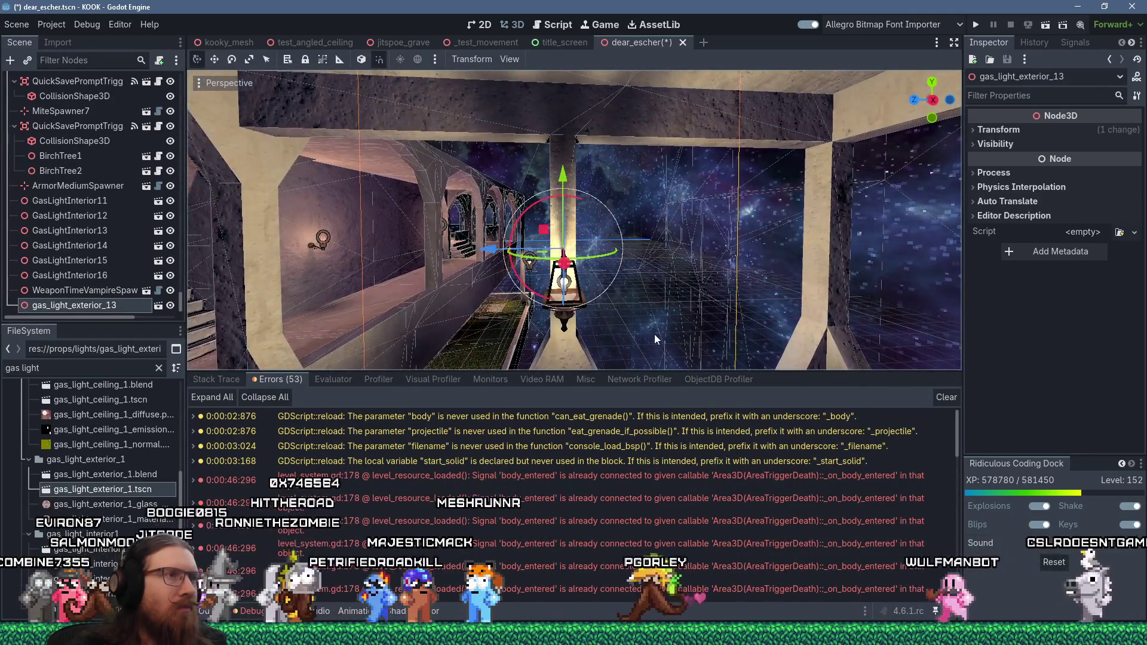
mouse_move(656, 339)
left_mouse_down()
mouse_move(496, 299)
mouse_move(477, 224)
mouse_move(502, 294)
mouse_move(247, 295)
mouse_move(513, 272)
mouse_move(494, 275)
mouse_move(612, 309)
left_mouse_up()
scroll(504, 292, "up", 4)
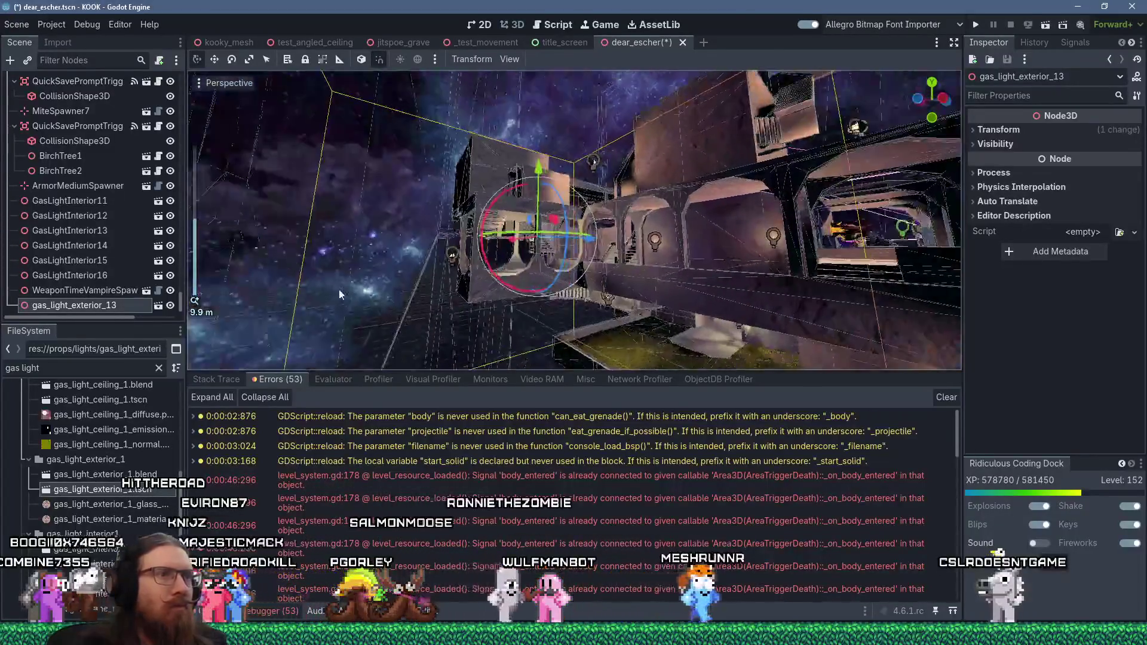
mouse_move(693, 258)
left_mouse_down()
mouse_move(676, 282)
mouse_move(788, 280)
mouse_move(725, 284)
mouse_move(729, 260)
mouse_move(736, 274)
mouse_move(698, 218)
mouse_move(776, 217)
mouse_move(581, 275)
mouse_move(708, 264)
mouse_move(354, 213)
mouse_move(693, 272)
mouse_move(654, 249)
mouse_move(750, 260)
mouse_move(577, 228)
mouse_move(633, 174)
mouse_move(598, 294)
mouse_move(618, 330)
mouse_move(593, 267)
mouse_move(286, 346)
left_mouse_up()
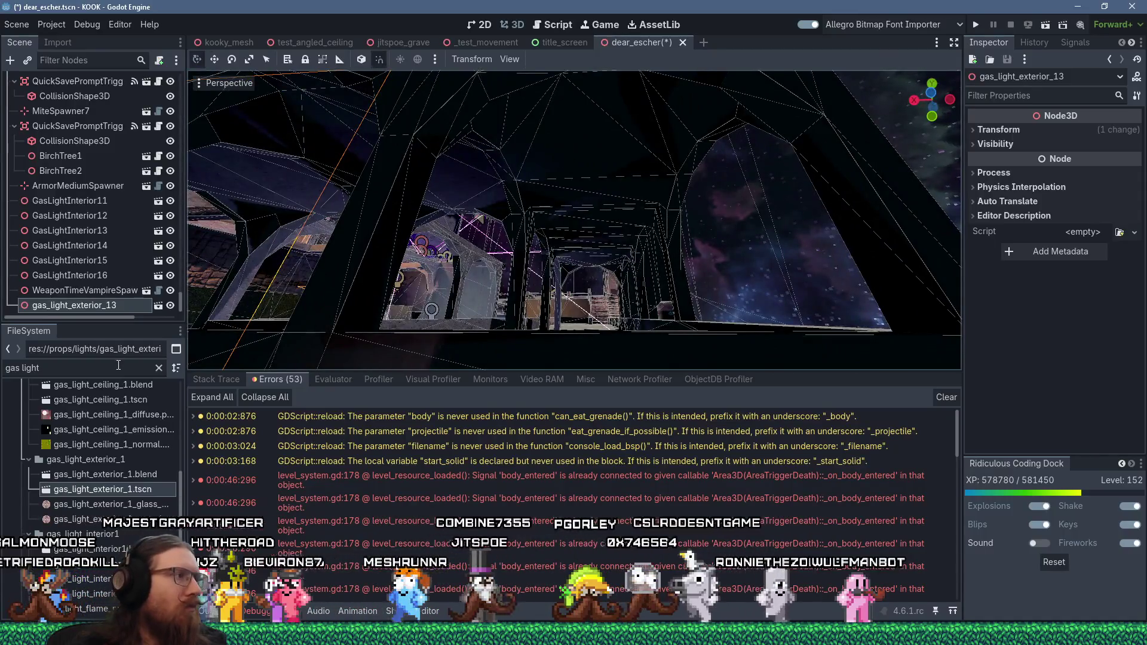
Drop health_spawner.tscn into the arched tunnel as HealthSpawner13 and raise it slightly along Y.
left_click(24, 368)
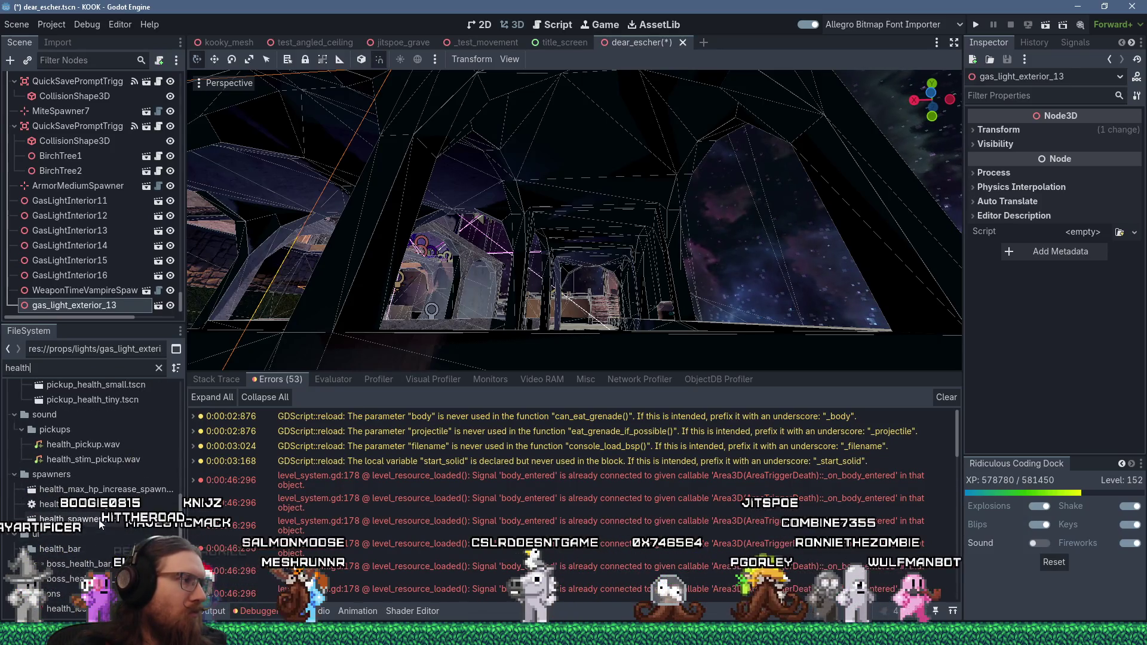
mouse_move(93, 518)
left_mouse_down()
mouse_move(149, 448)
mouse_move(597, 161)
mouse_move(595, 141)
left_mouse_up()
scroll(580, 248, "up", 3)
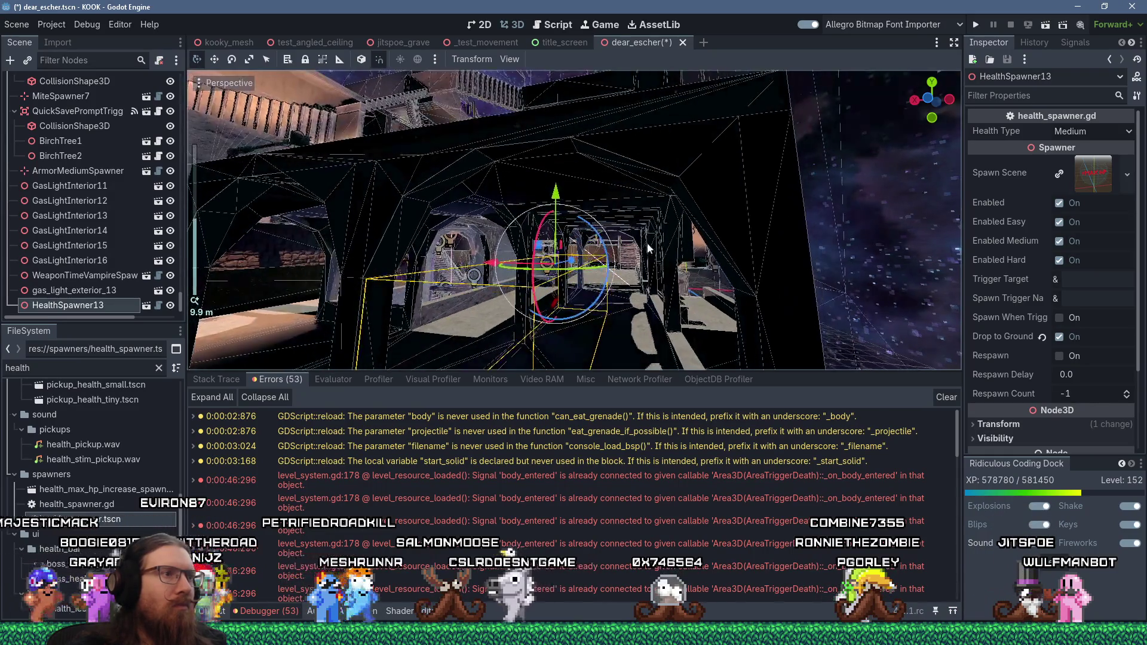
left_click_drag(534, 245, 570, 138)
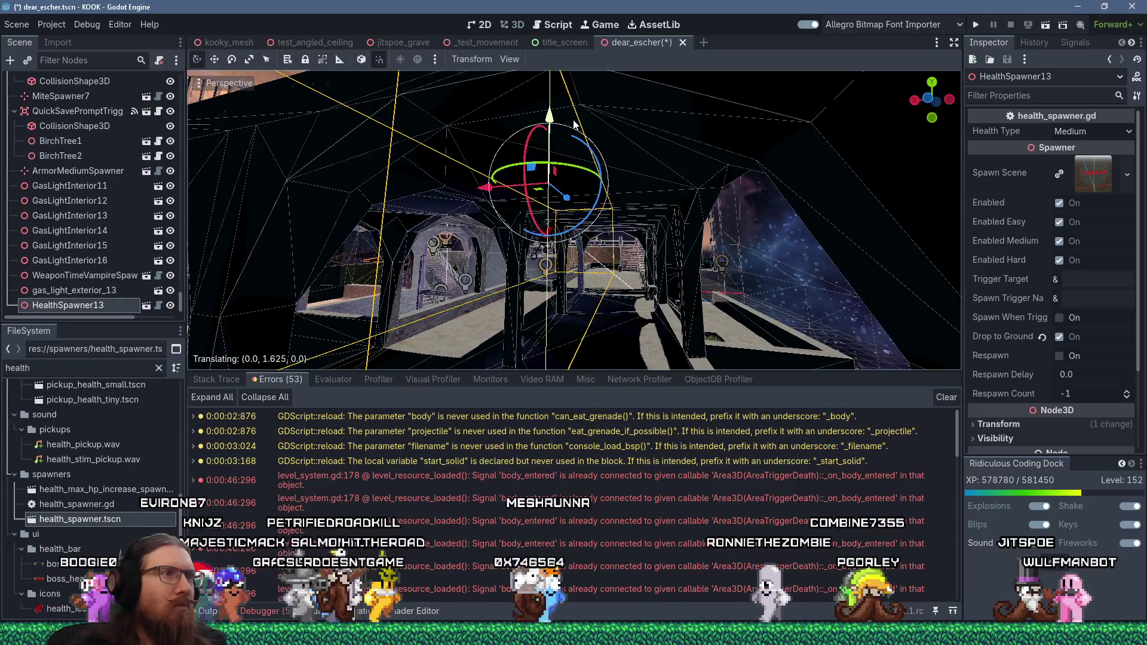
scroll(533, 175, "up", 3)
scroll(533, 175, "down", 5)
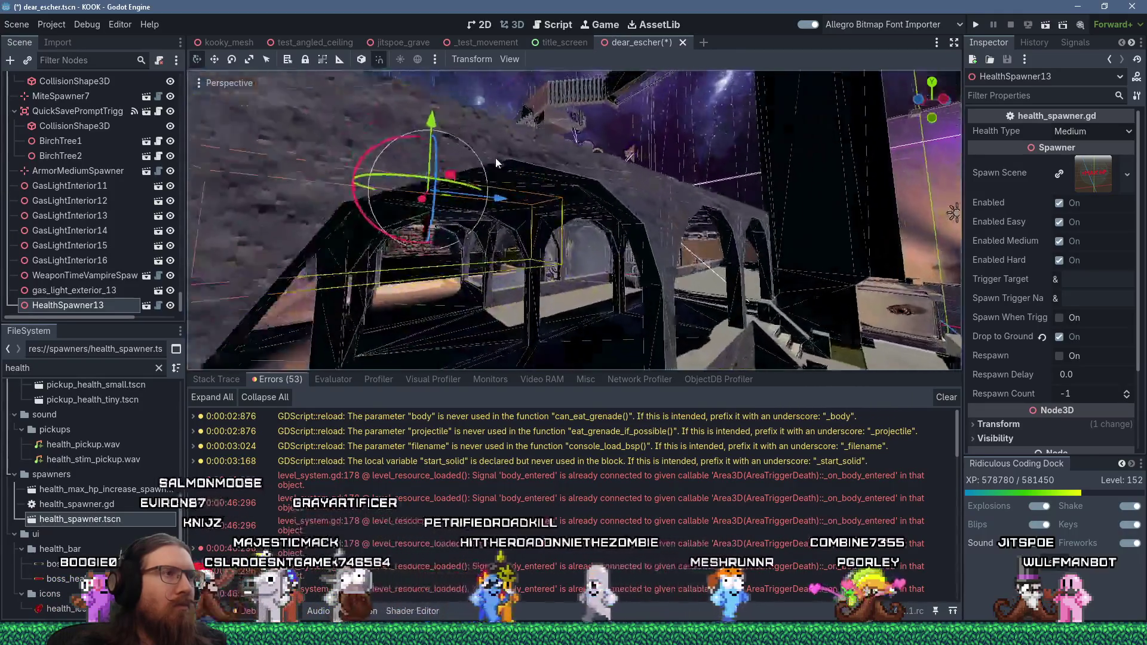
mouse_move(534, 171)
left_mouse_down()
mouse_move(521, 161)
mouse_move(439, 178)
mouse_move(560, 166)
mouse_move(596, 191)
mouse_move(687, 159)
mouse_move(633, 137)
mouse_move(687, 148)
mouse_move(518, 195)
left_mouse_up()
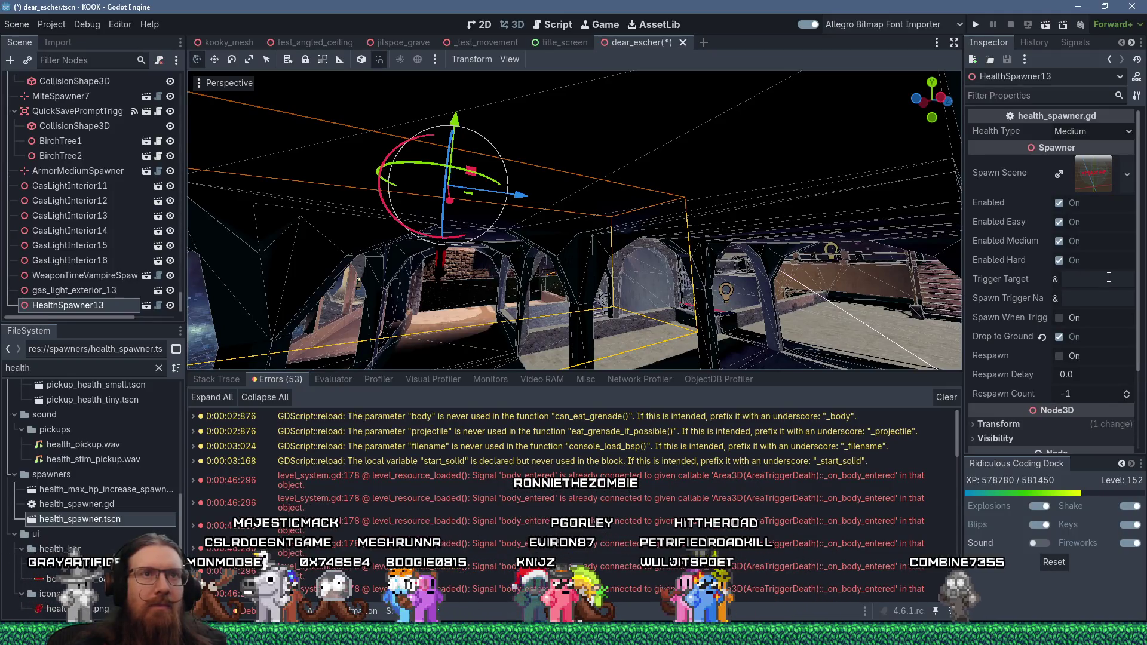
scroll(681, 249, "down", 3)
mouse_move(681, 249)
left_mouse_down()
mouse_move(568, 361)
mouse_move(848, 239)
mouse_move(690, 166)
mouse_move(822, 214)
mouse_move(633, 243)
mouse_move(598, 203)
mouse_move(614, 130)
mouse_move(601, 199)
mouse_move(625, 173)
mouse_move(658, 191)
mouse_move(632, 148)
mouse_move(655, 227)
mouse_move(471, 321)
left_mouse_up()
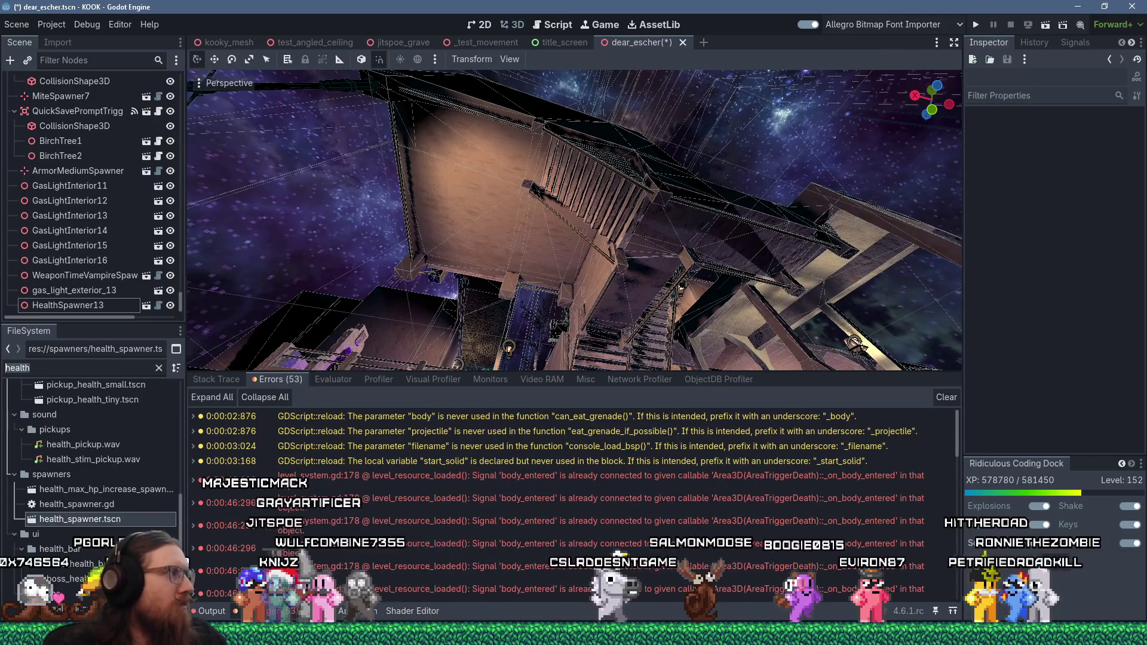
Find the spawner with filter 'cult pist spawn' and place a CultistPistolSpawner on the wall beside the staircase.
type("cu")
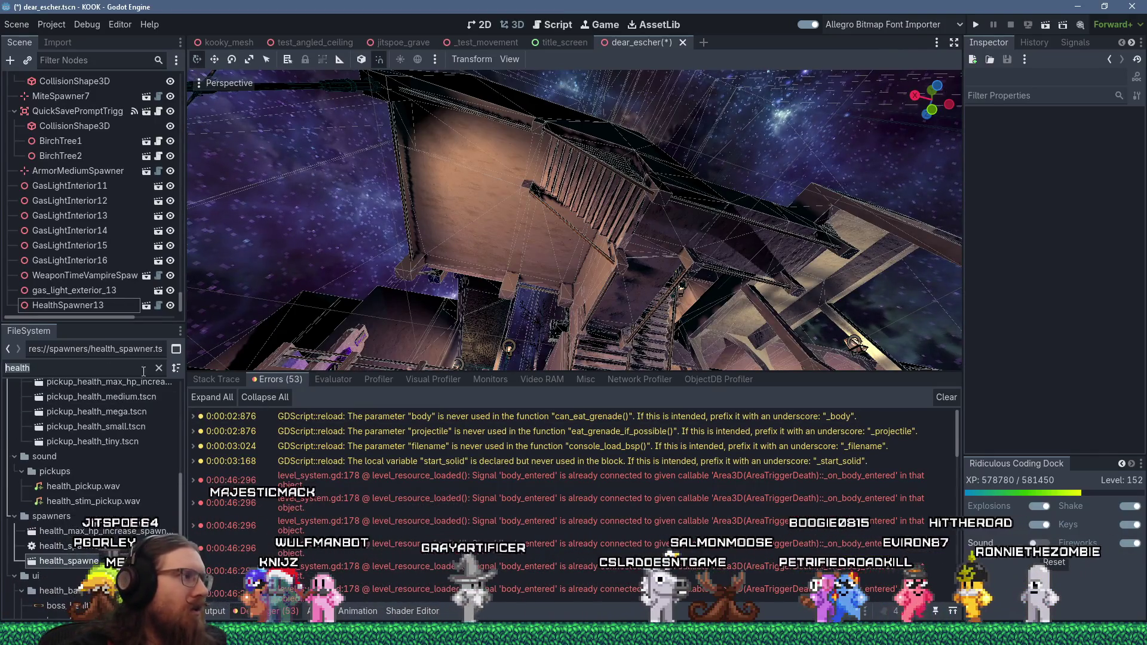
type("lt pist spawn")
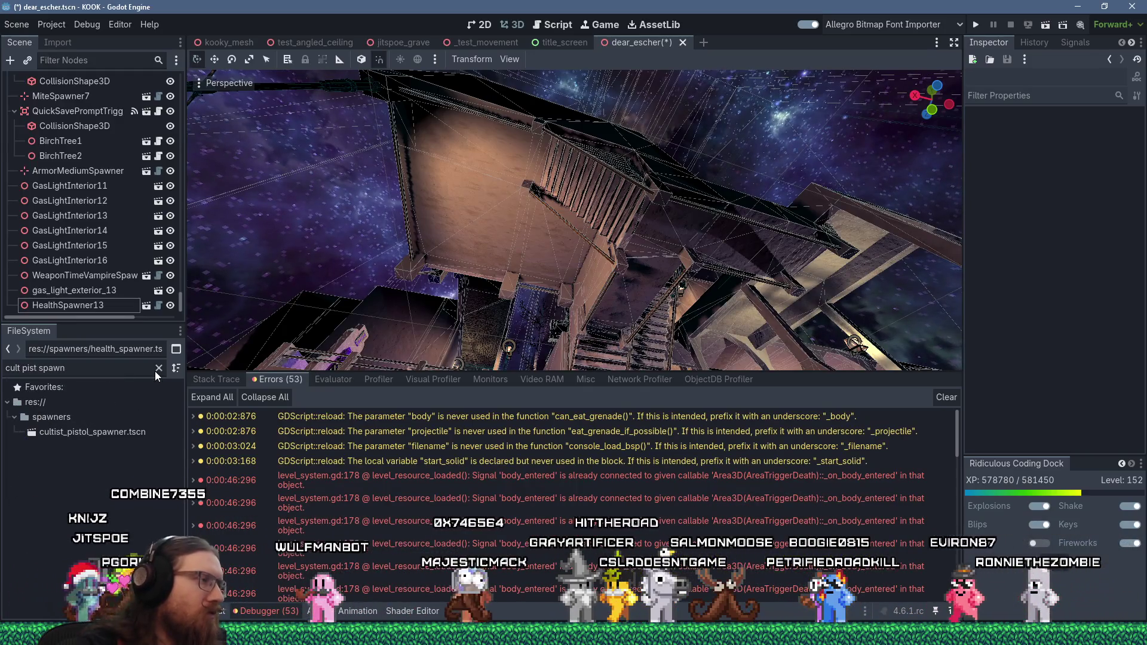
left_click(128, 431)
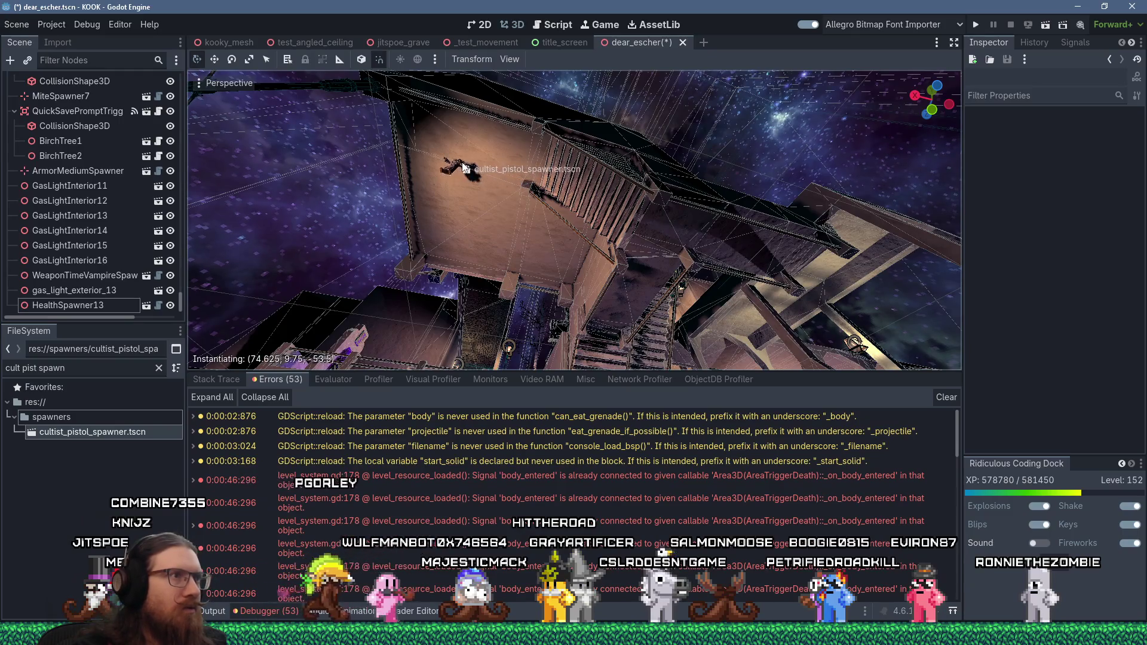
left_click_drag(464, 167, 470, 166)
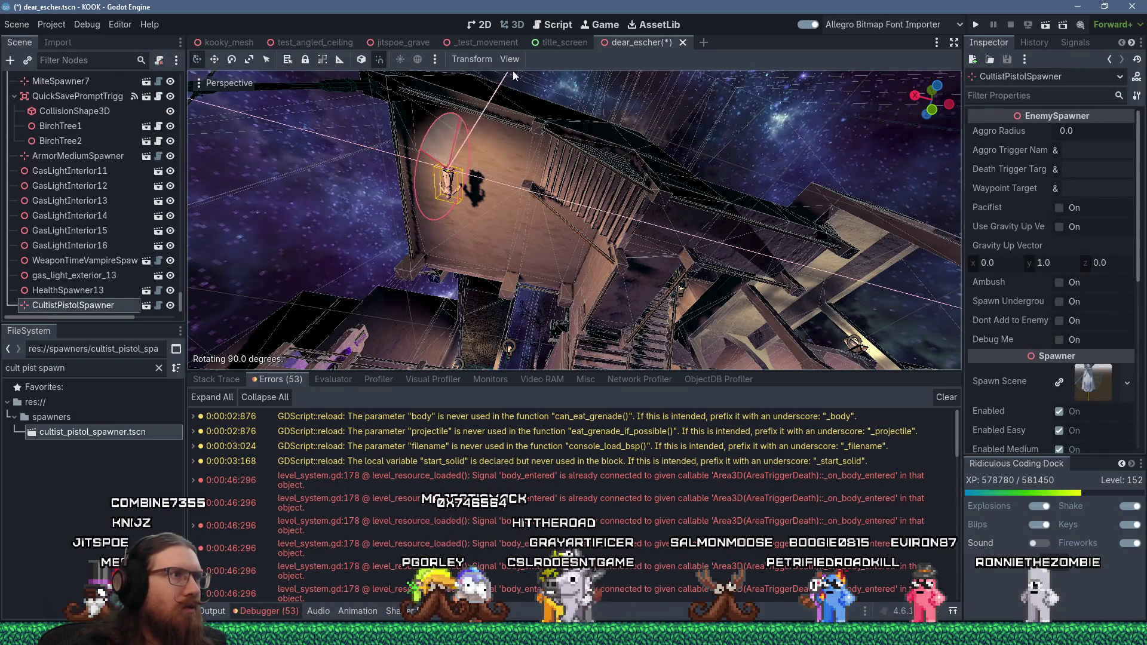
scroll(576, 262, "up", 2)
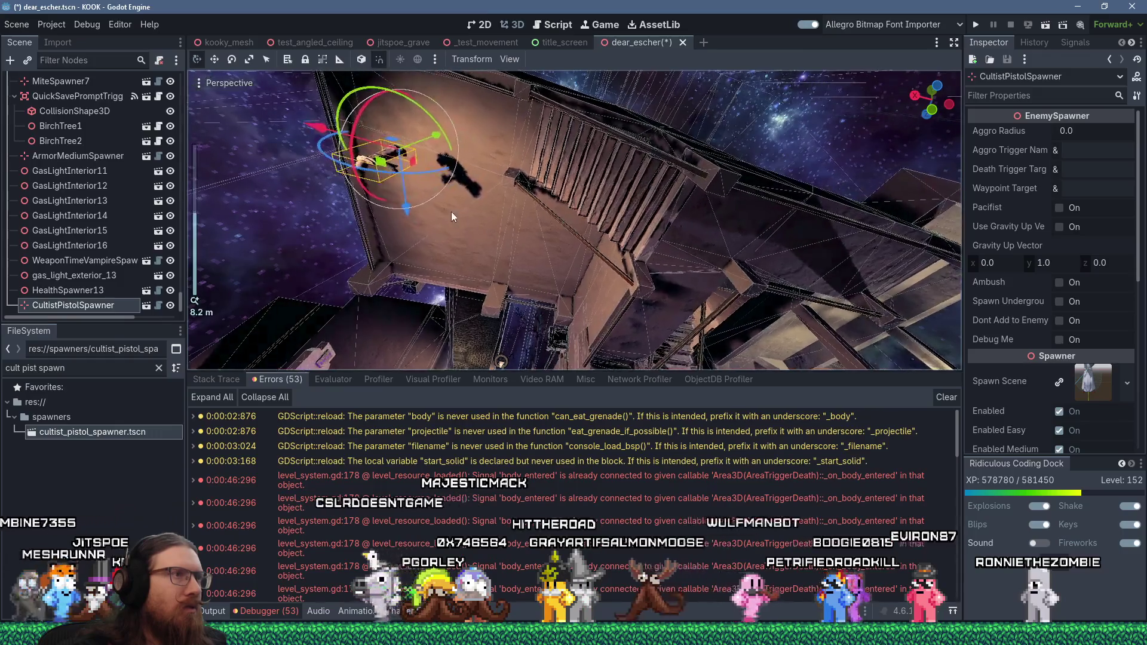
left_click_drag(433, 139, 471, 133)
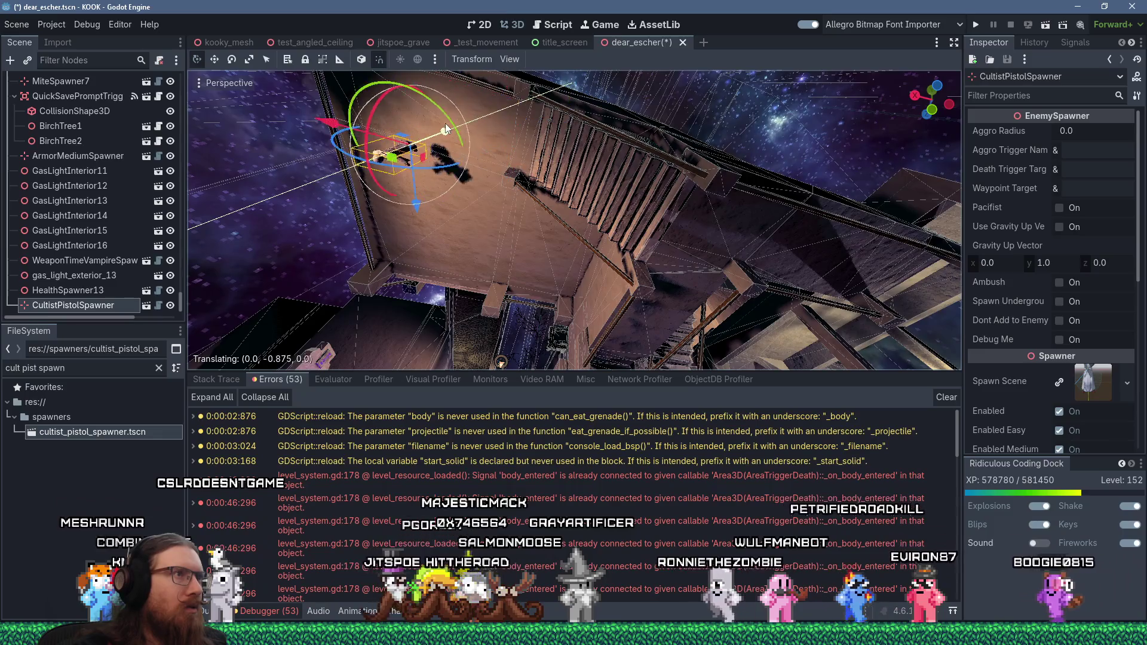
key("Escape")
key("f")
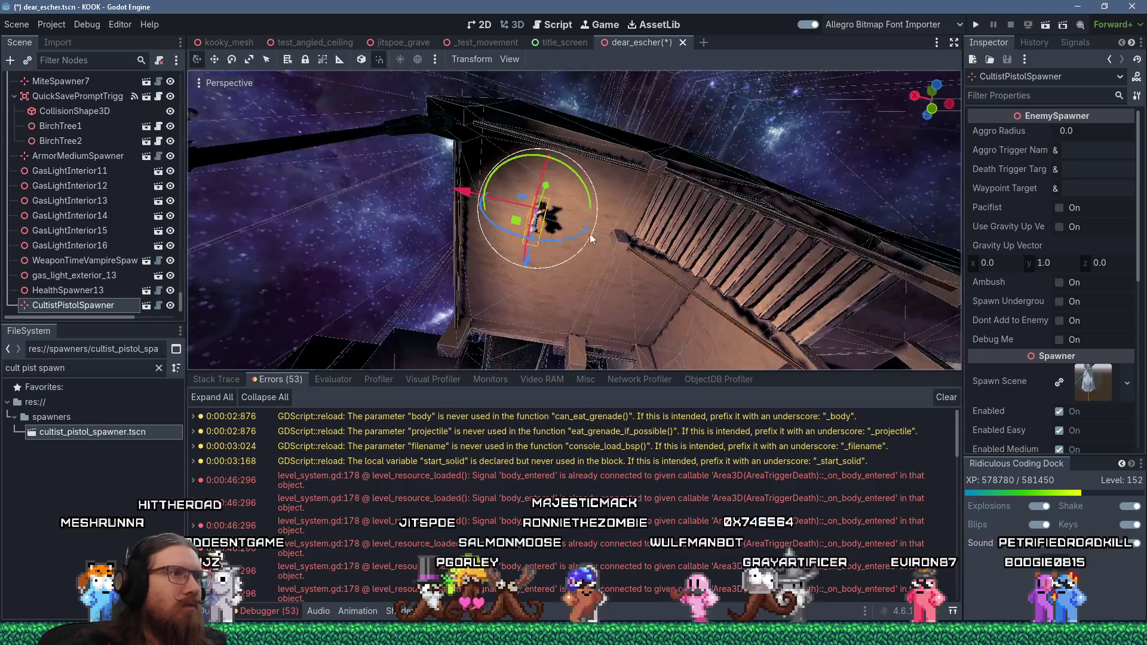
Orbit toward the staircase and move the duplicate CultistPistolSpawner2 across the floor.
mouse_move(509, 167)
left_mouse_down()
mouse_move(561, 135)
mouse_move(598, 221)
left_mouse_up()
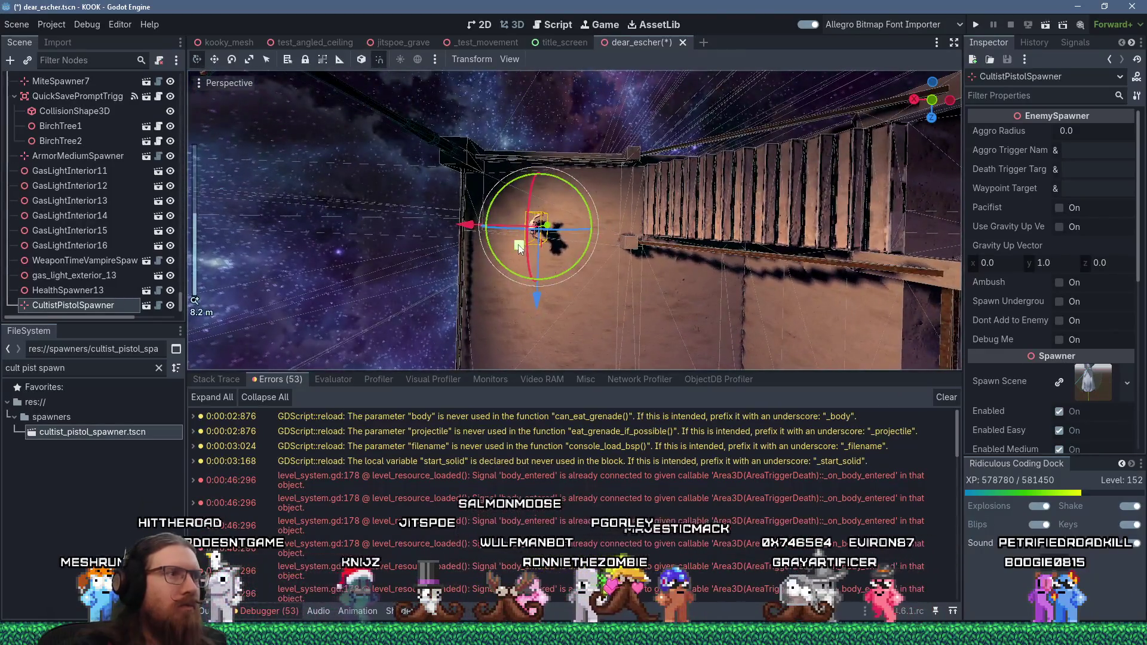
mouse_move(502, 227)
left_mouse_down()
mouse_move(618, 260)
mouse_move(478, 234)
mouse_move(489, 149)
mouse_move(522, 131)
mouse_move(609, 189)
left_mouse_up()
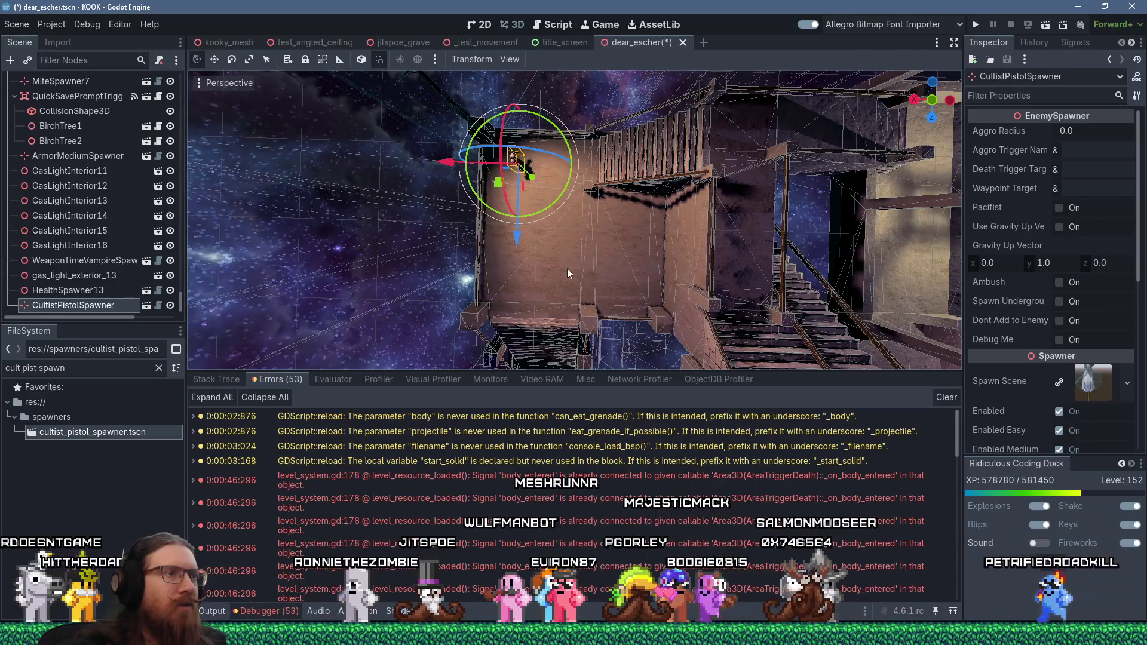
mouse_move(567, 267)
left_mouse_down()
mouse_move(446, 135)
mouse_move(583, 88)
mouse_move(407, 137)
mouse_move(331, 238)
left_mouse_up()
mouse_move(457, 151)
left_mouse_down()
mouse_move(550, 248)
mouse_move(583, 234)
mouse_move(521, 209)
mouse_move(557, 333)
mouse_move(514, 204)
left_mouse_up()
scroll(557, 333, "up", 2)
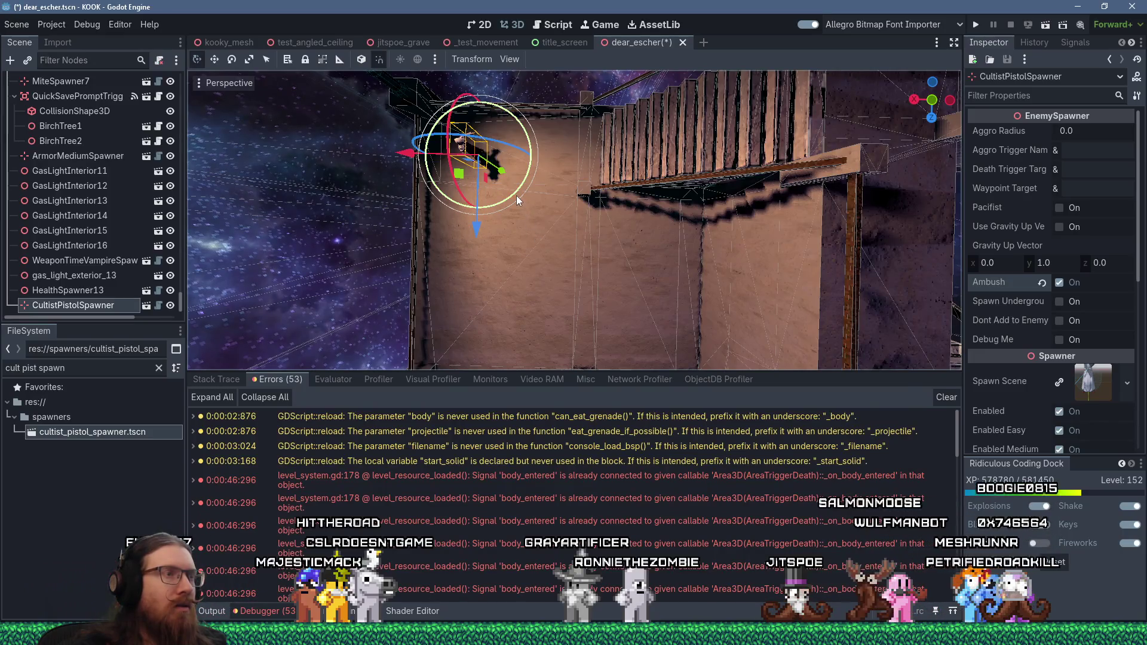
scroll(547, 242, "down", 5)
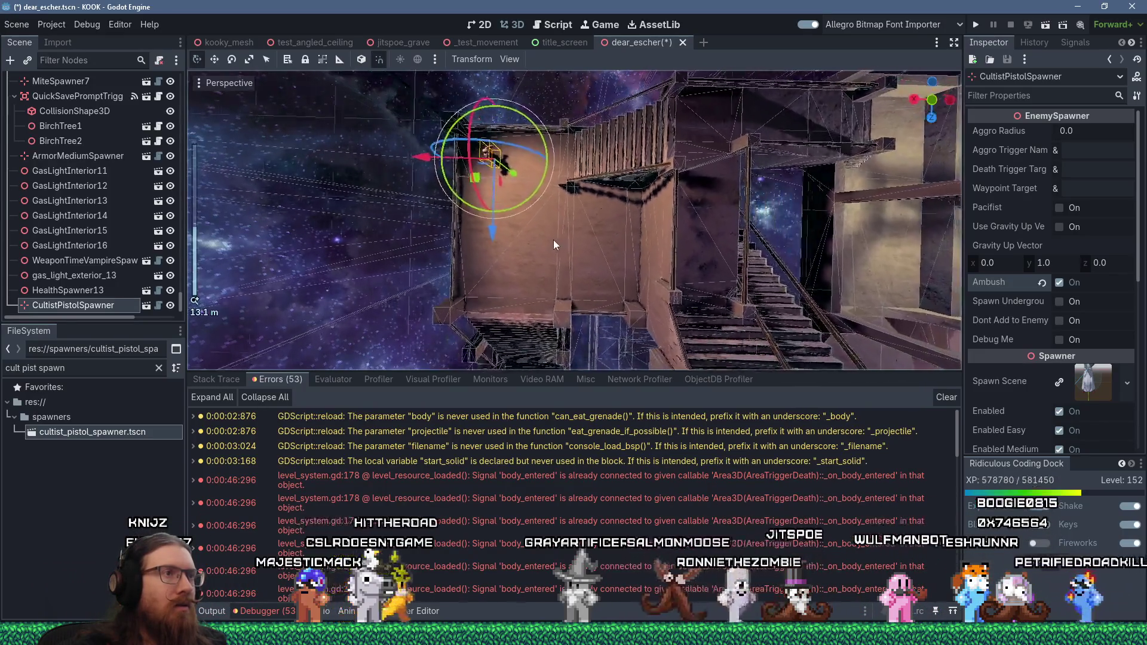
scroll(531, 244, "up", 6)
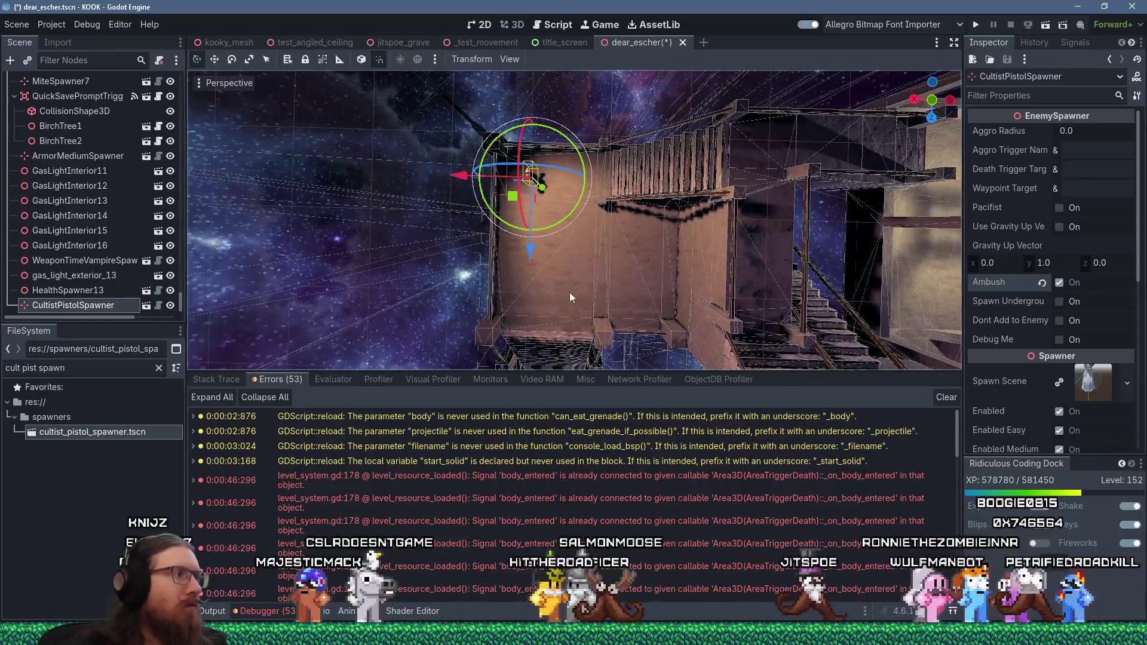
scroll(561, 233, "up", 4)
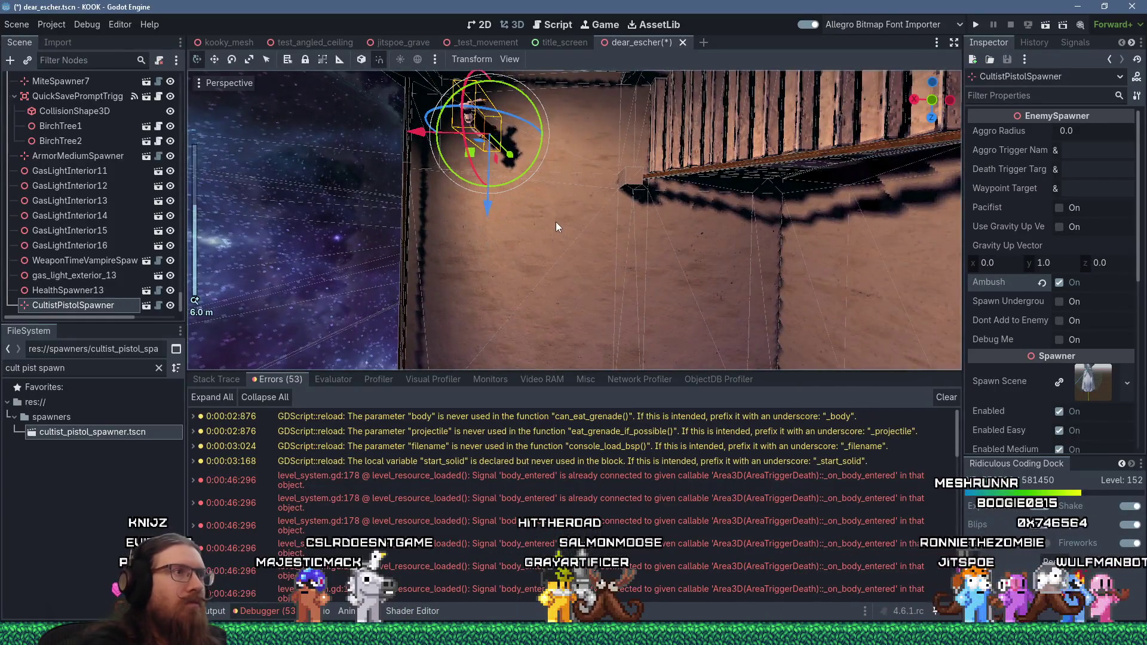
left_click_drag(464, 154, 452, 290)
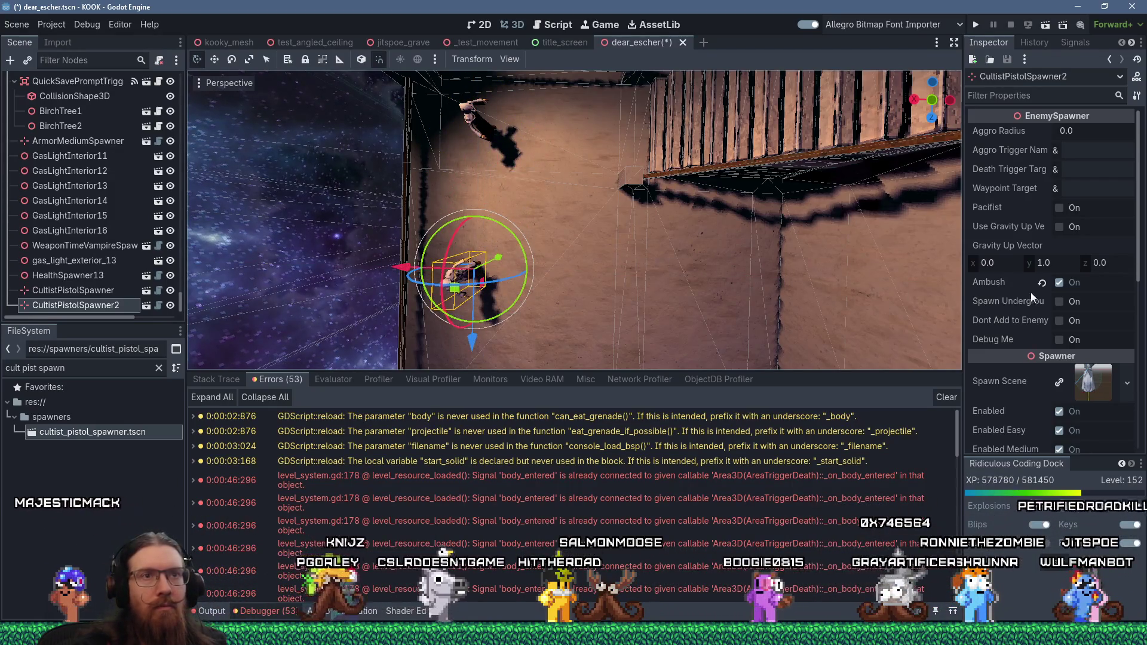
Disable CultistPistolSpawner2 on Easy, then duplicate it as CultistPistolSpawner3, rotated and moved.
scroll(1075, 299, "down", 4)
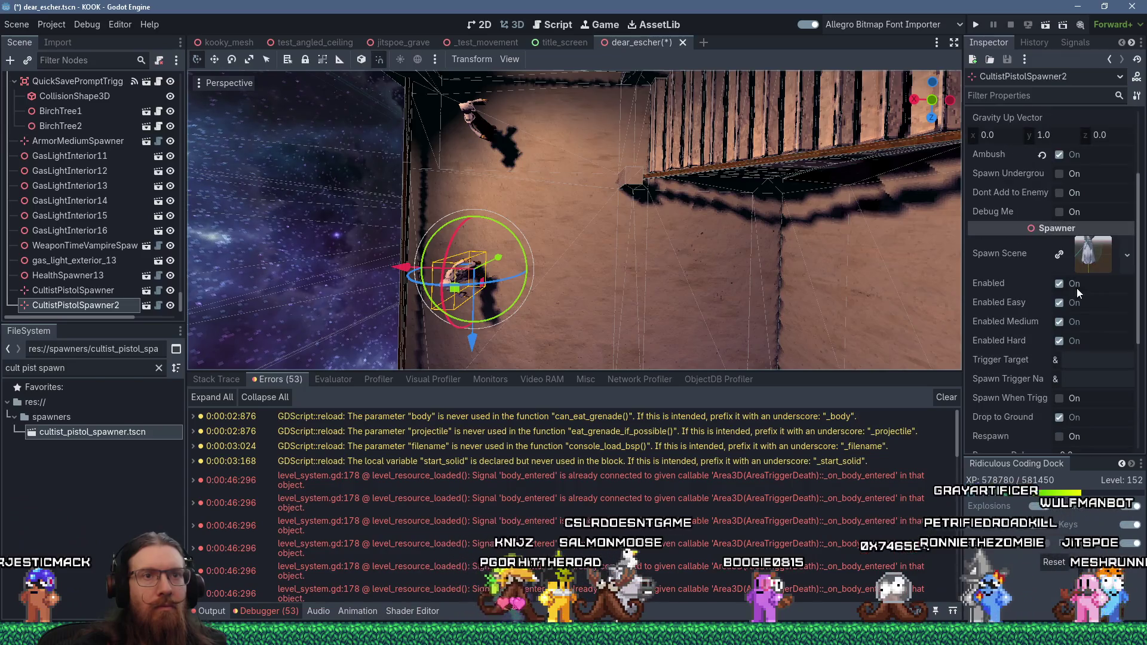
left_click(1059, 303)
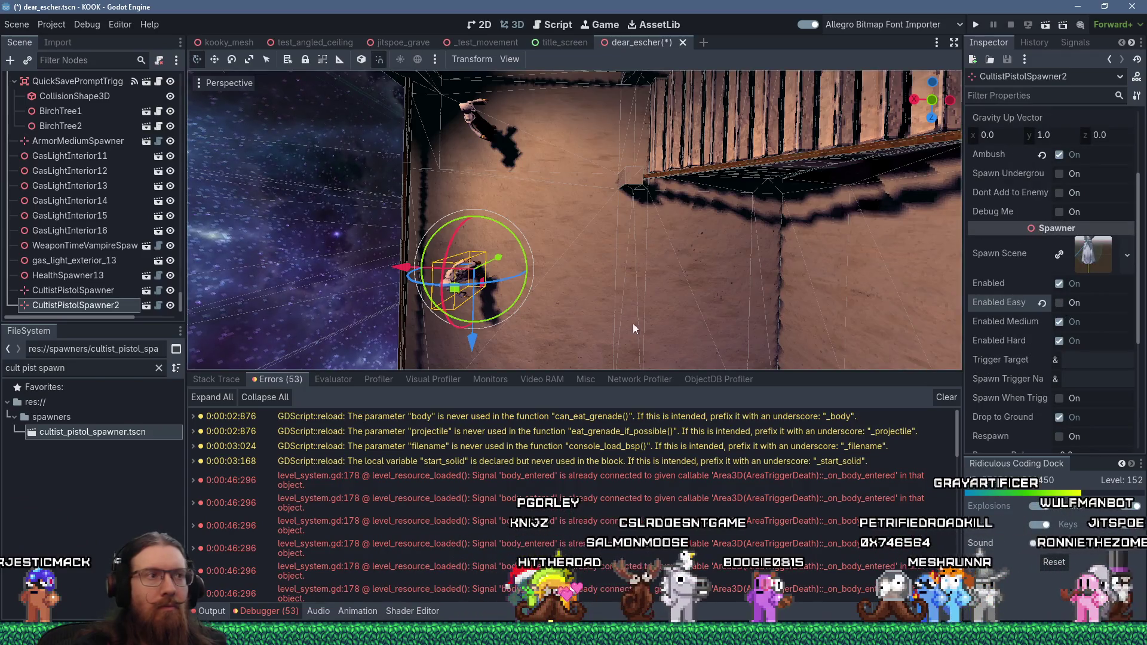
key("ctrl+d")
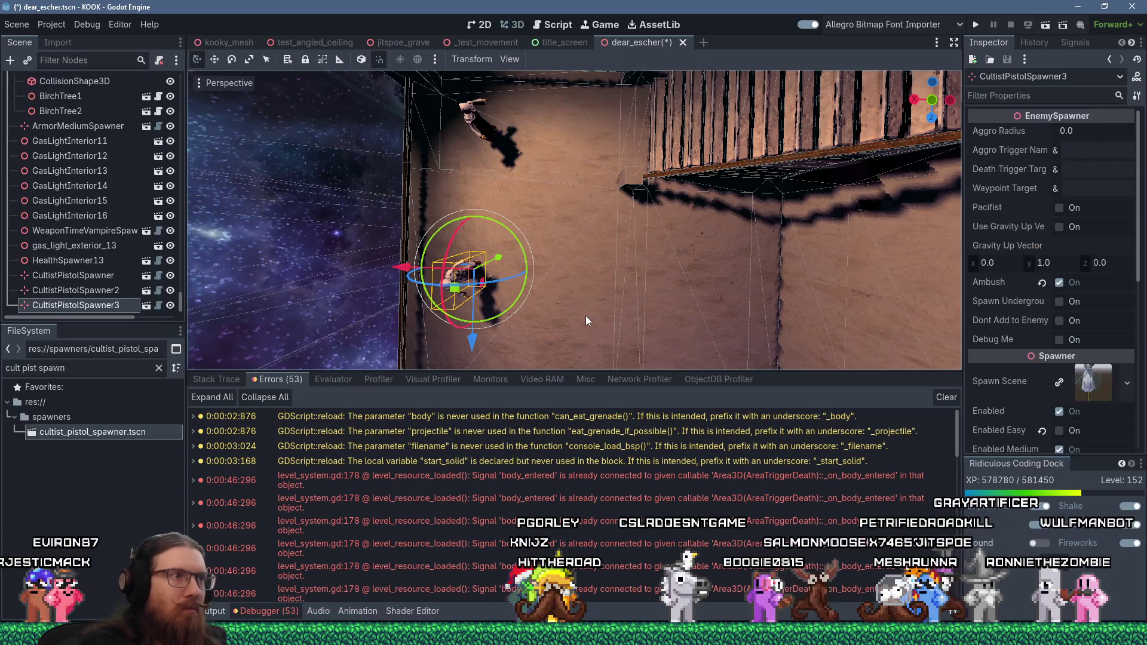
left_click_drag(514, 306, 538, 247)
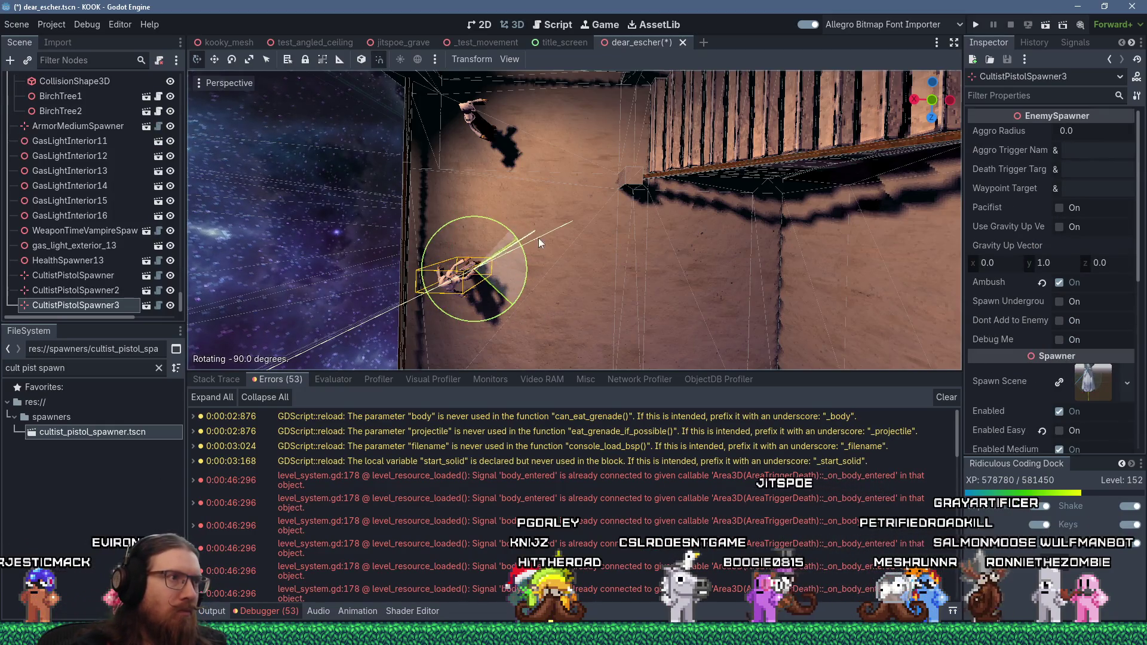
left_click_drag(498, 326, 507, 322)
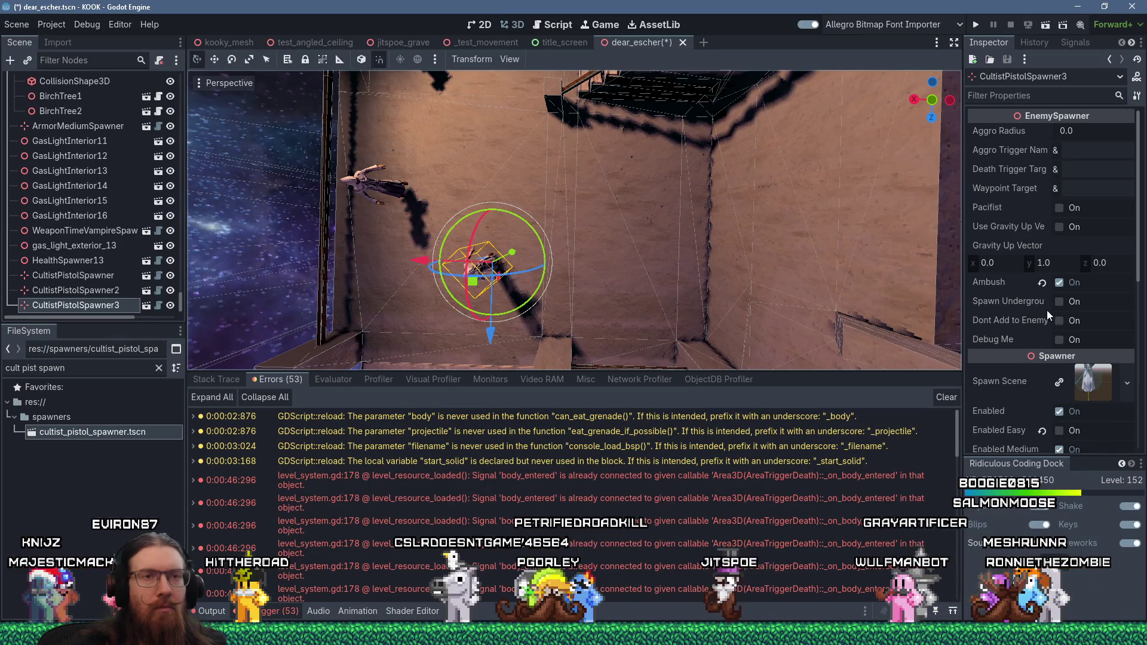
Disable CultistPistolSpawner3 on Medium and drag another cultist pistol spawner in near the stairwell.
scroll(1062, 330, "down", 3)
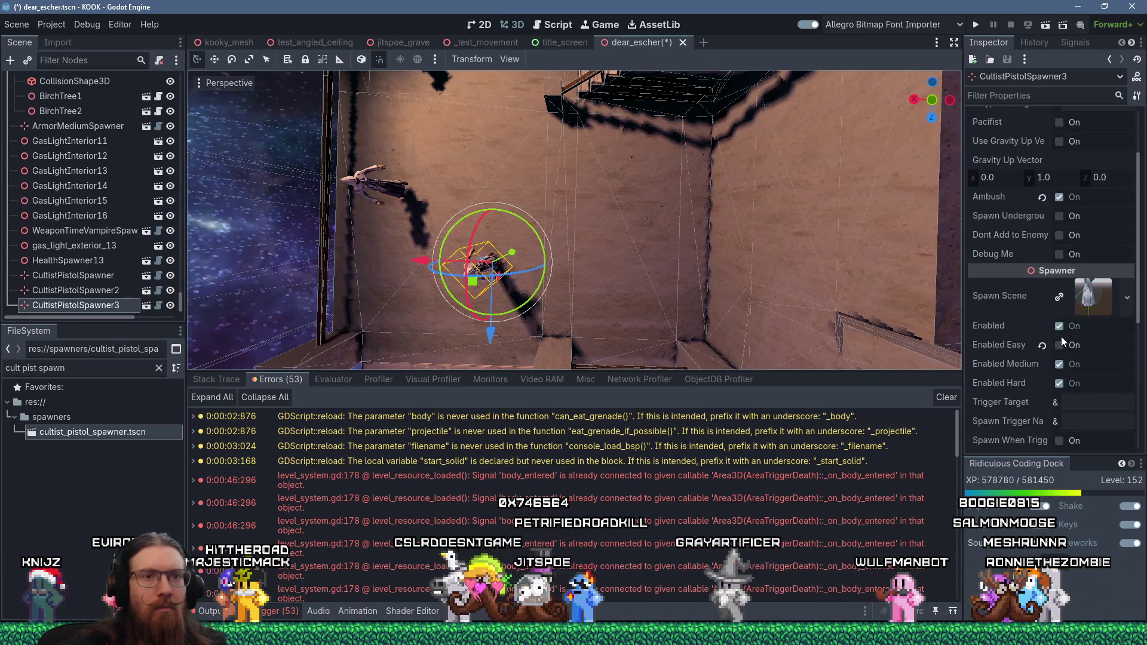
left_click(1060, 366)
scroll(660, 291, "down", 3)
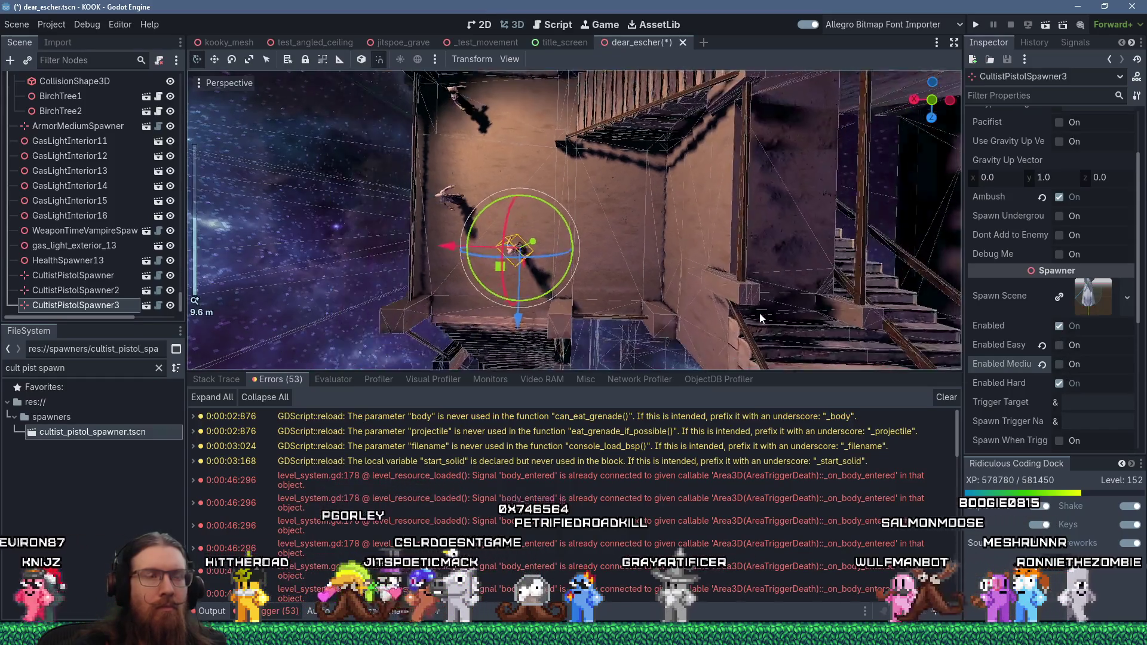
scroll(659, 292, "down", 5)
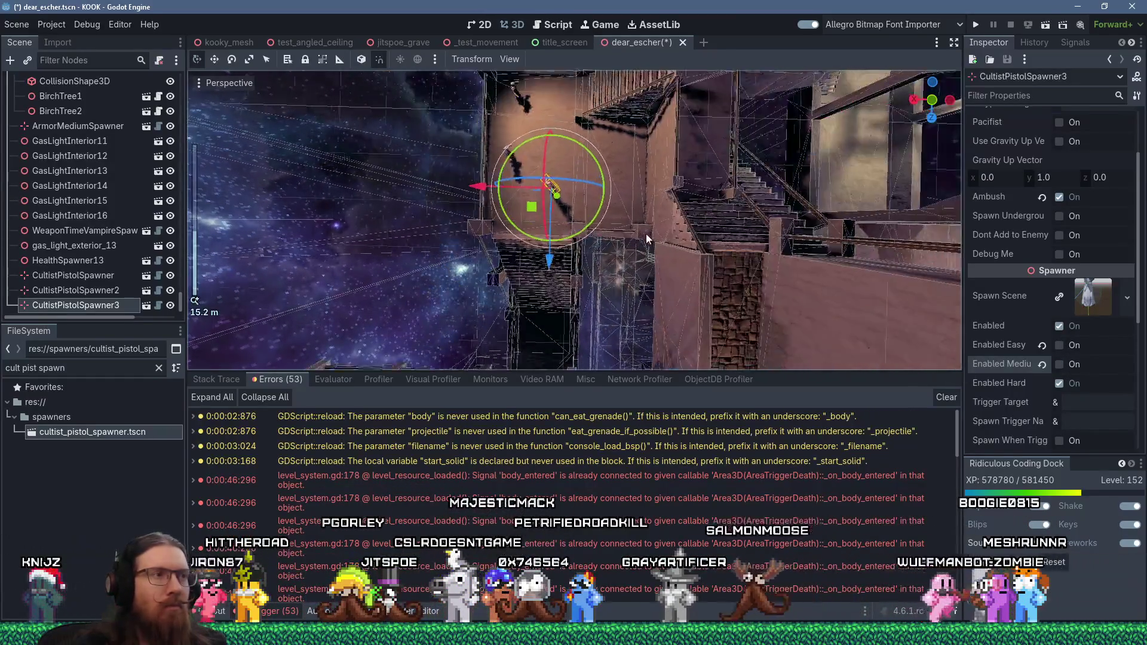
scroll(621, 298, "up", 5)
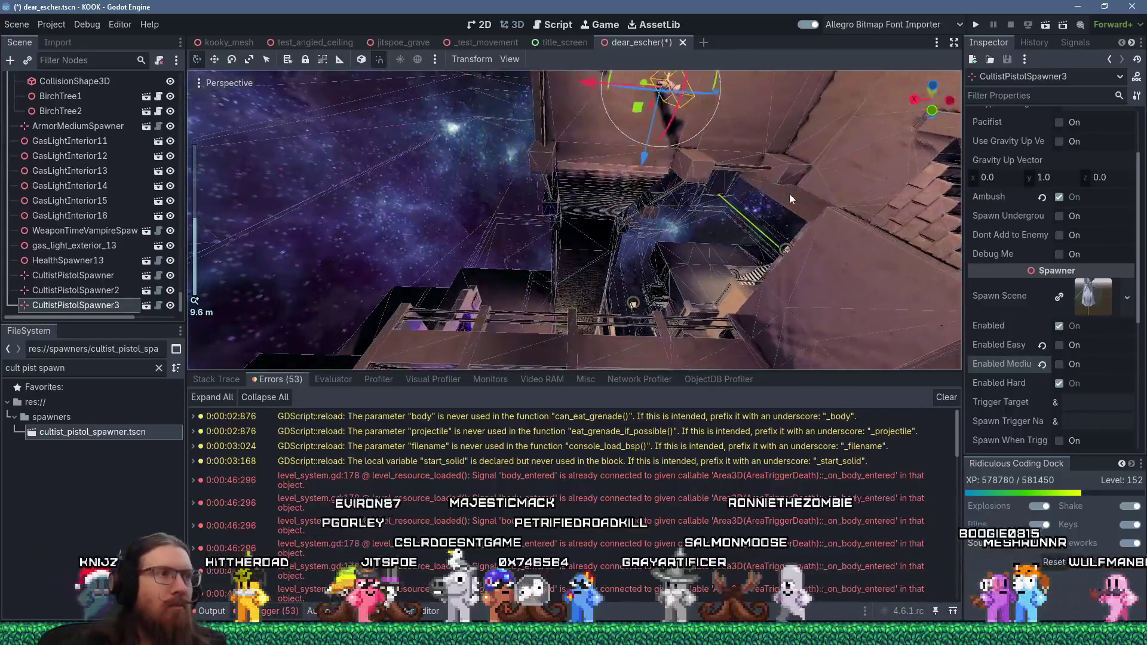
mouse_move(770, 199)
left_mouse_down()
mouse_move(689, 218)
mouse_move(690, 141)
mouse_move(636, 169)
mouse_move(526, 307)
mouse_move(494, 253)
mouse_move(736, 221)
mouse_move(671, 248)
mouse_move(366, 194)
left_mouse_up()
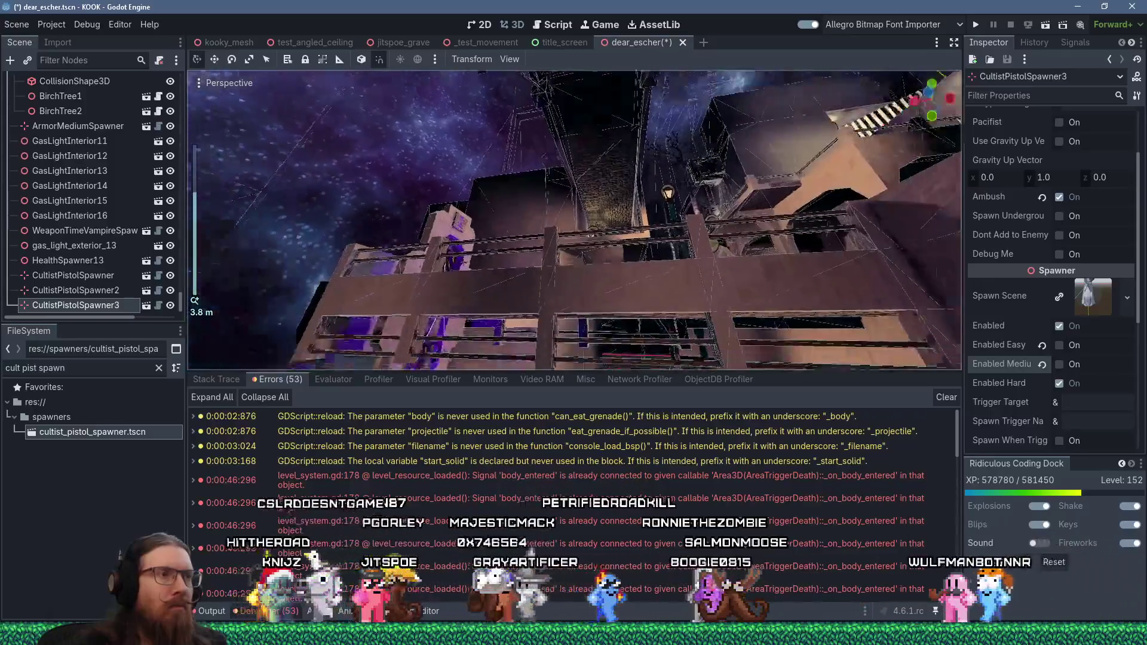
scroll(636, 169, "up", 3)
scroll(736, 221, "down", 1)
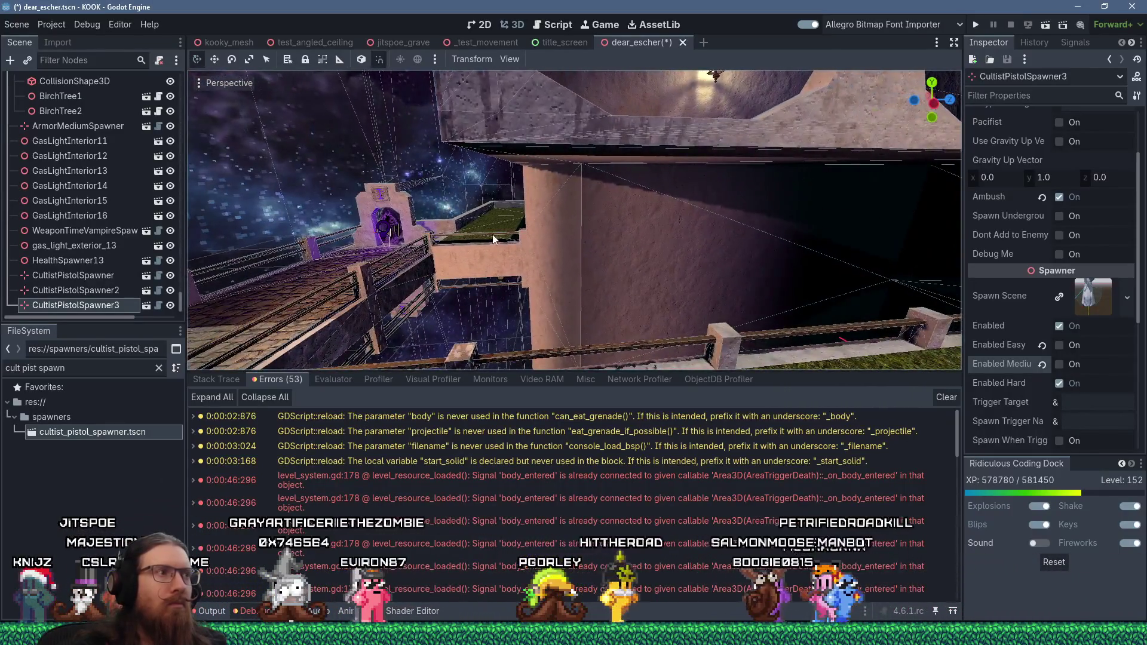
mouse_move(494, 239)
left_mouse_down()
mouse_move(873, 342)
mouse_move(811, 290)
mouse_move(694, 117)
mouse_move(620, 196)
left_mouse_up()
scroll(811, 289, "up", 2)
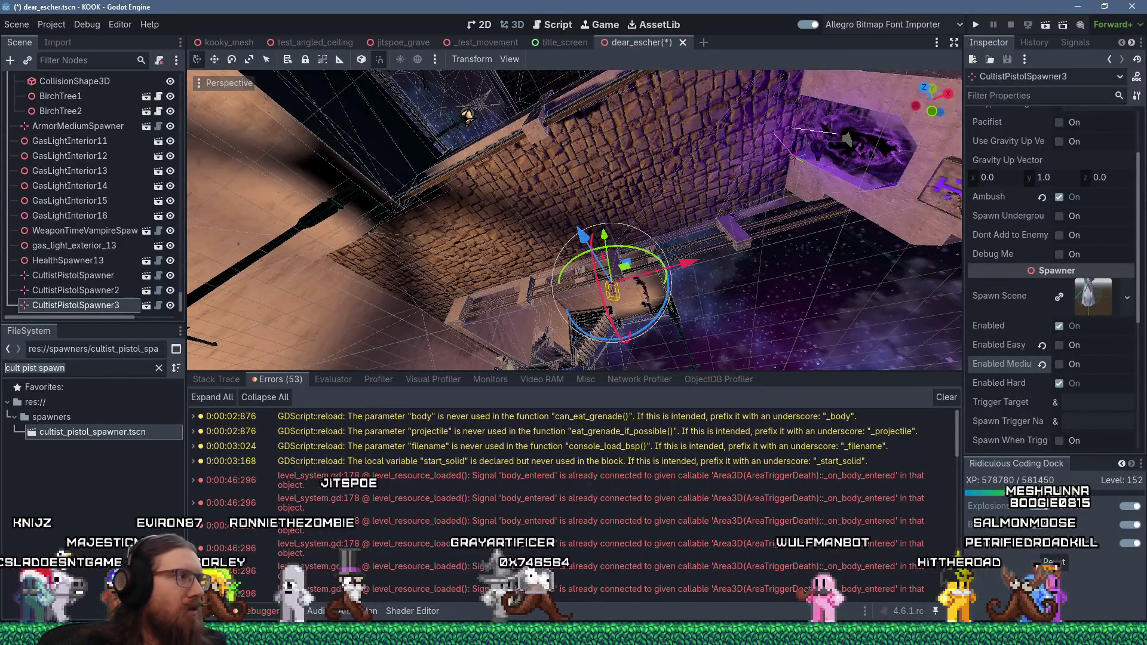
left_click_drag(93, 431, 572, 254)
Drop CultistPistolSpawner4 beside the staircase, enable Ambush, and raise and slide it along the wall.
left_click_drag(579, 206, 584, 208)
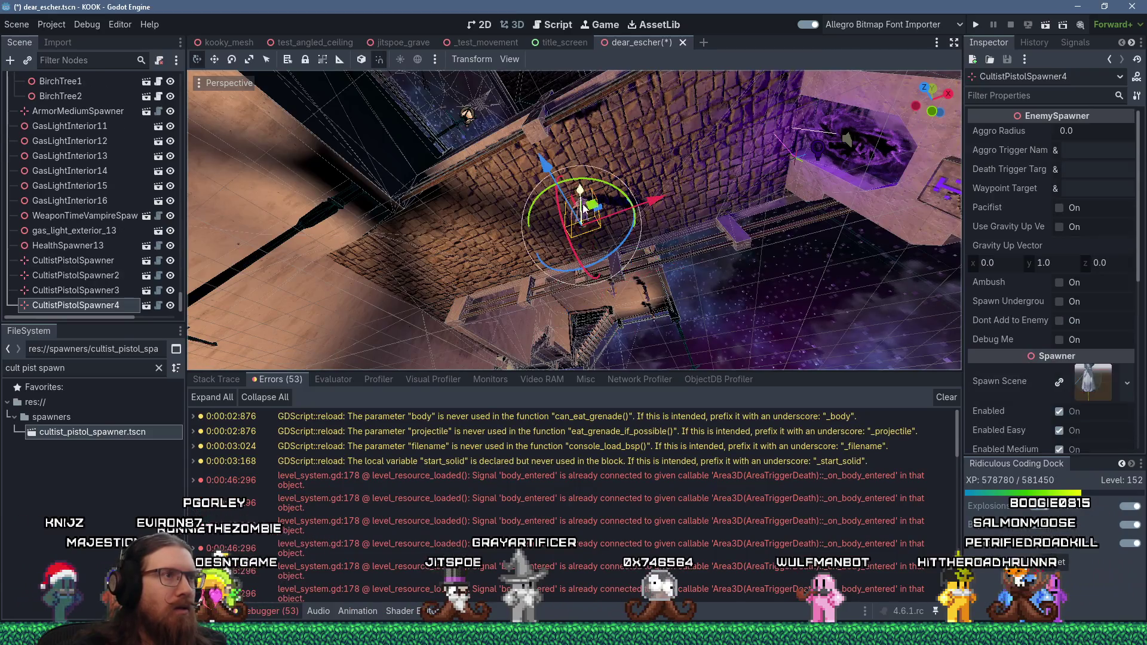
left_click(1059, 282)
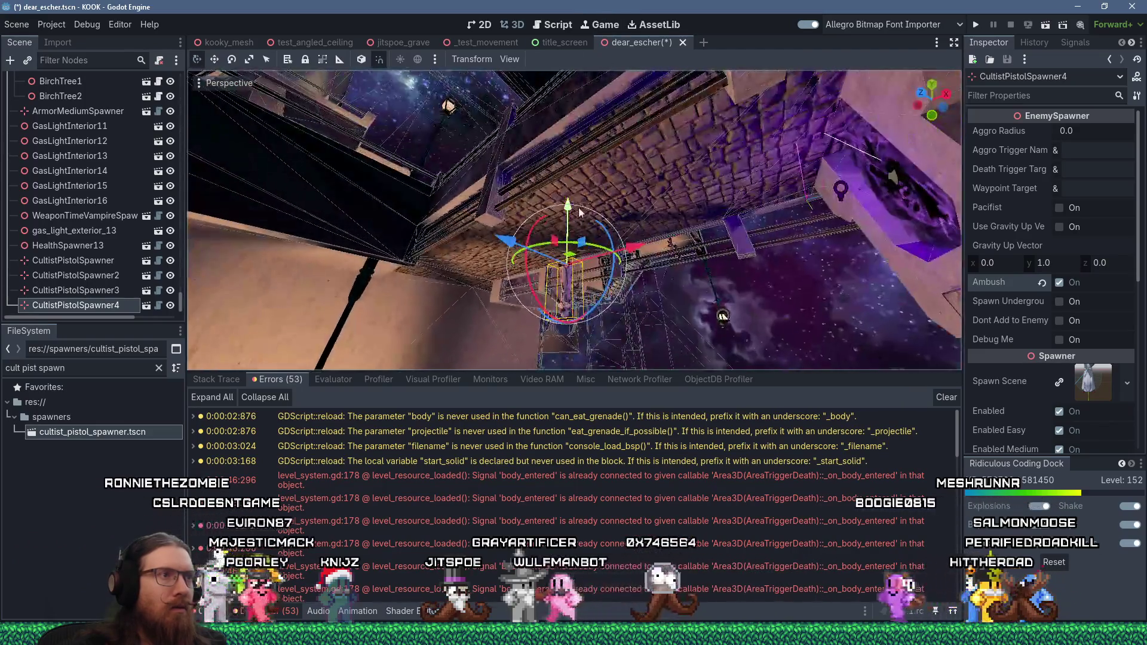
left_click_drag(570, 275, 572, 180)
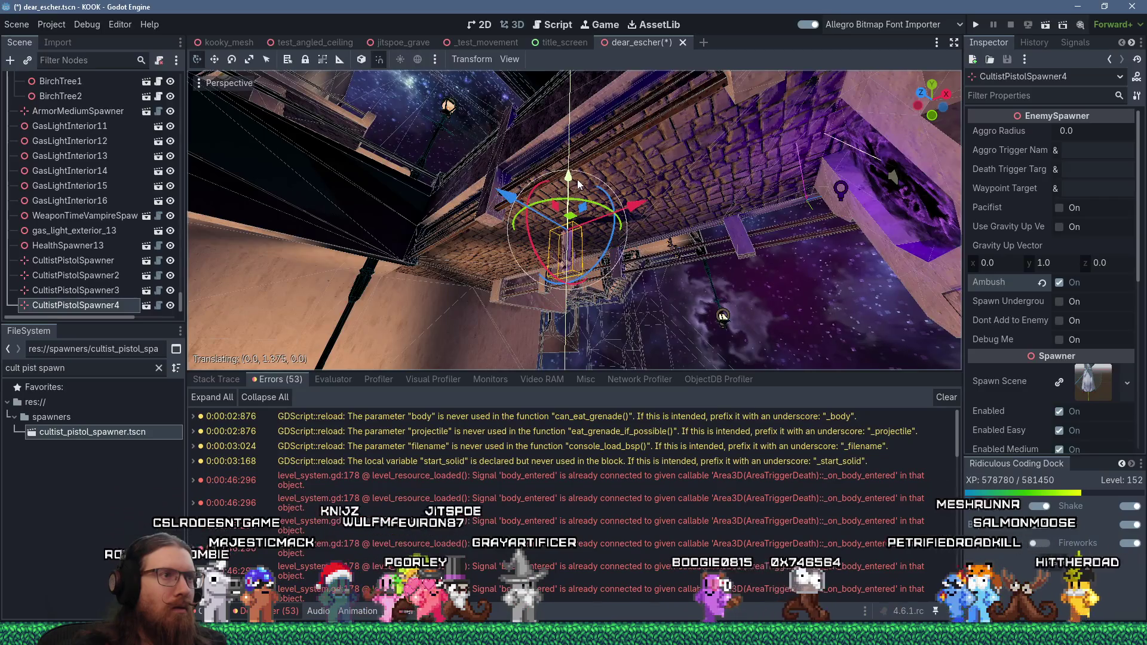
left_click_drag(645, 201, 851, 218)
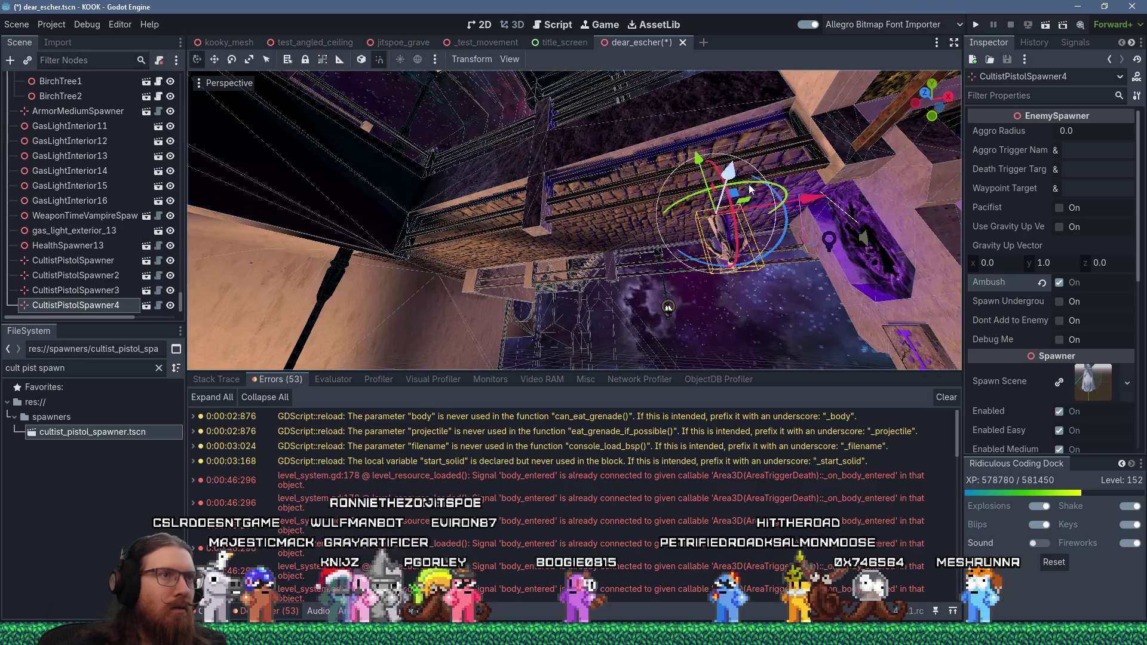
mouse_move(734, 190)
left_mouse_down()
mouse_move(797, 155)
mouse_move(688, 221)
mouse_move(707, 350)
mouse_move(665, 287)
mouse_move(680, 292)
mouse_move(643, 254)
mouse_move(497, 207)
mouse_move(777, 307)
mouse_move(730, 298)
mouse_move(866, 190)
mouse_move(884, 201)
mouse_move(478, 220)
mouse_move(667, 252)
mouse_move(583, 249)
left_mouse_up()
scroll(541, 221, "up", 3)
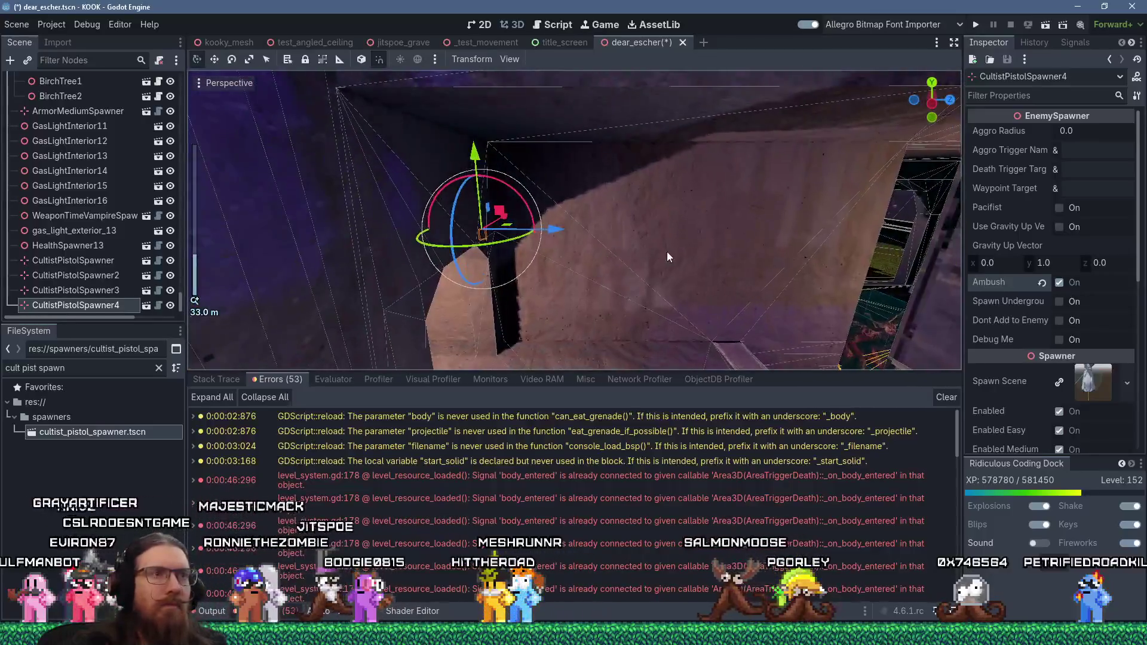
scroll(583, 248, "down", 3)
scroll(583, 245, "down", 5)
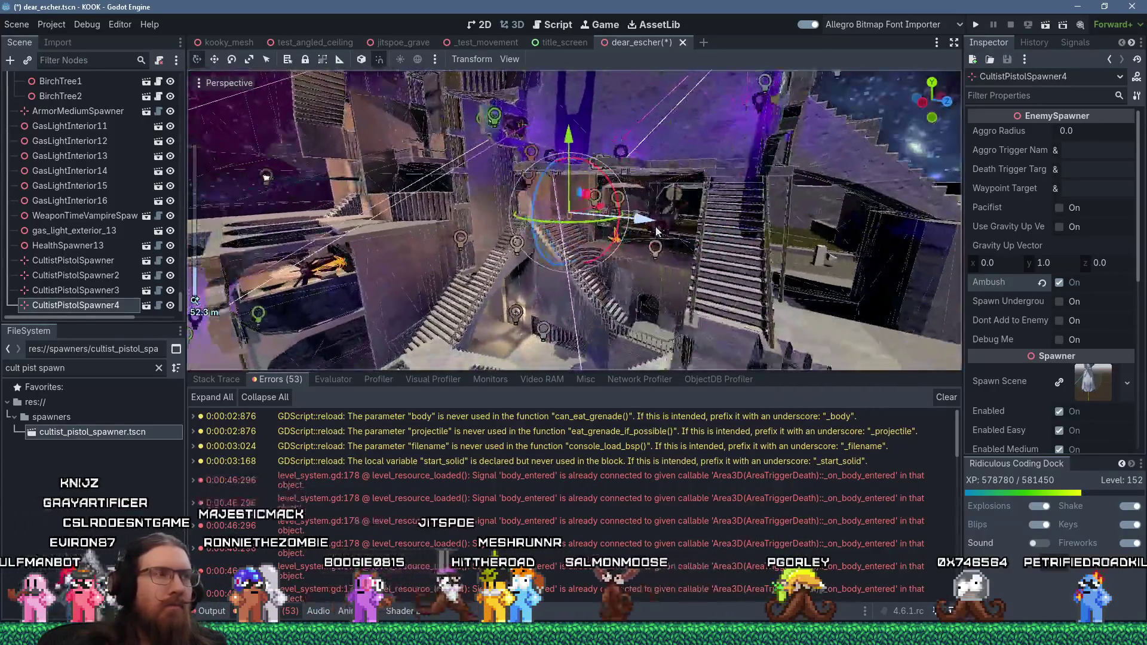
mouse_move(656, 231)
left_mouse_down()
mouse_move(687, 217)
mouse_move(635, 220)
mouse_move(618, 284)
left_mouse_up()
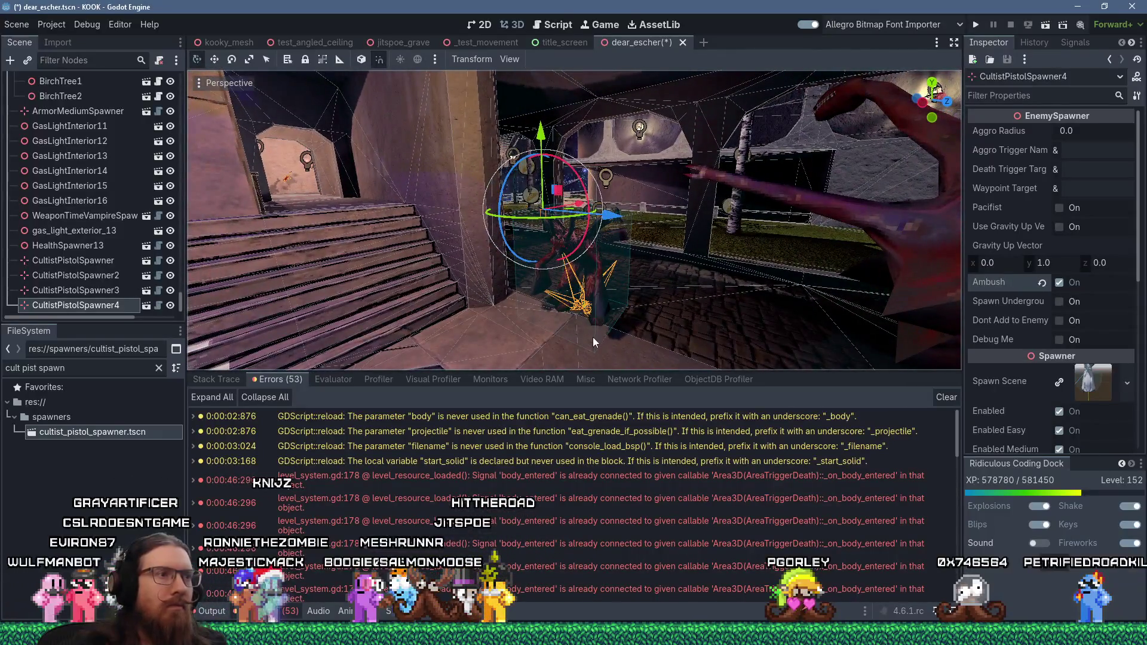
Delete the LookAtTrigger node from the dear_escher scene.
left_click(594, 340)
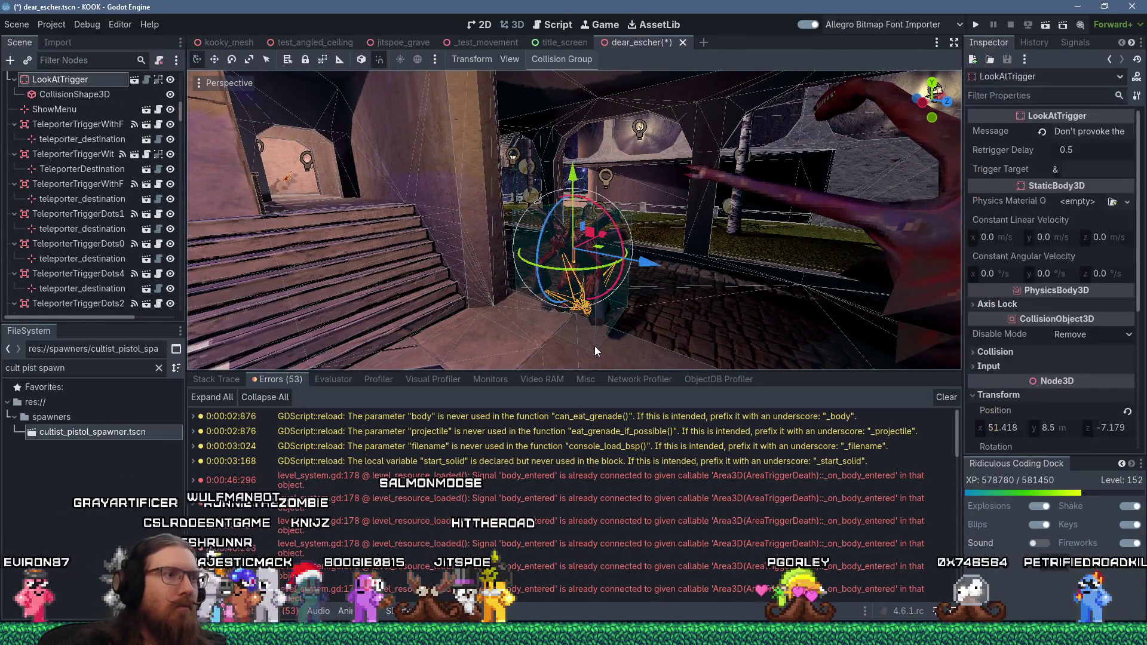
scroll(100, 108, "up", 2)
right_click(93, 116)
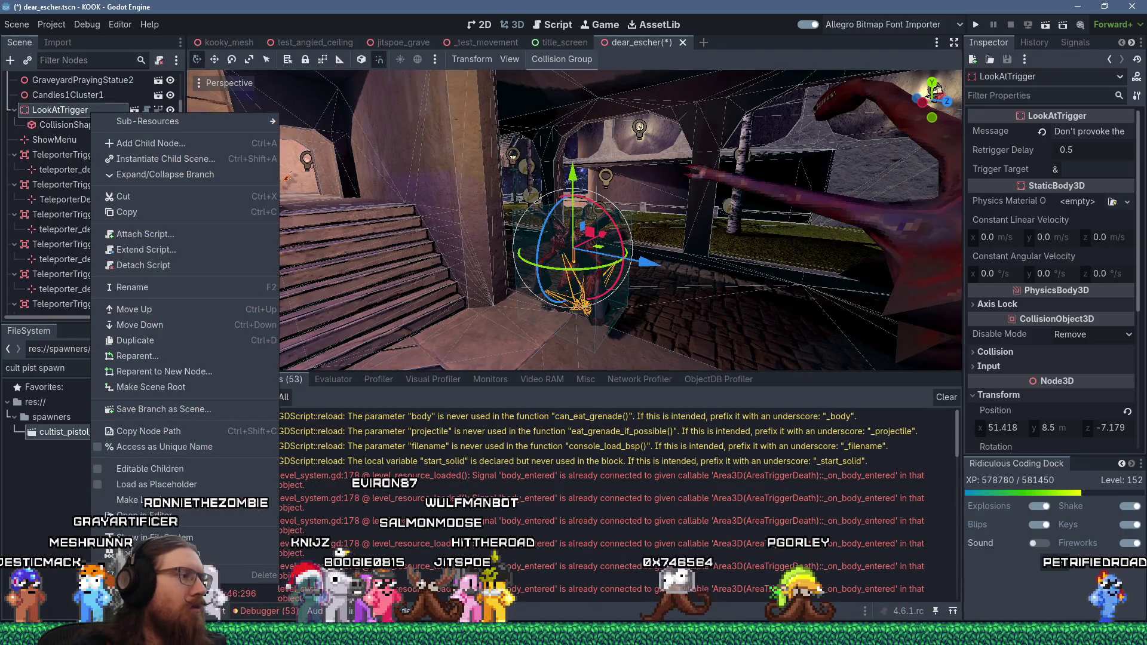
left_click(143, 507)
left_click(548, 335)
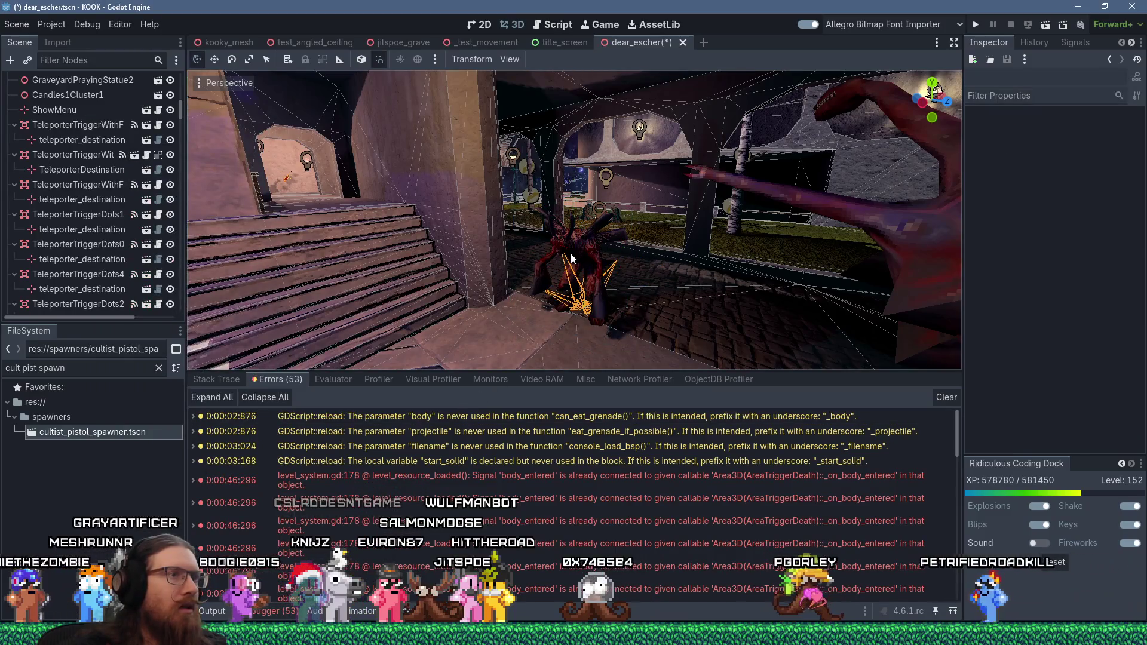
Turn on Ambush for the SmashmonsterSpawner, leaving Pacifist off.
left_click(572, 256)
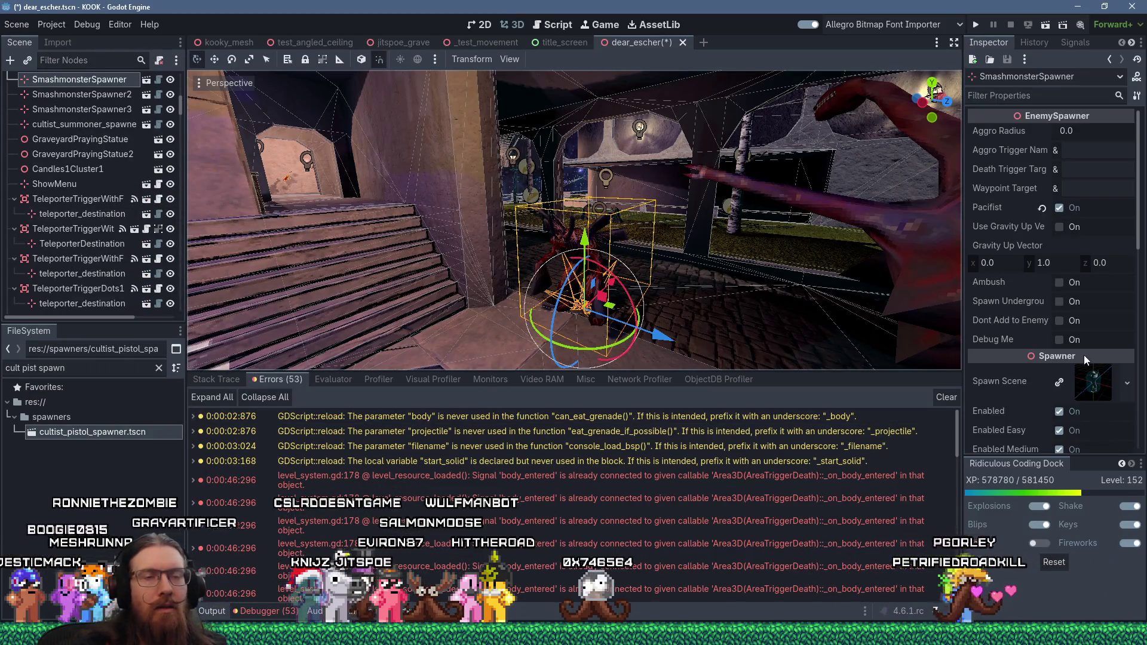
left_click(1059, 282)
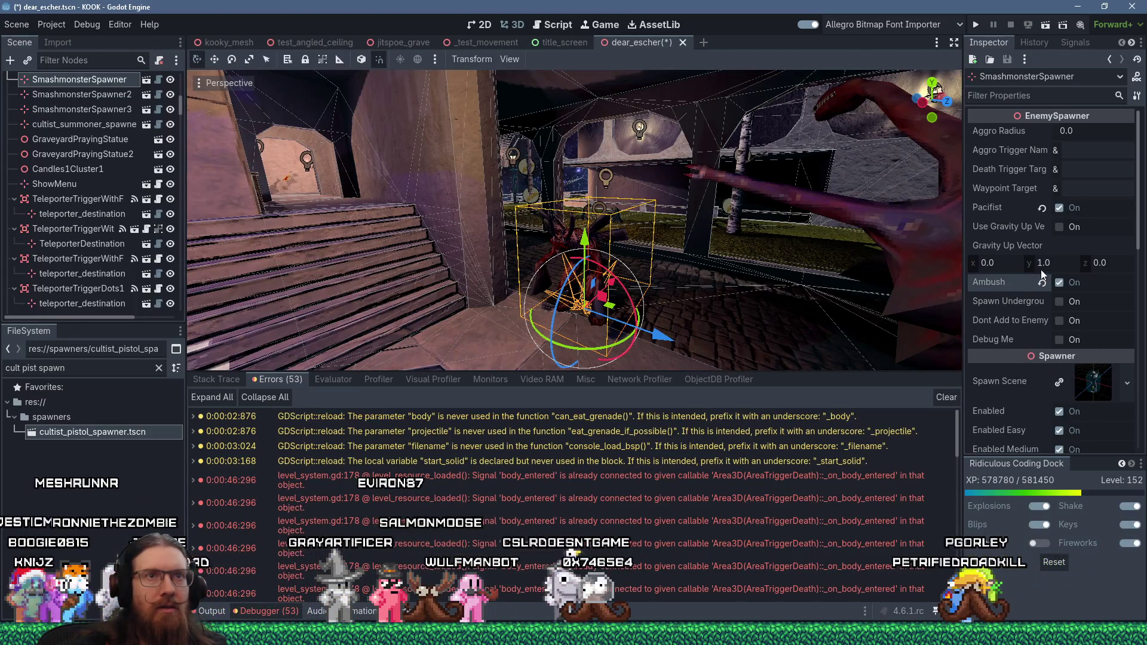
left_click_drag(866, 227, 657, 238)
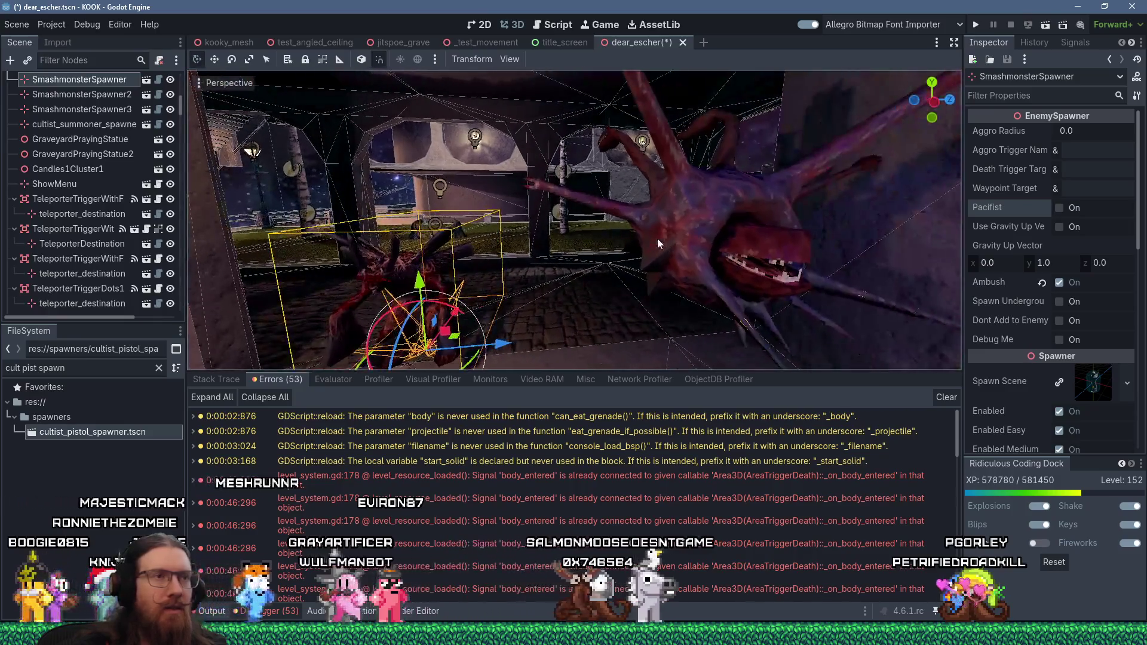
left_click(696, 221)
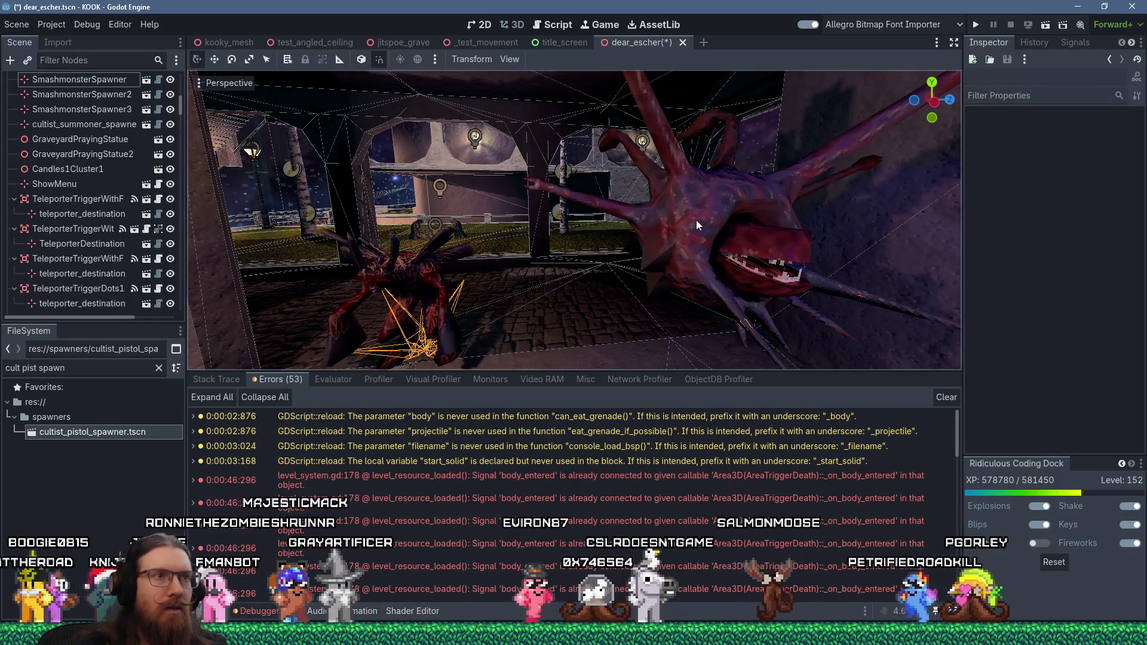
Save the dear_escher scene.
mouse_move(481, 274)
left_mouse_down()
mouse_move(539, 271)
mouse_move(469, 281)
left_mouse_up()
scroll(469, 281, "down", 3)
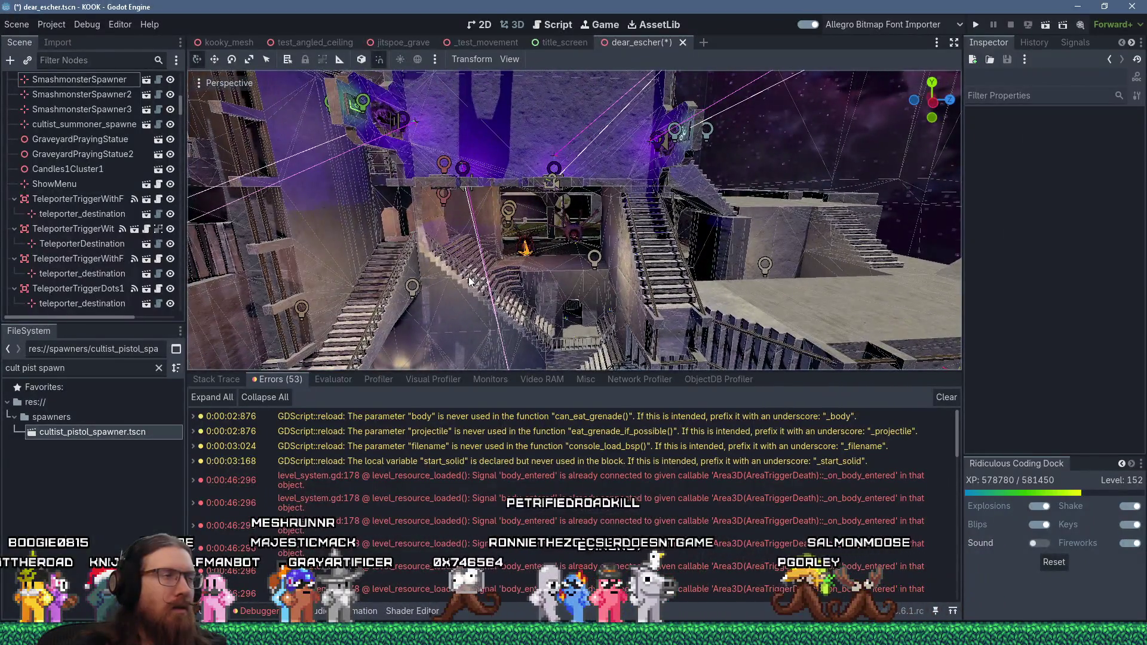
left_click(17, 24)
left_click(60, 117)
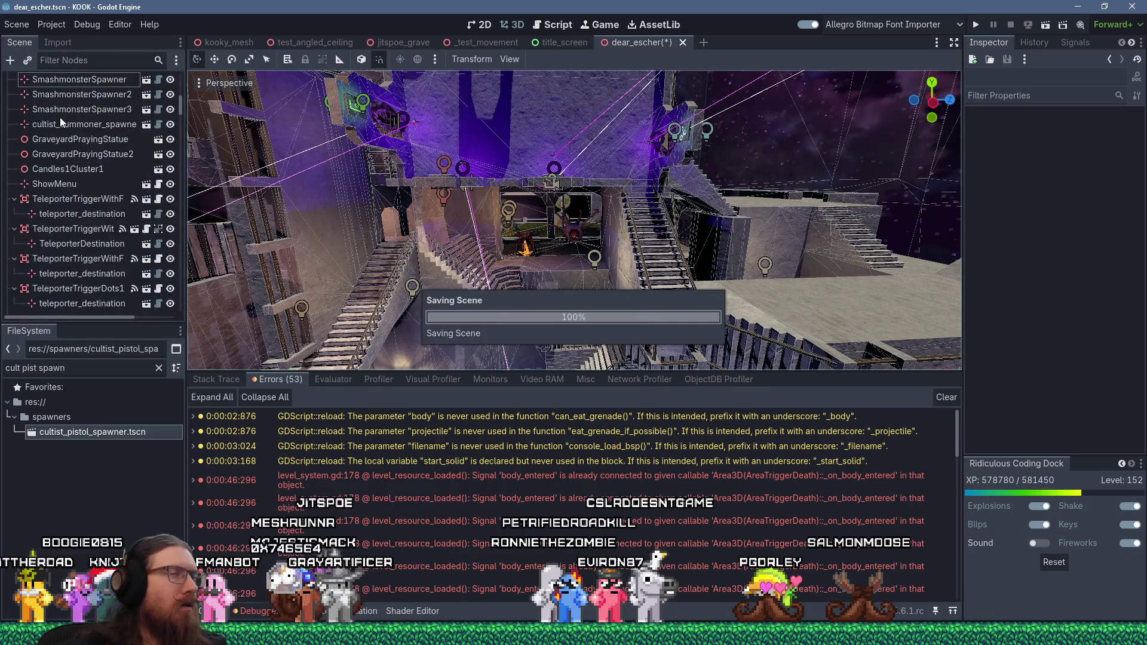
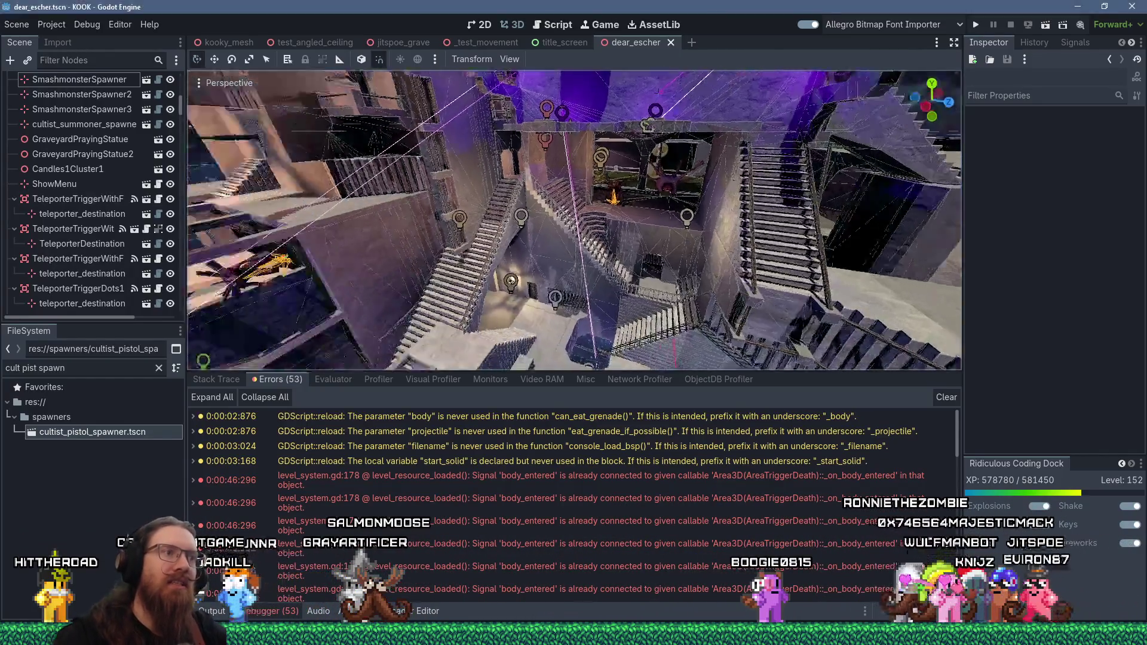
Orbit around the dear_escher staircases in Godot's 3D viewport, then run the KOOK project.
scroll(645, 293, "down", 5)
scroll(645, 293, "up", 5)
scroll(645, 292, "up", 5)
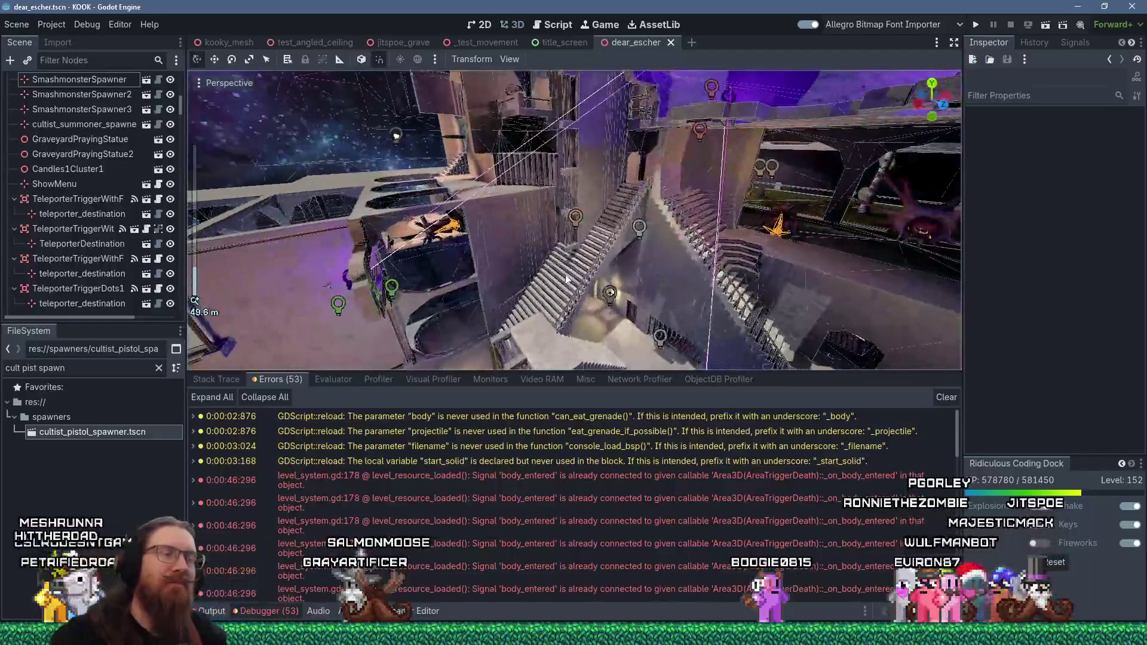
left_click_drag(754, 221, 670, 236)
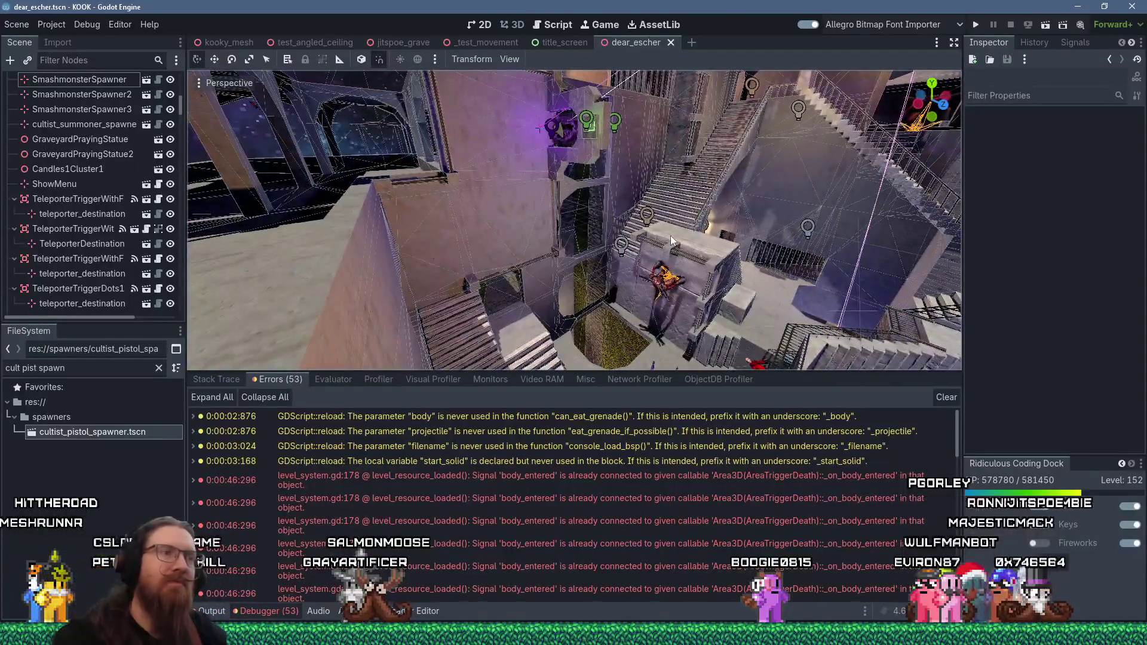
left_click(974, 26)
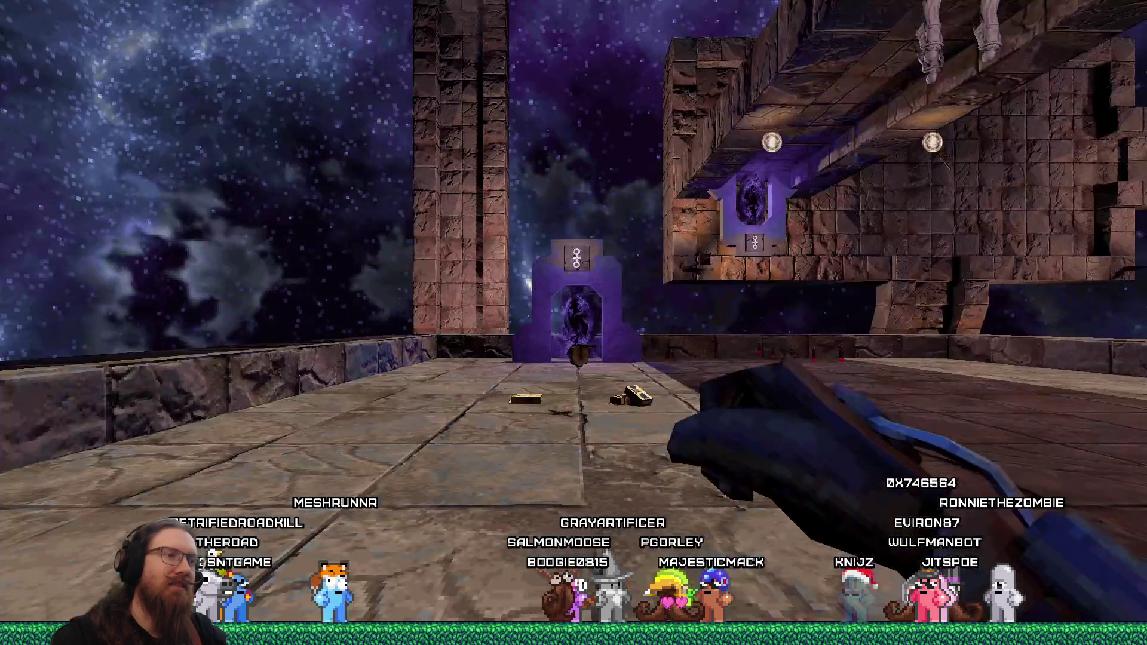
Walk through the purple portals along the bridges, shooting down the robed enemy on the way.
key("w")
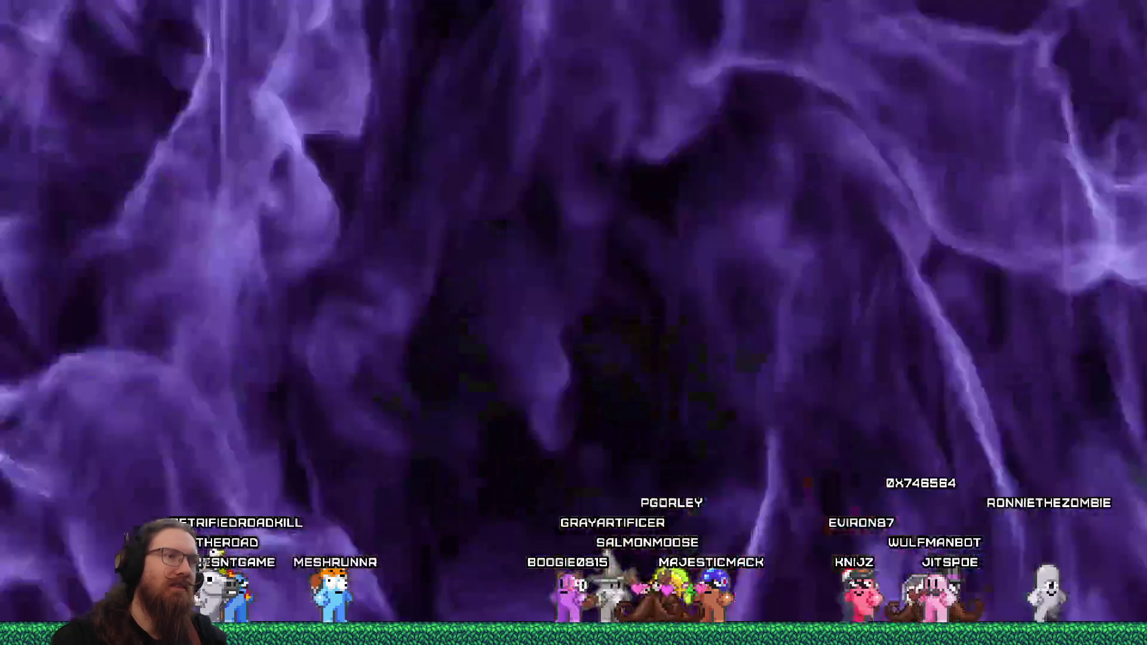
left_click(574, 323)
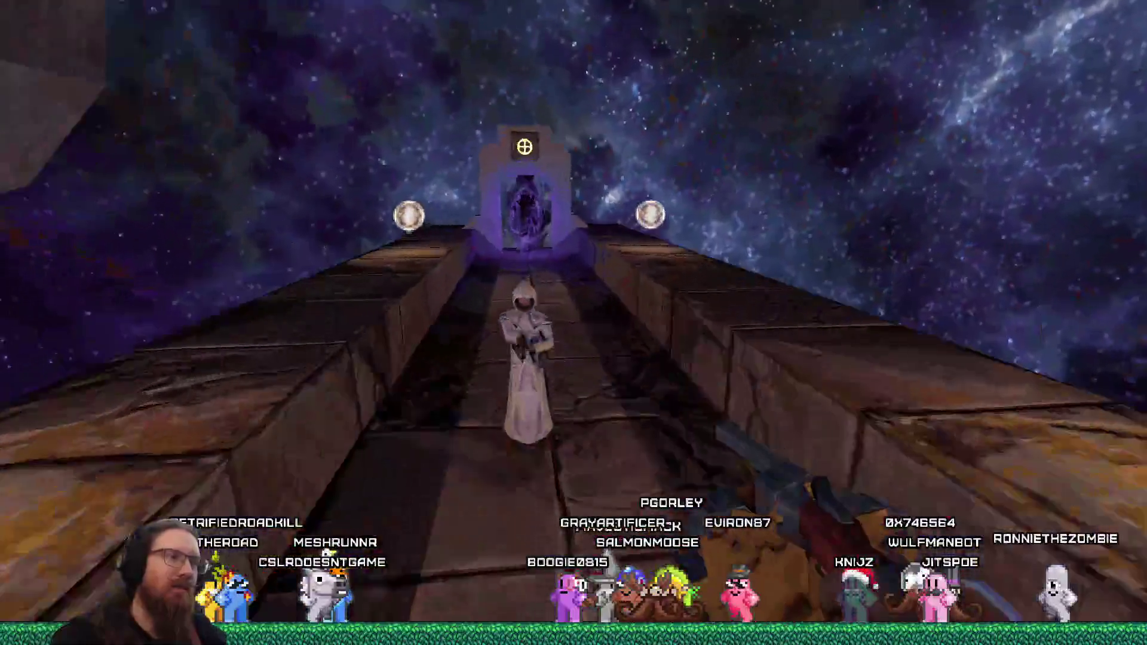
left_click(573, 322)
key("w")
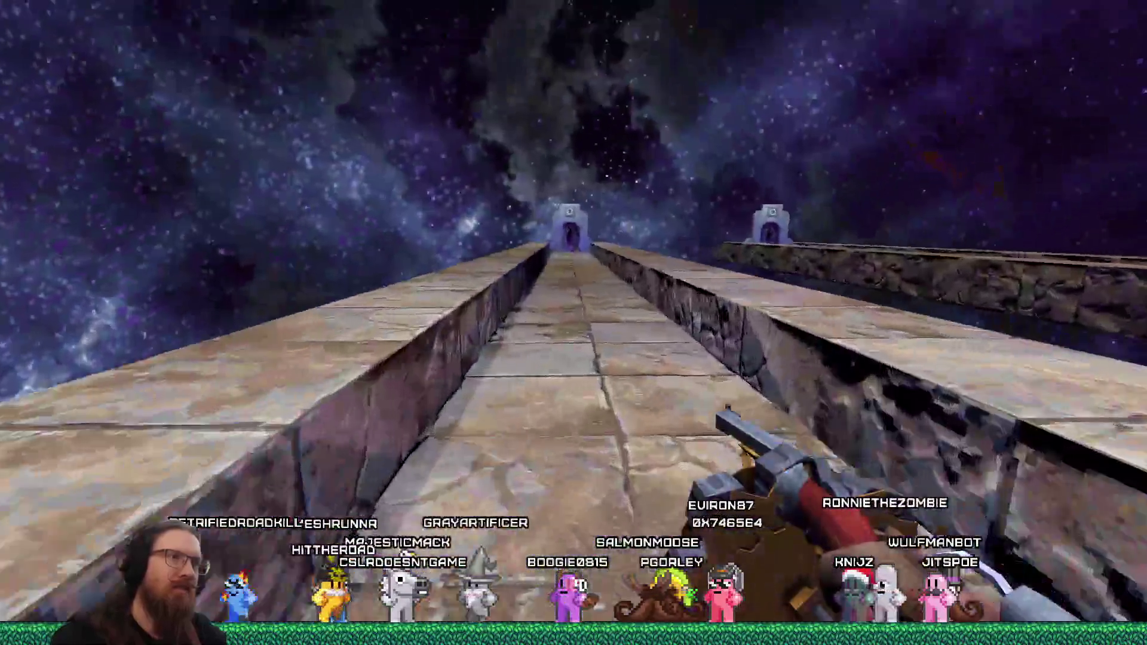
key("w")
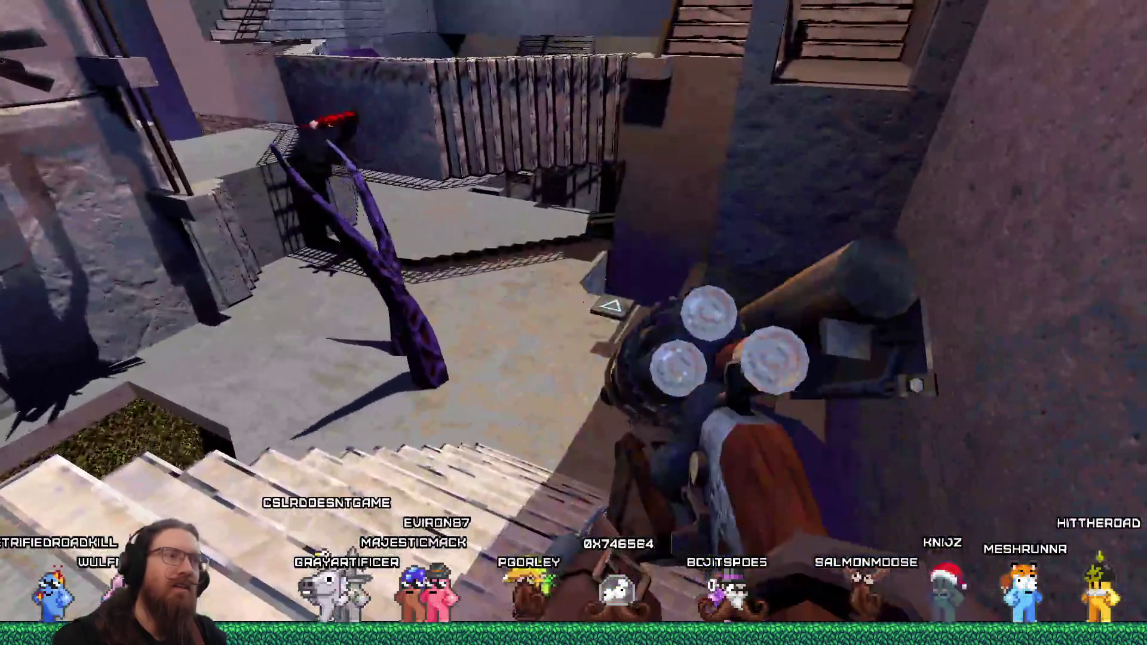
Climb the stone staircase and head toward the grated doorway, turning to face the monster above.
key("w")
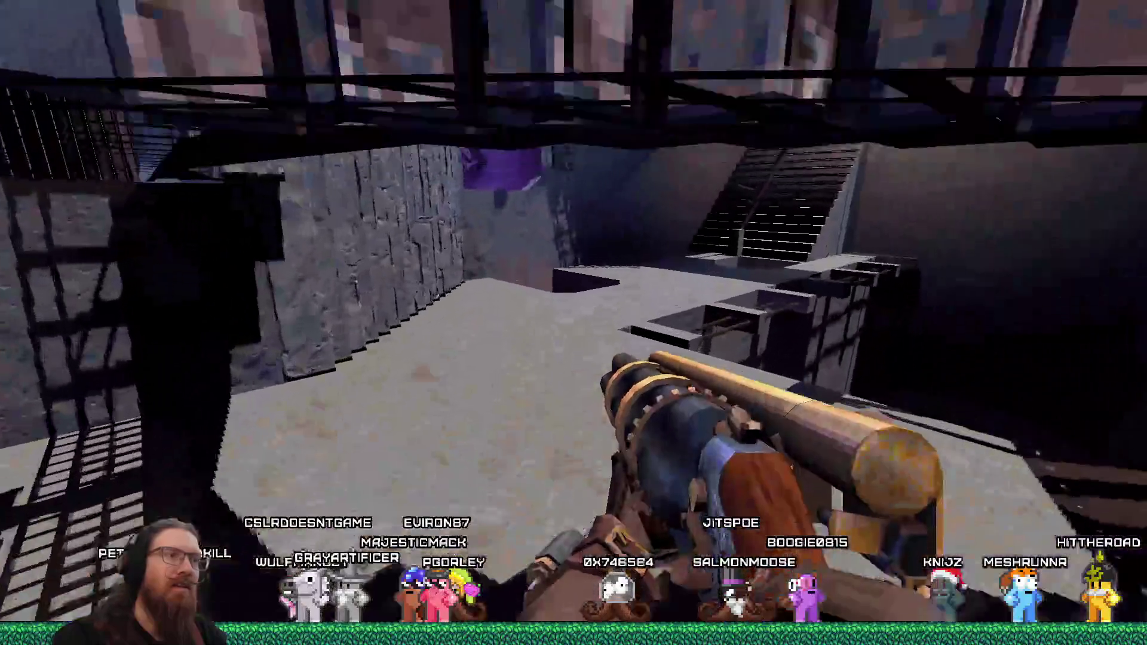
key("w")
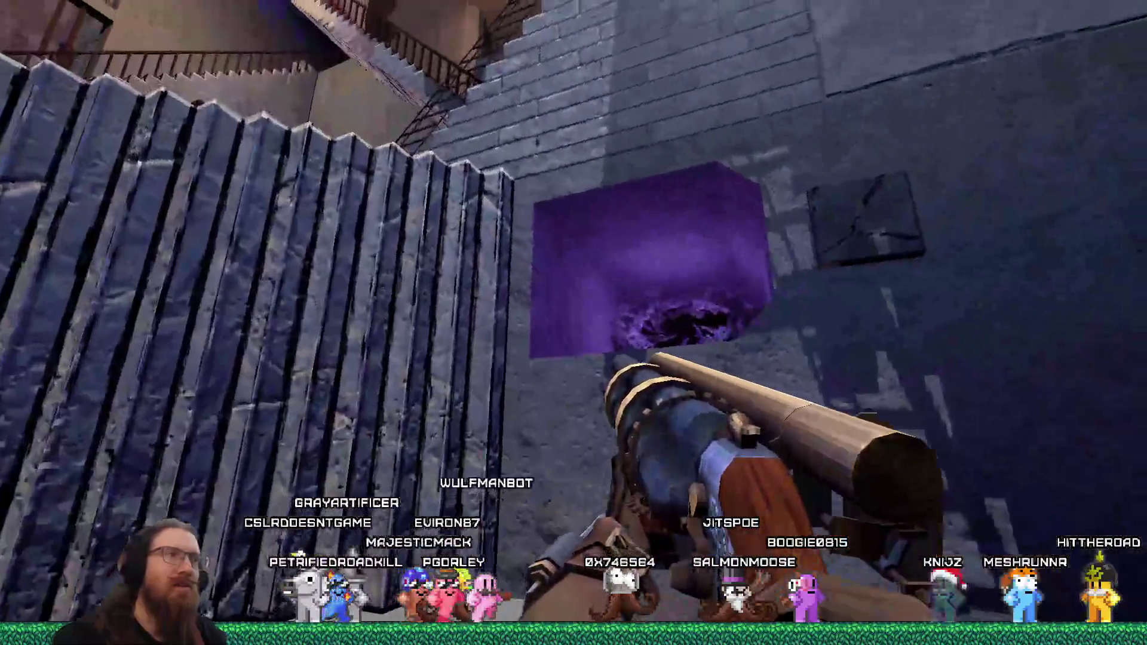
key("w")
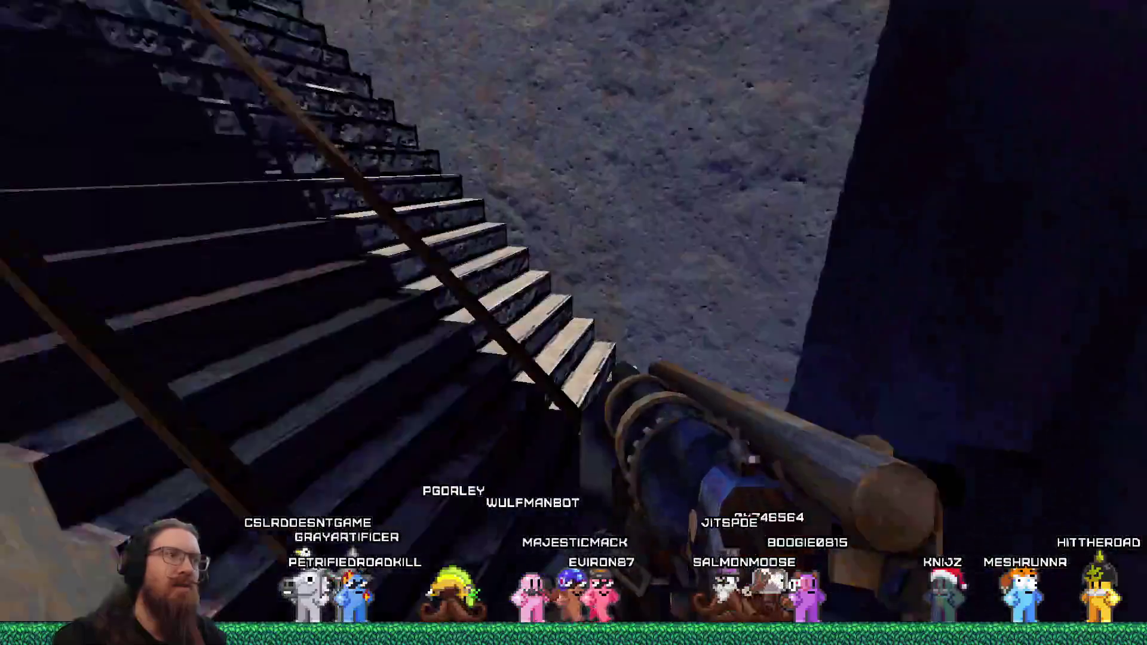
key("w")
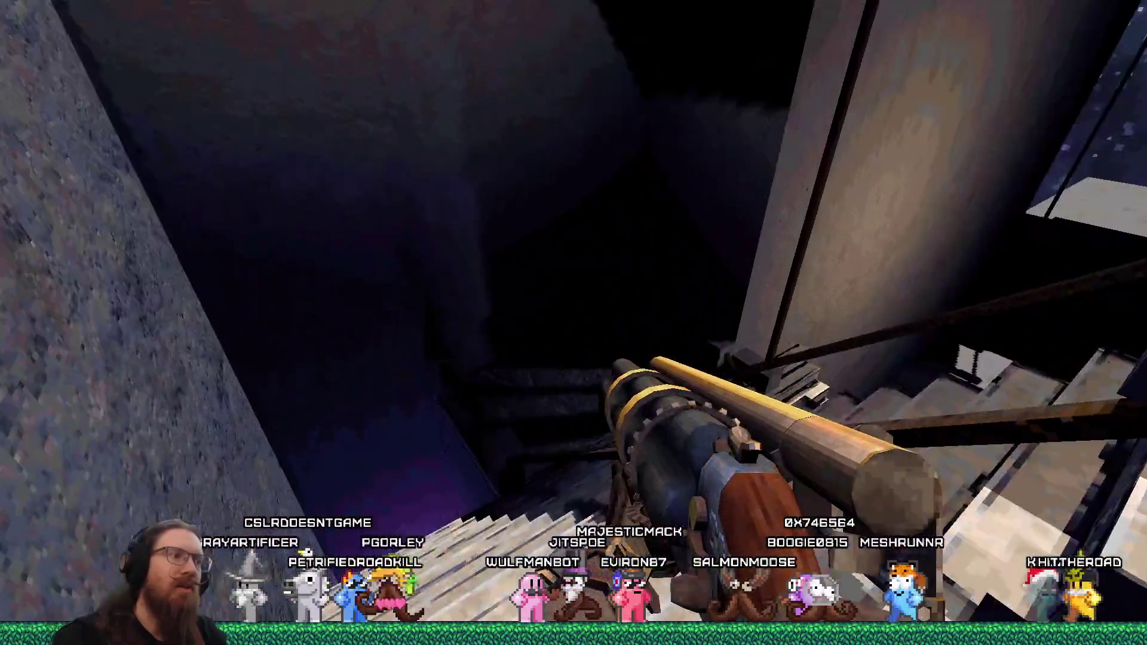
key("w")
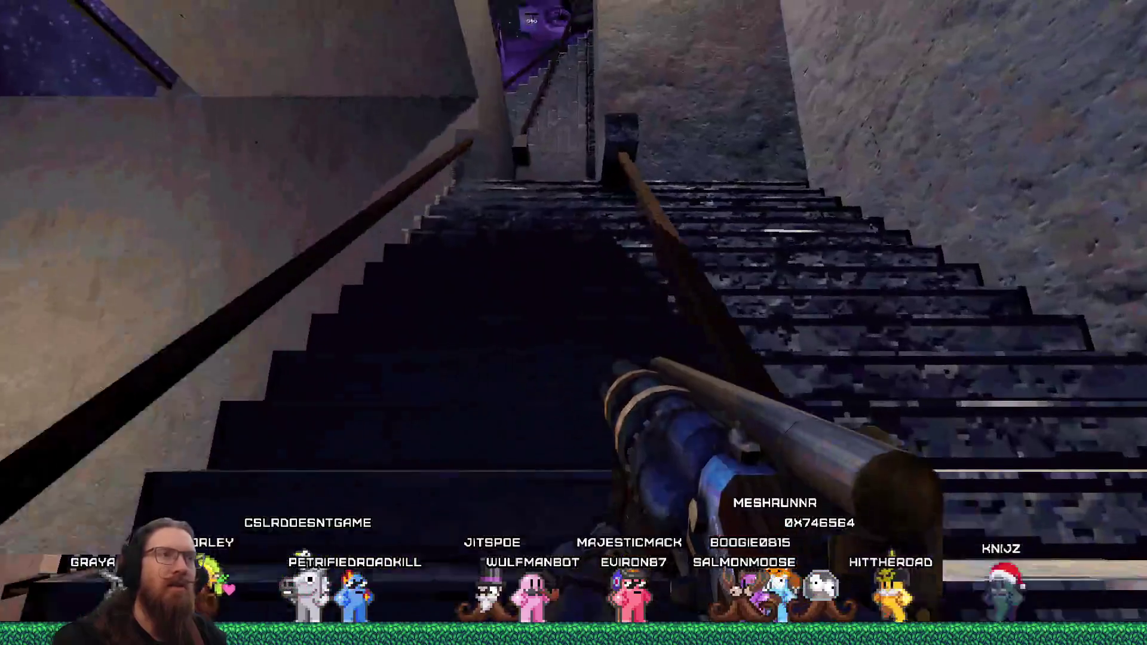
key("w")
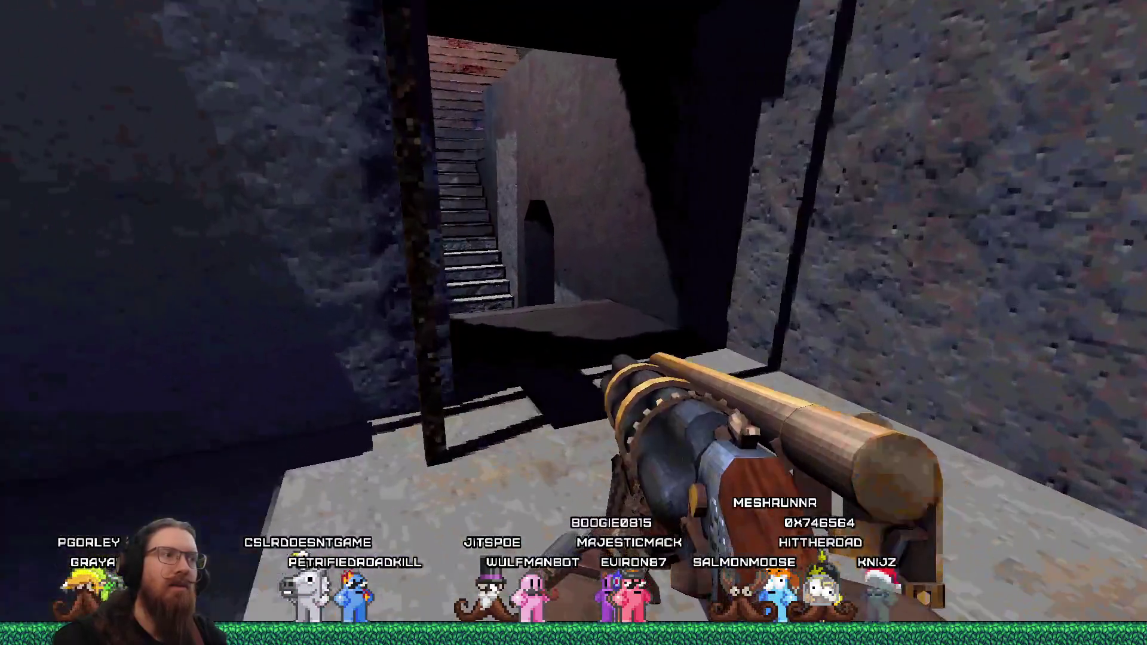
key("w")
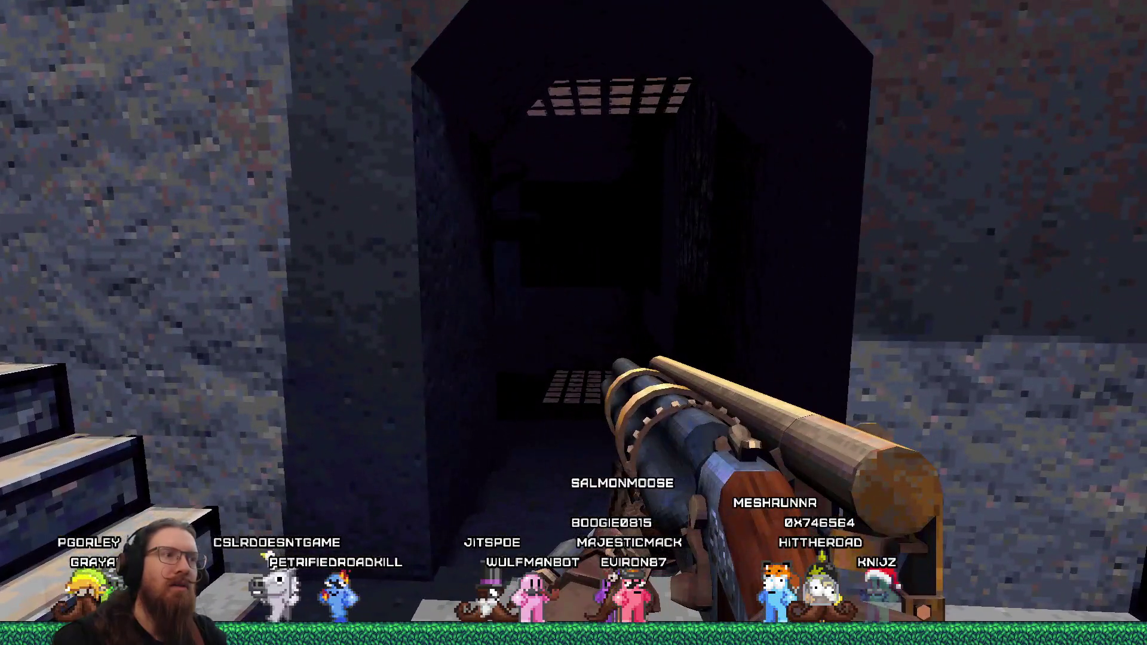
key("w")
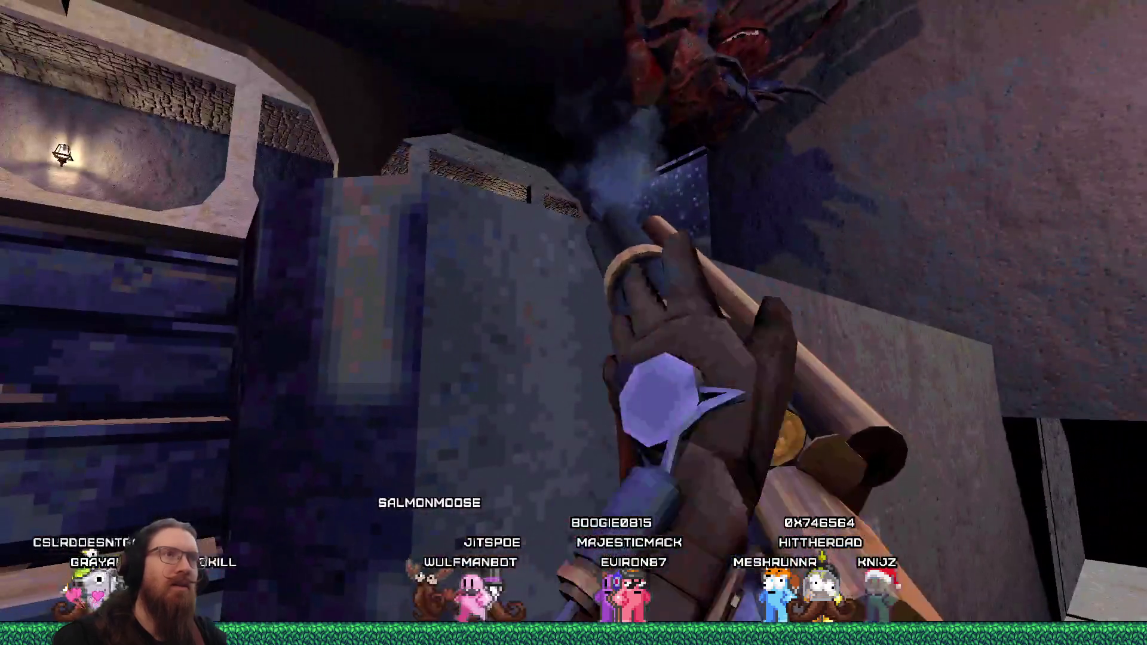
With the blue cylindrical gun, shoot the overhead monster and the one in the corridor.
key("3")
key("w")
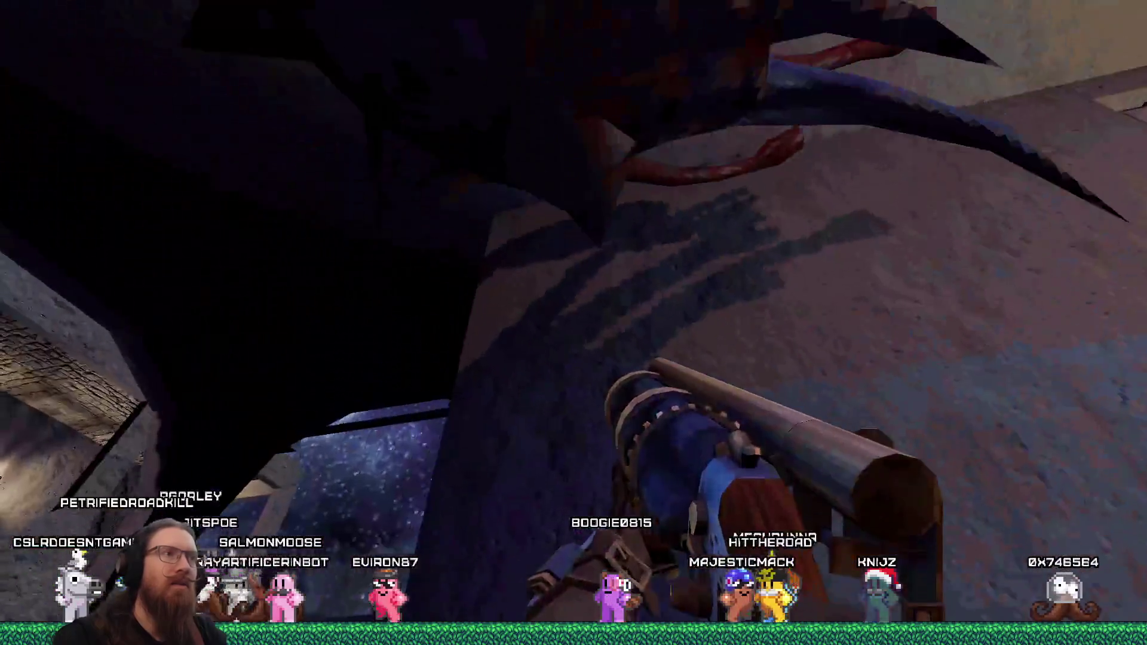
left_click(573, 322)
key("w")
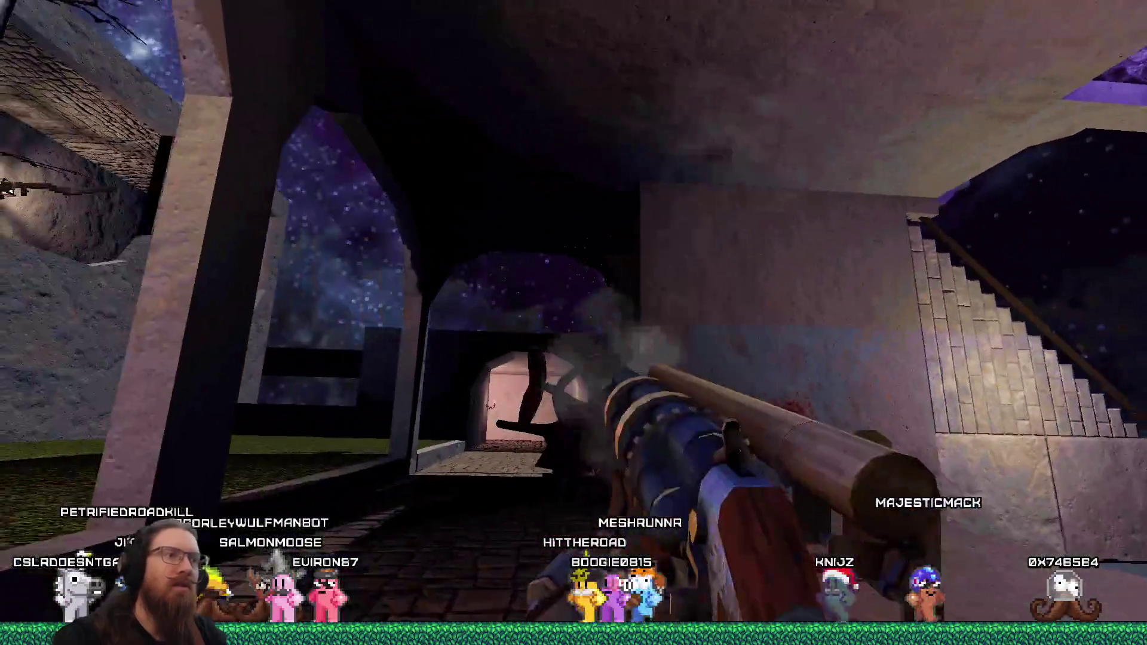
left_click(573, 322)
key("w")
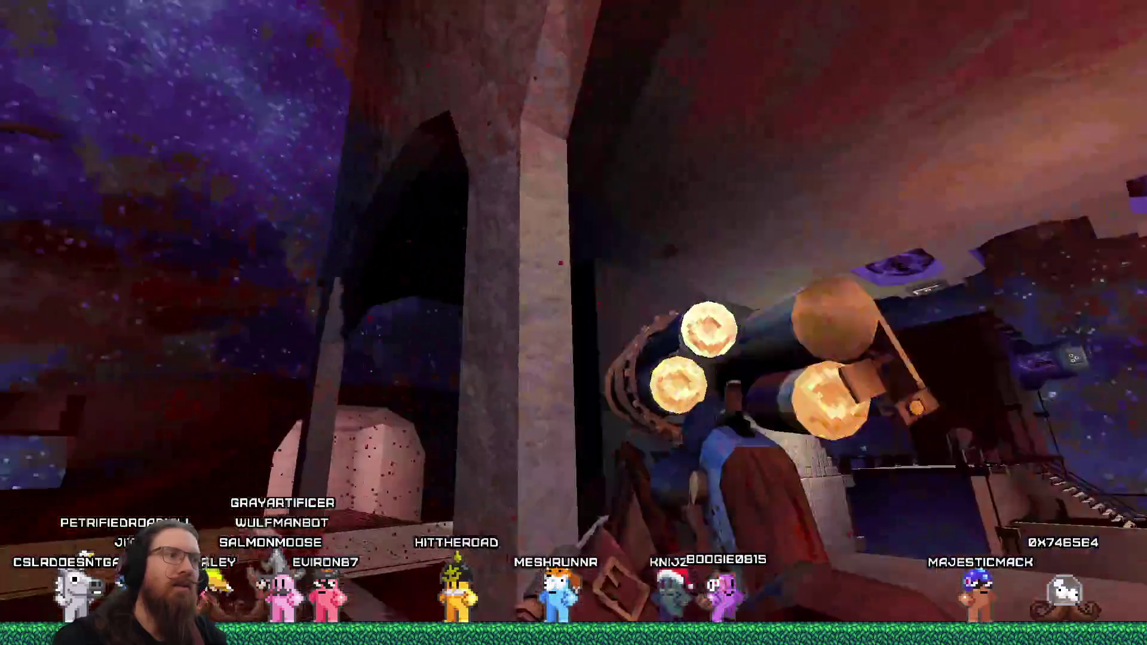
left_click(574, 323)
Switch to the double-barrel shotgun and blast the remaining monsters by the pillar and stairs.
key("3")
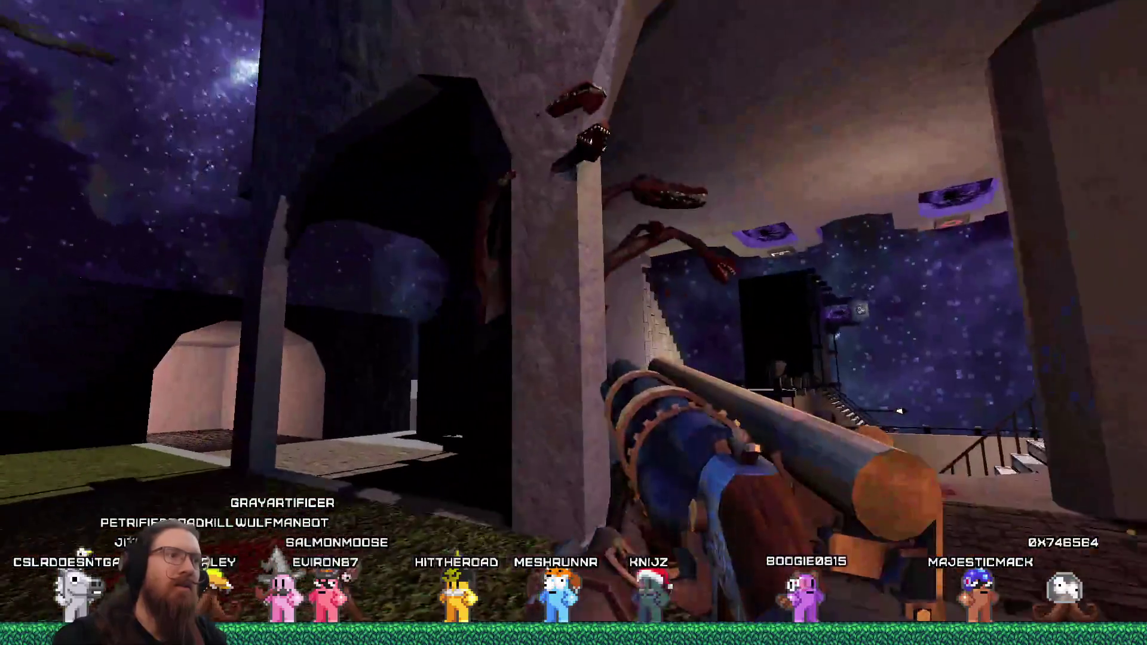
left_click(573, 323)
key("w")
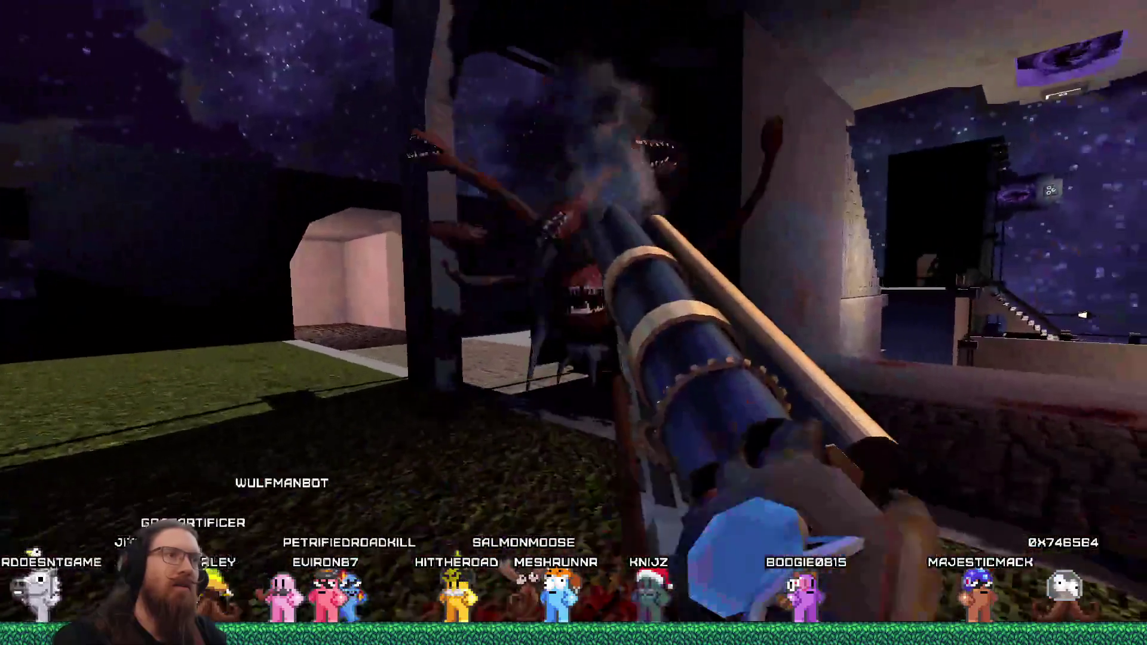
left_click(574, 322)
left_click(574, 323)
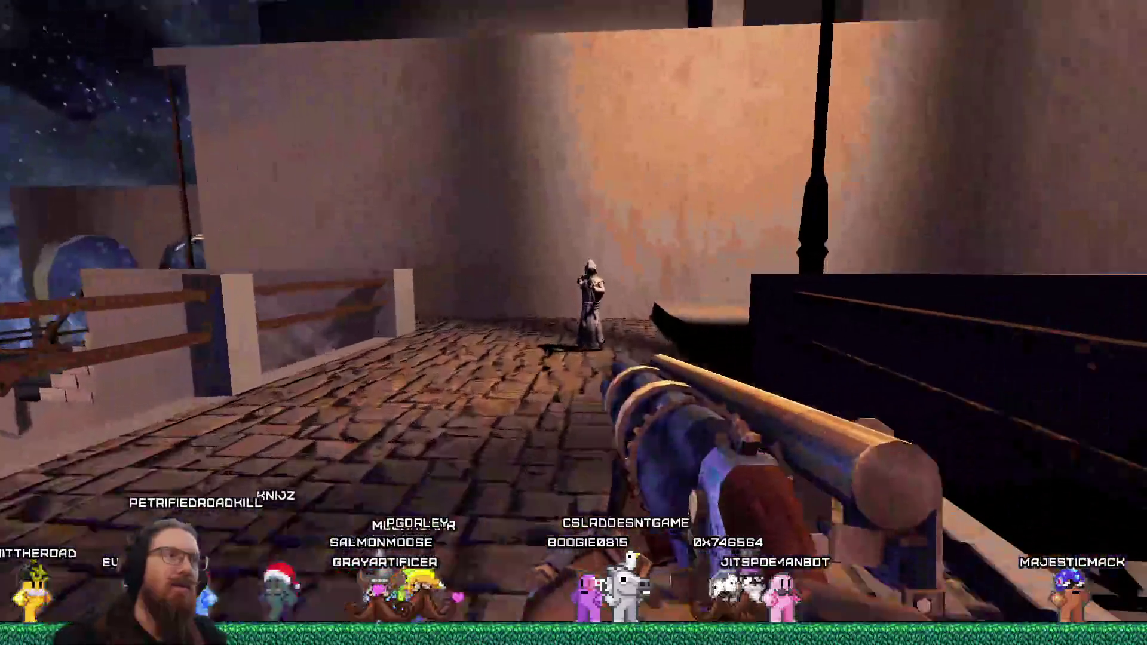
Shoot the robed figure on the walkway under the street lamp.
left_click(573, 323)
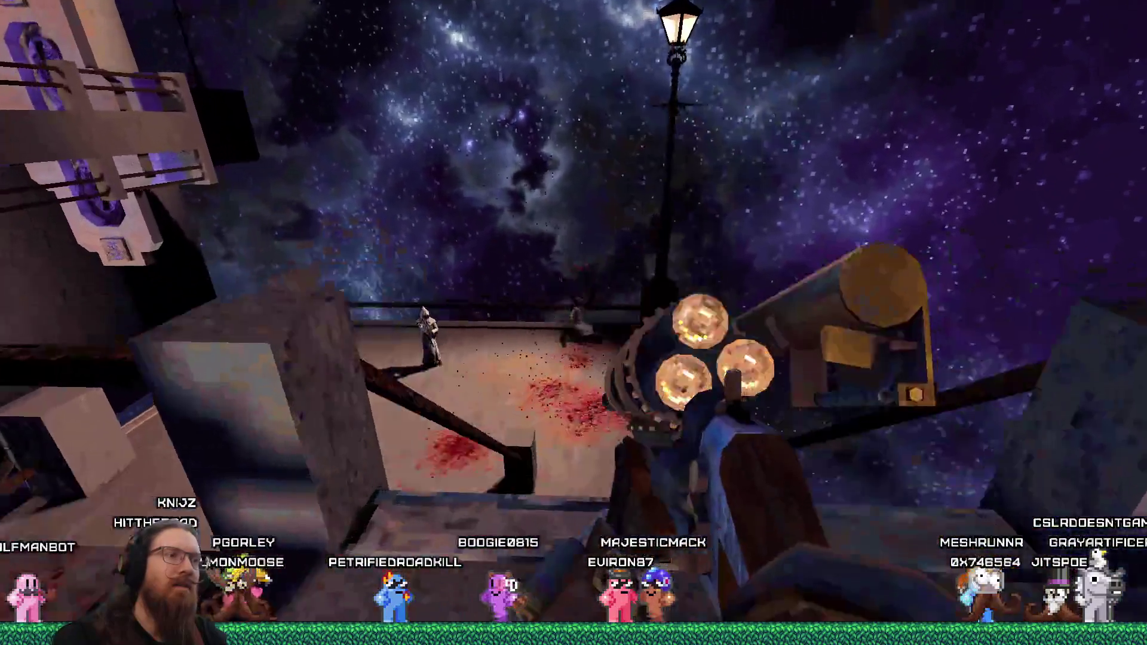
Fire toward the building and then along the stone wall to clear the walkway.
left_click(573, 323)
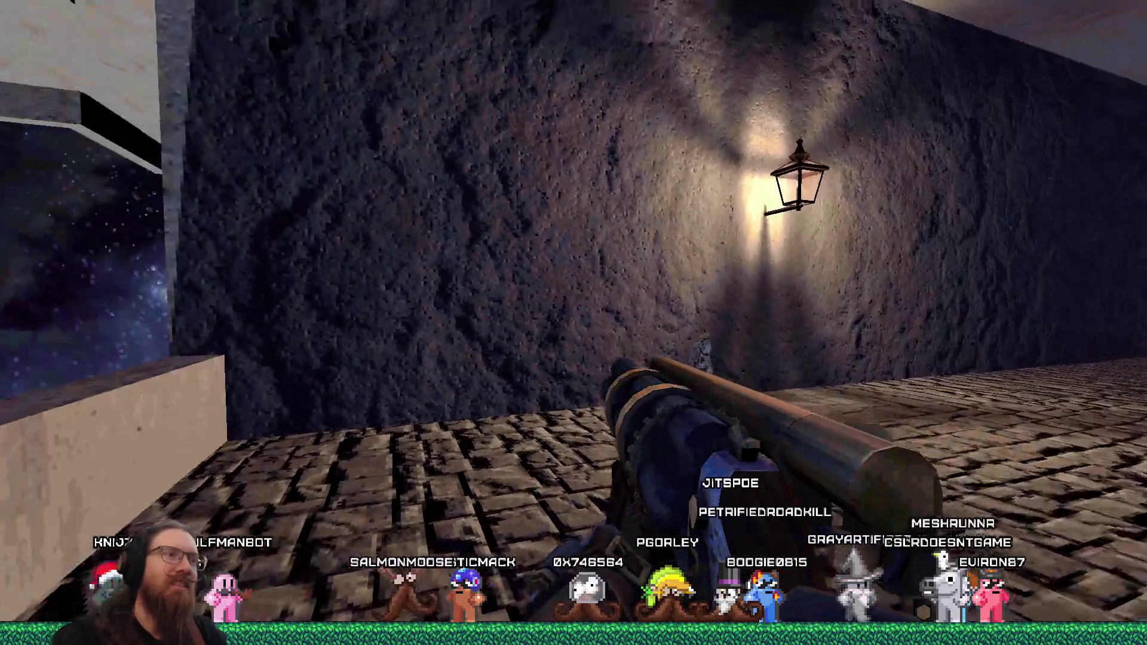
left_click(574, 323)
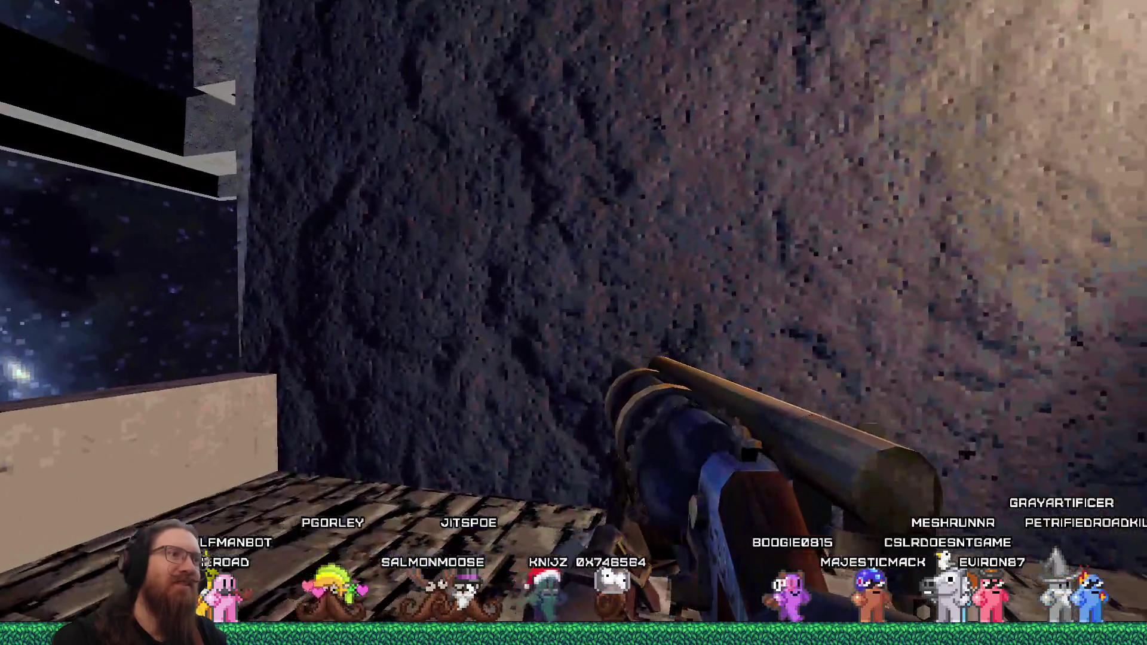
Back up the walkway, follow the cobblestone corridor onto the purple-lit platform, and face the starry void.
key("s")
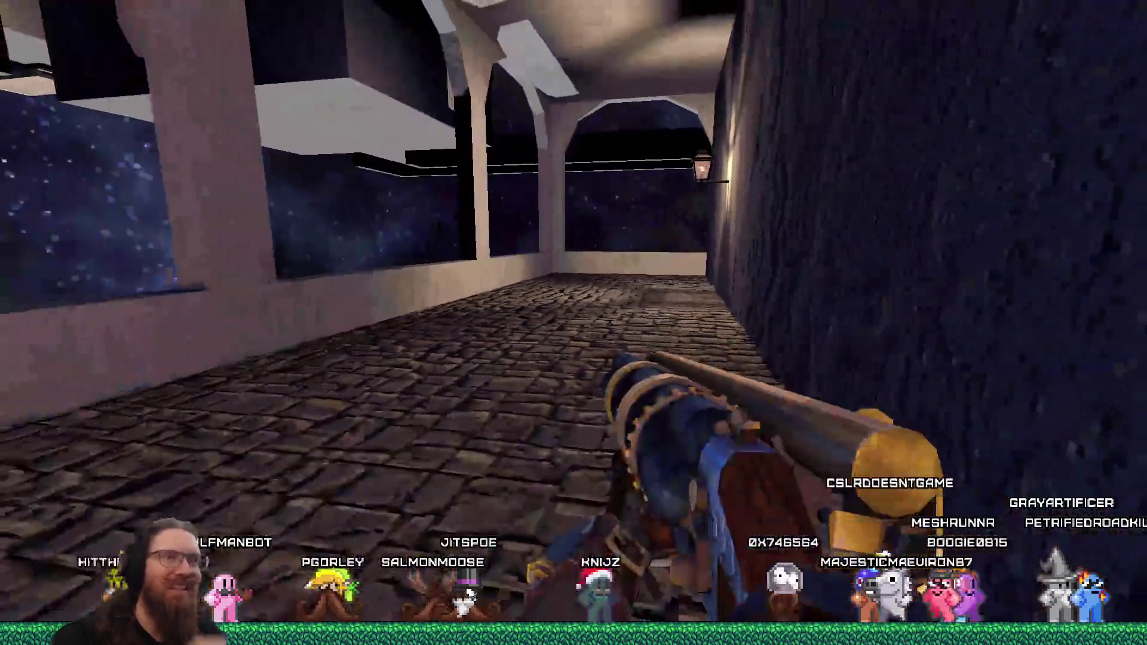
key("s")
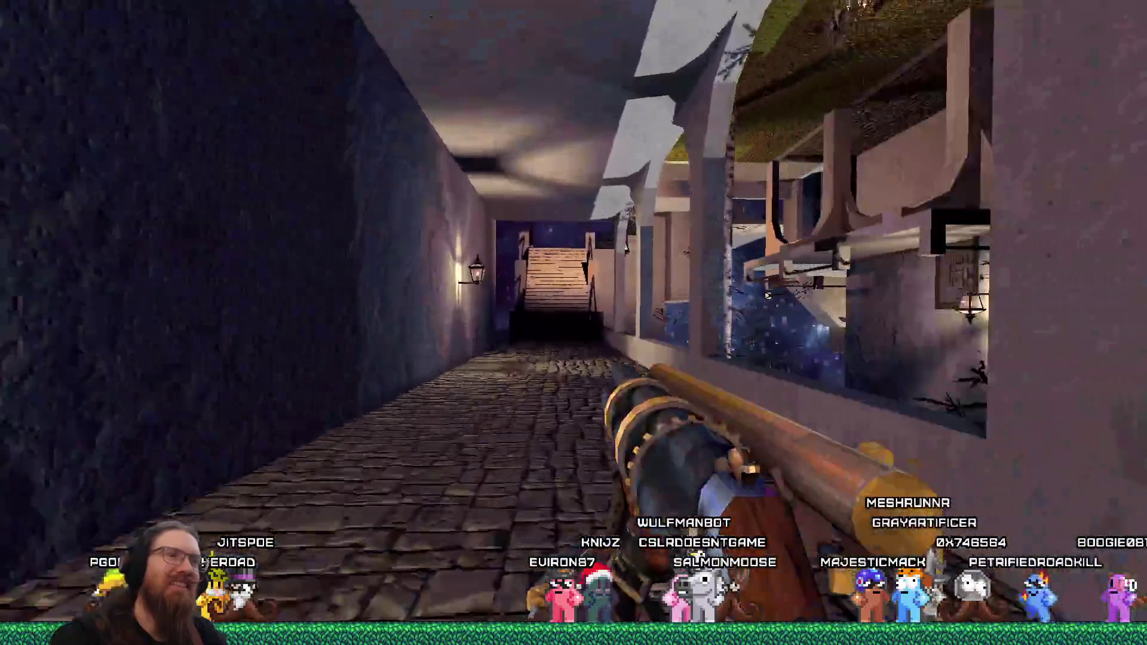
key("w")
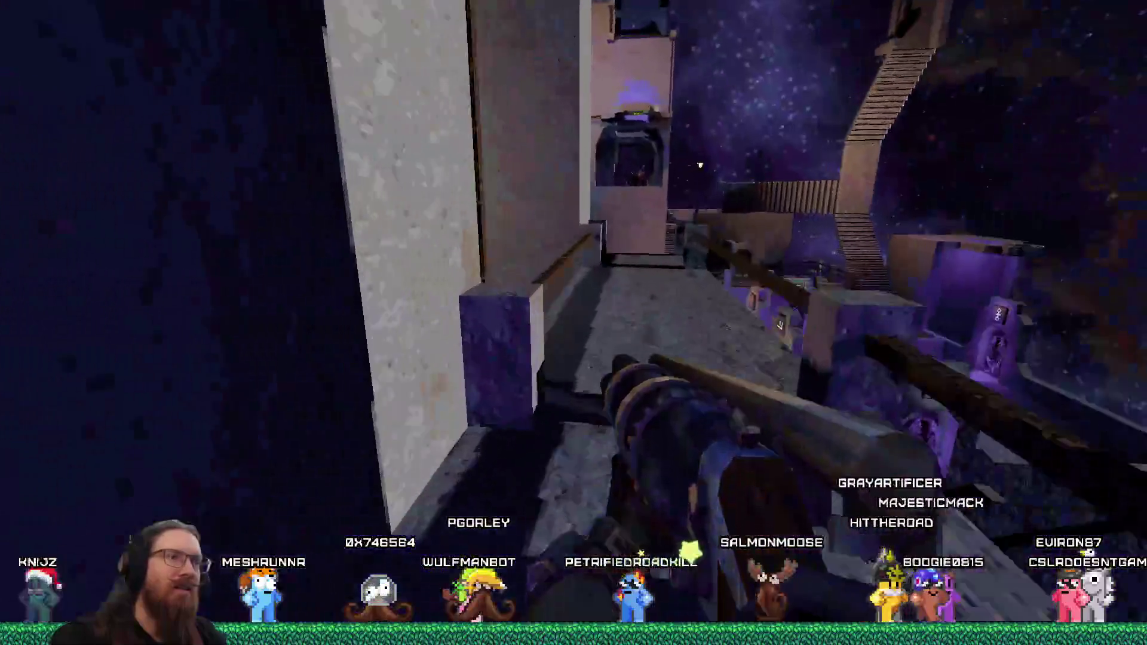
key("w")
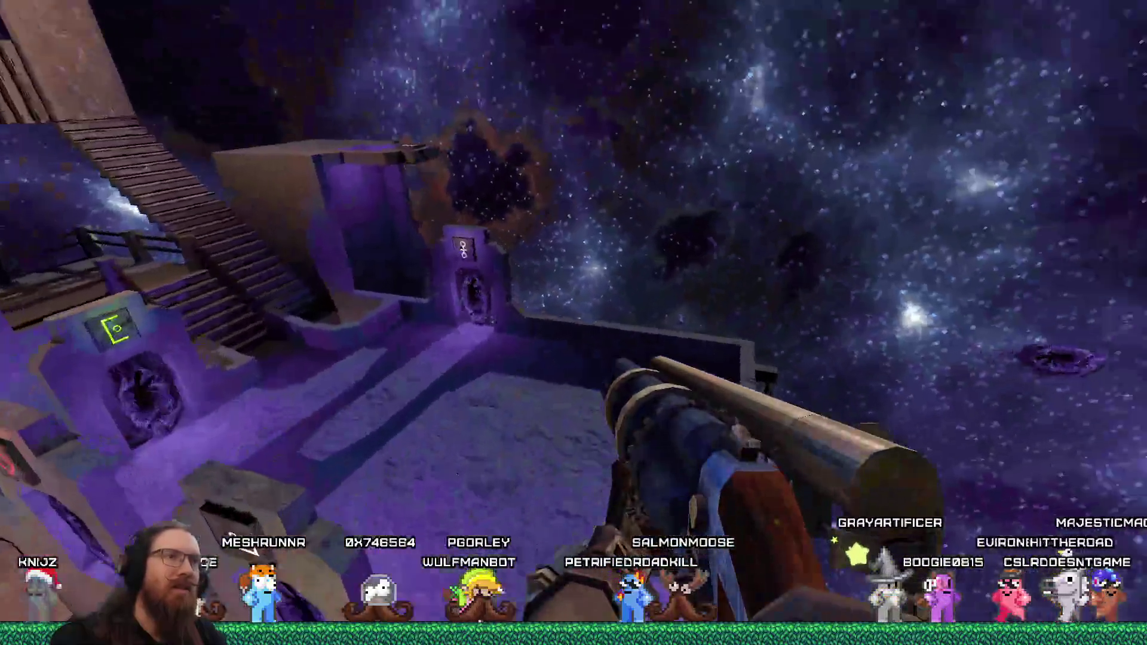
key("w")
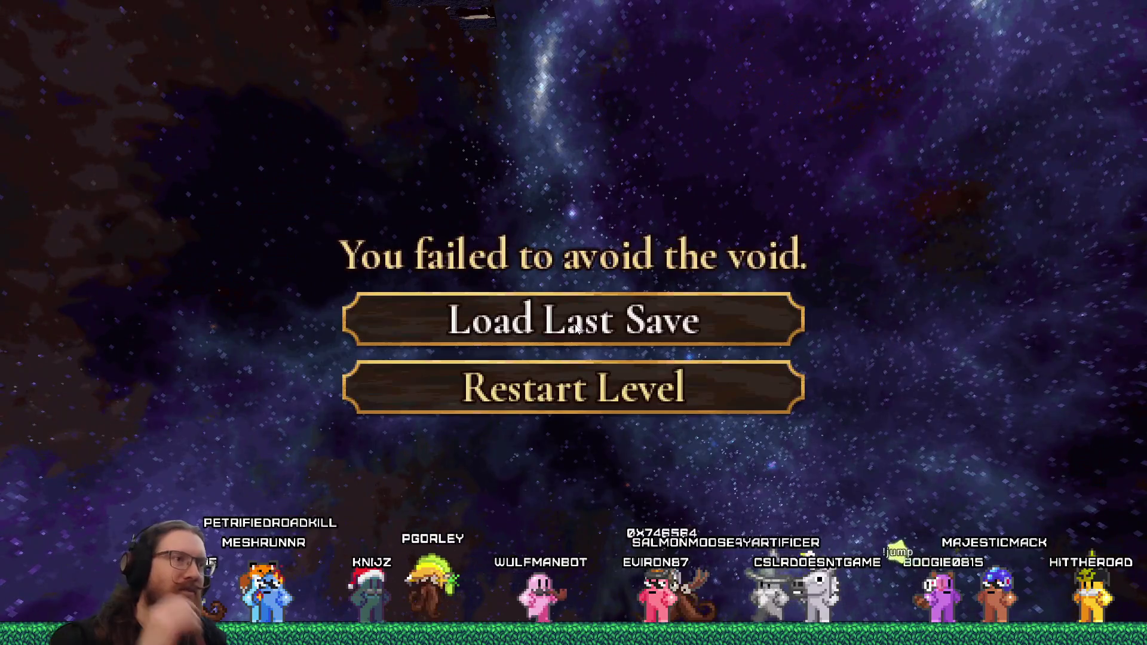
Quit the game with the quit command in its developer console.
key("grave")
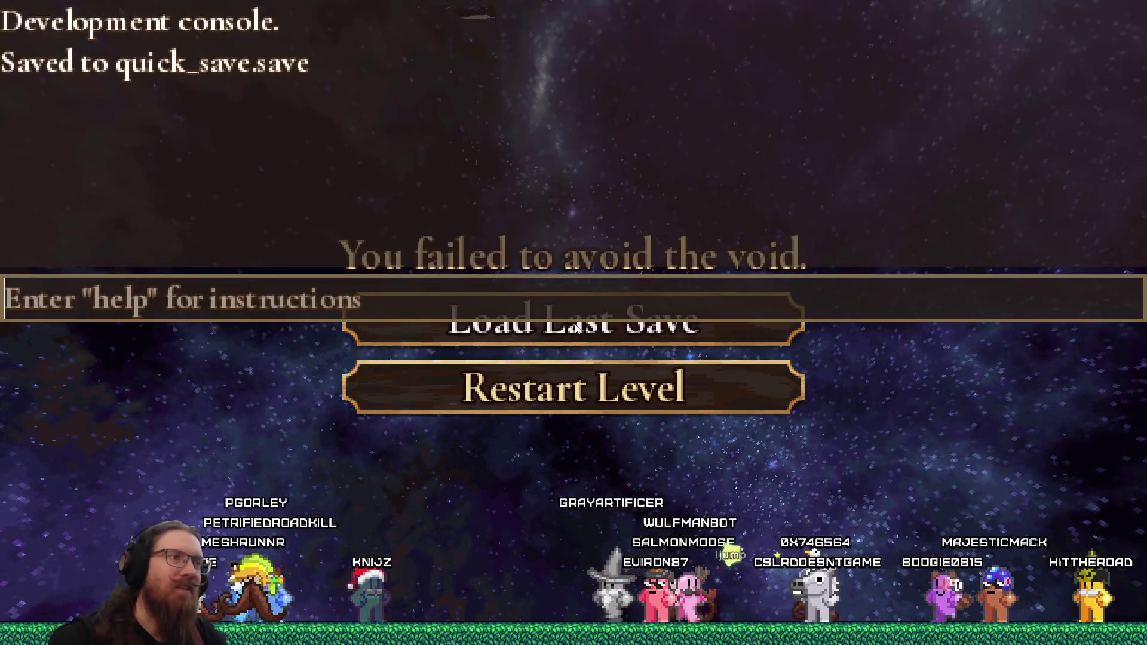
type("quit")
key("Return")
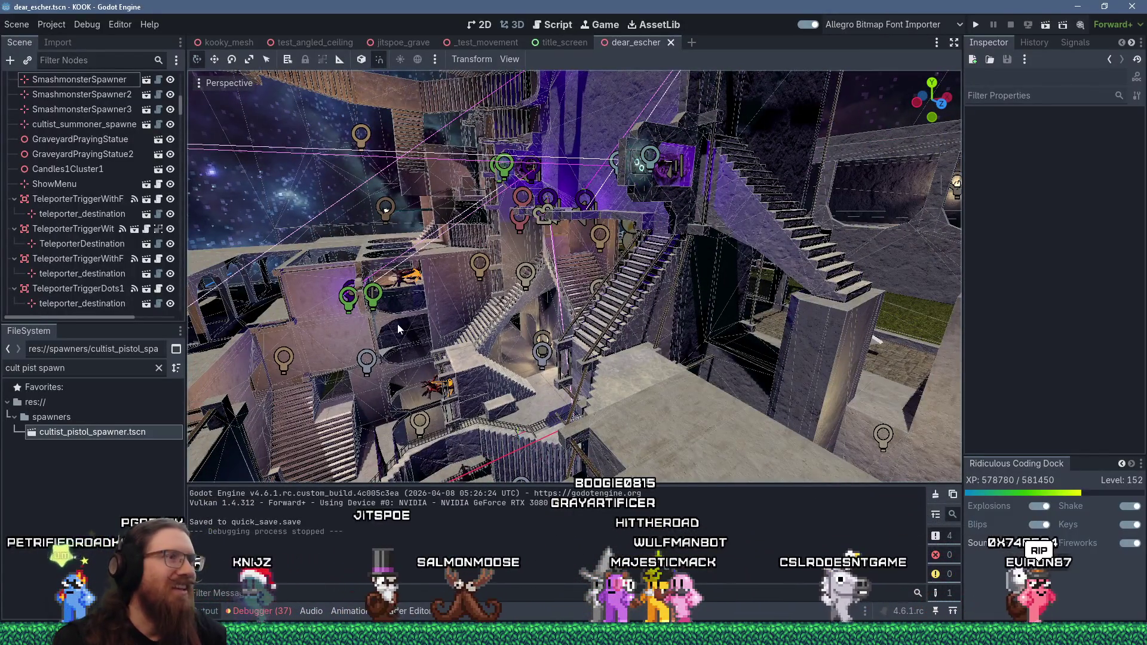
mouse_move(435, 337)
left_mouse_down()
mouse_move(545, 332)
mouse_move(525, 289)
mouse_move(762, 296)
mouse_move(685, 316)
mouse_move(674, 346)
left_mouse_up()
scroll(524, 289, "up", 3)
scroll(673, 341, "up", 10)
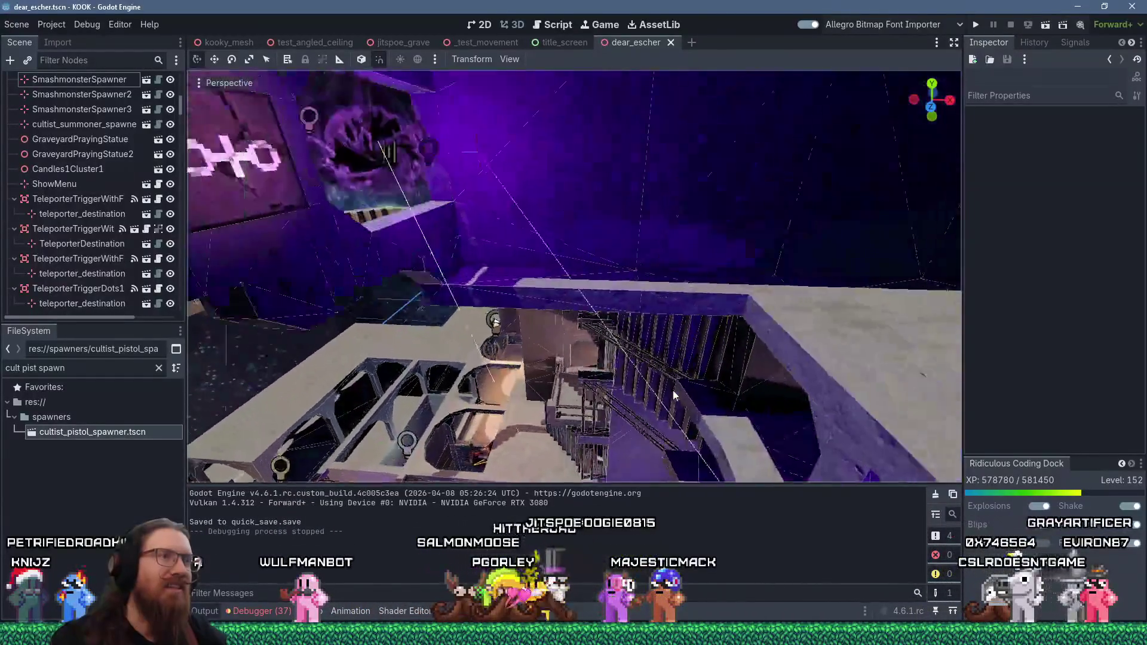
scroll(544, 308, "down", 10)
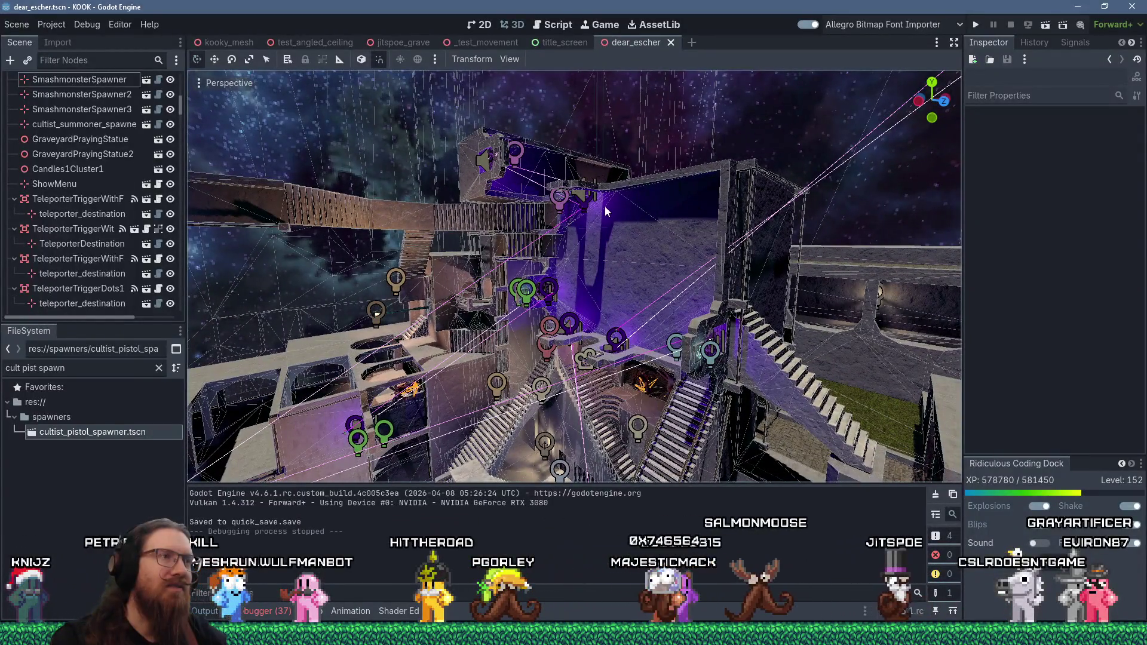
mouse_move(605, 206)
left_mouse_down()
mouse_move(464, 247)
mouse_move(635, 220)
mouse_move(468, 254)
mouse_move(472, 239)
mouse_move(463, 257)
mouse_move(442, 249)
mouse_move(545, 221)
mouse_move(504, 250)
mouse_move(496, 239)
left_mouse_up()
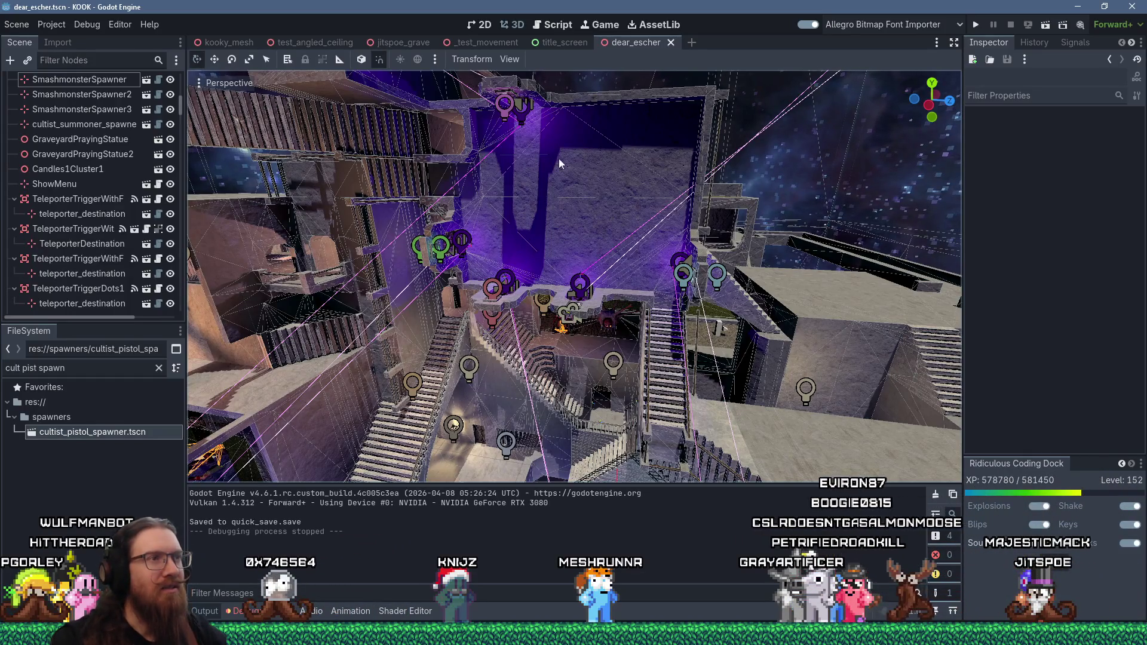
mouse_move(559, 162)
left_mouse_down()
mouse_move(535, 219)
mouse_move(575, 175)
mouse_move(714, 224)
mouse_move(682, 232)
mouse_move(710, 215)
mouse_move(684, 197)
mouse_move(669, 136)
left_mouse_up()
scroll(714, 224, "down", 5)
scroll(690, 228, "up", 3)
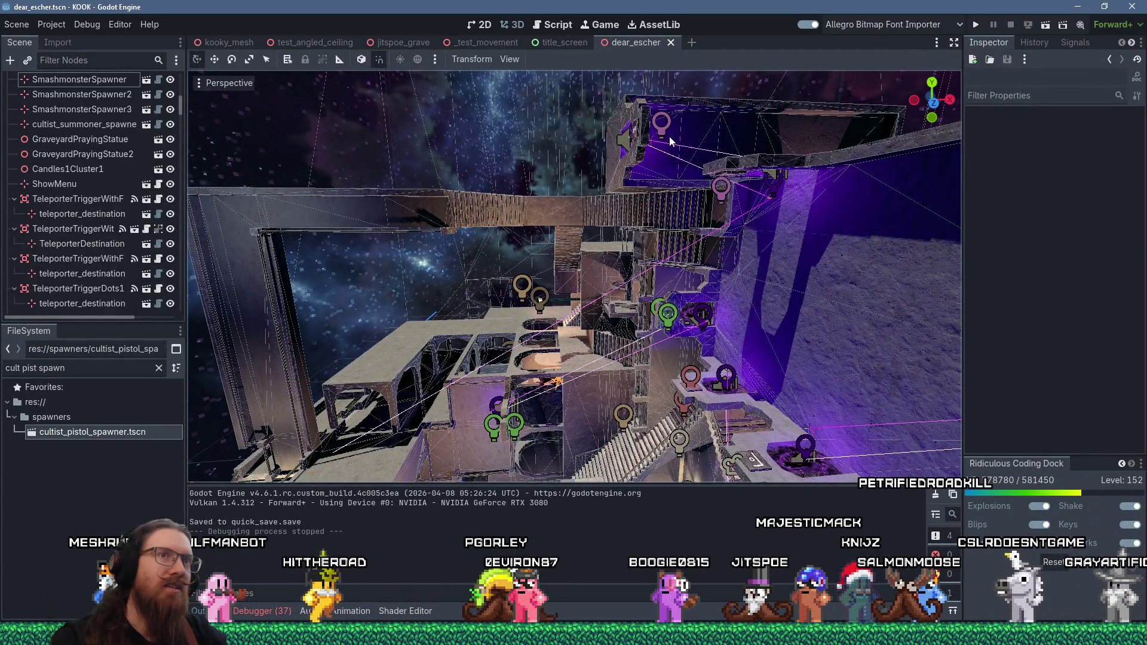
mouse_move(669, 136)
left_mouse_down()
mouse_move(848, 166)
mouse_move(674, 136)
left_mouse_up()
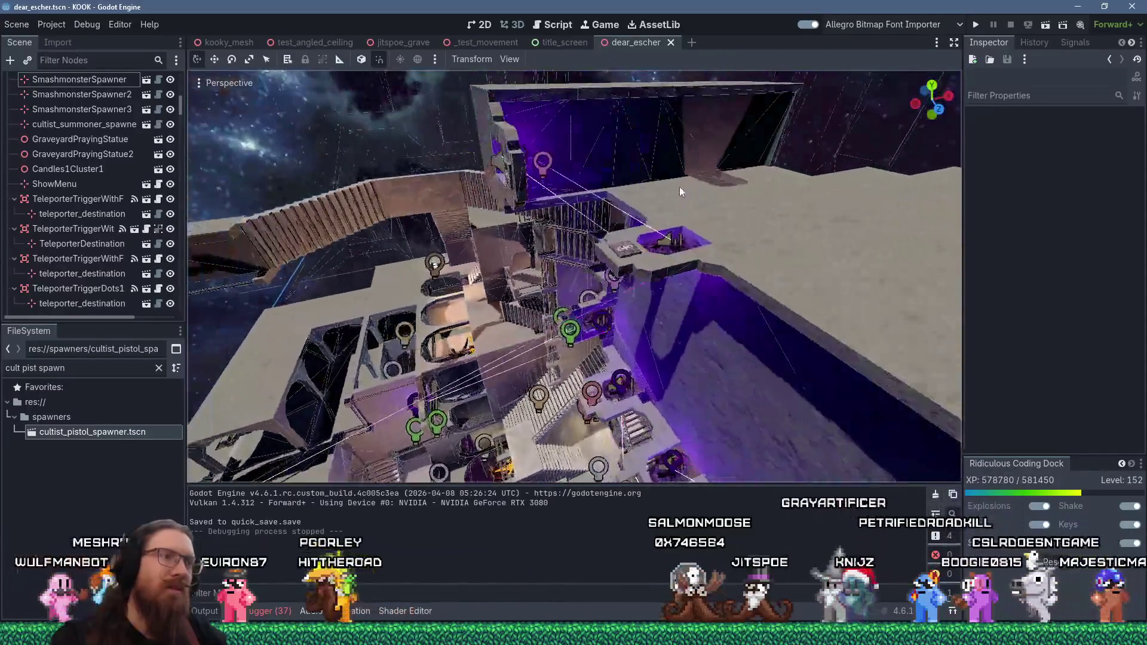
mouse_move(679, 186)
left_mouse_down()
mouse_move(492, 331)
mouse_move(512, 270)
mouse_move(557, 239)
mouse_move(559, 212)
left_mouse_up()
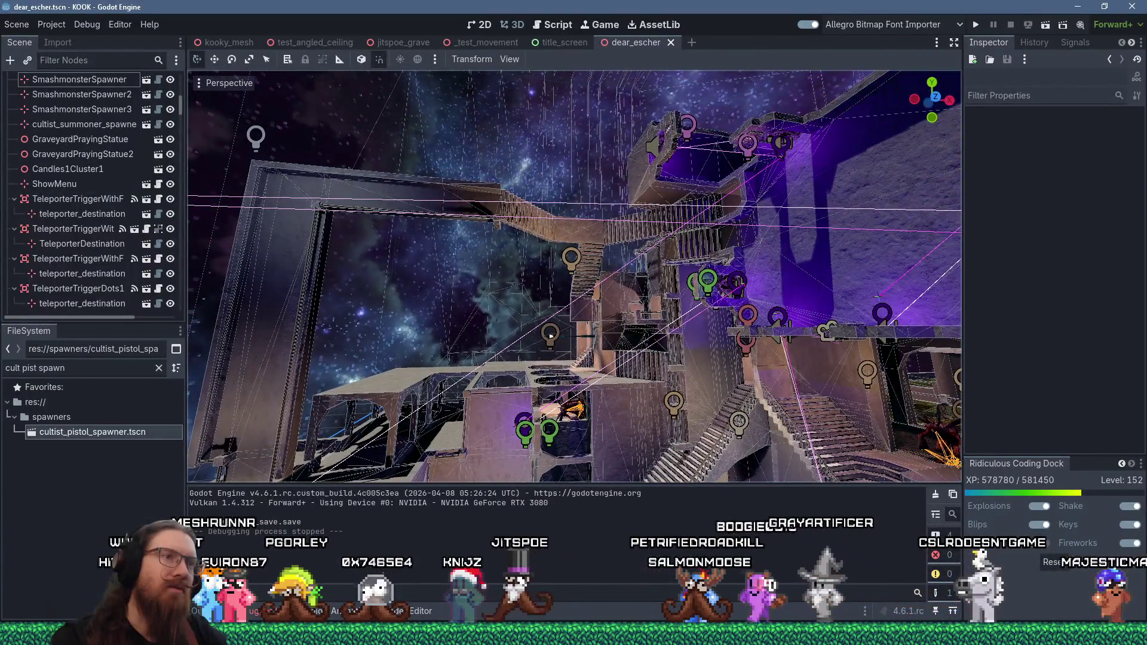
mouse_move(550, 336)
left_mouse_down()
mouse_move(499, 357)
mouse_move(517, 375)
mouse_move(482, 356)
mouse_move(500, 395)
mouse_move(531, 357)
mouse_move(515, 341)
mouse_move(600, 337)
mouse_move(582, 343)
mouse_move(599, 357)
mouse_move(583, 382)
mouse_move(686, 335)
mouse_move(648, 338)
mouse_move(674, 342)
mouse_move(662, 369)
mouse_move(648, 364)
mouse_move(655, 392)
mouse_move(661, 271)
mouse_move(640, 274)
mouse_move(672, 282)
mouse_move(657, 278)
mouse_move(655, 291)
mouse_move(673, 262)
mouse_move(660, 268)
mouse_move(643, 176)
mouse_move(703, 276)
mouse_move(693, 276)
left_mouse_up()
scroll(616, 375, "up", 3)
scroll(648, 338, "up", 2)
scroll(661, 366, "down", 2)
scroll(657, 367, "up", 2)
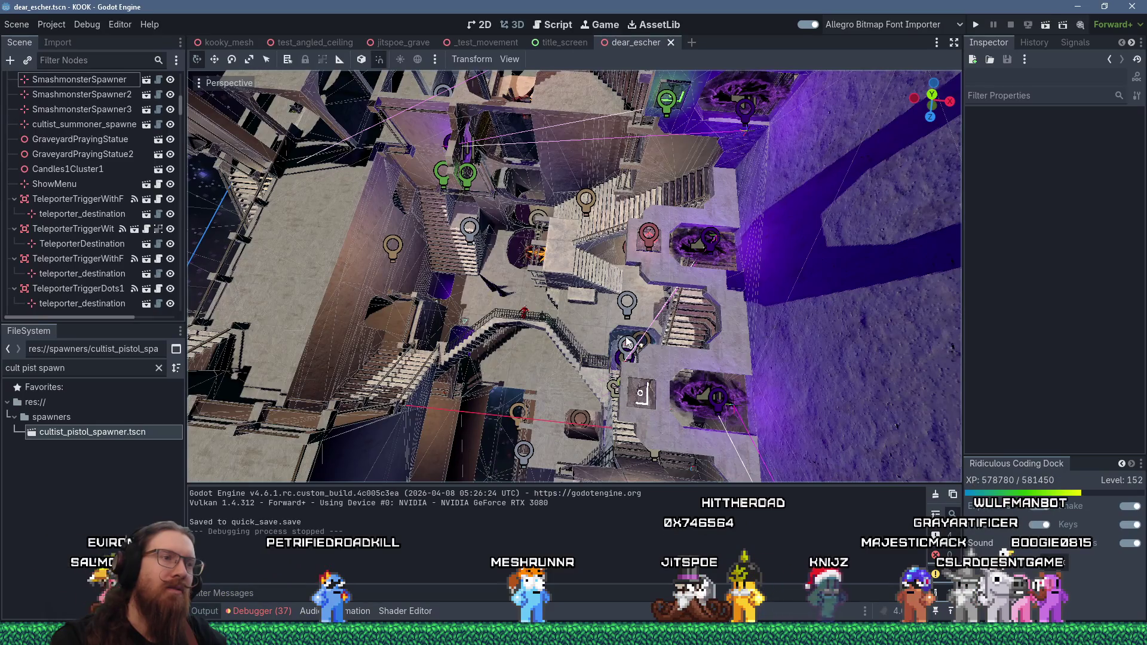
mouse_move(637, 336)
left_mouse_down()
mouse_move(648, 278)
mouse_move(626, 300)
mouse_move(561, 277)
mouse_move(625, 316)
mouse_move(597, 304)
mouse_move(629, 272)
mouse_move(609, 293)
mouse_move(658, 299)
mouse_move(644, 314)
left_mouse_up()
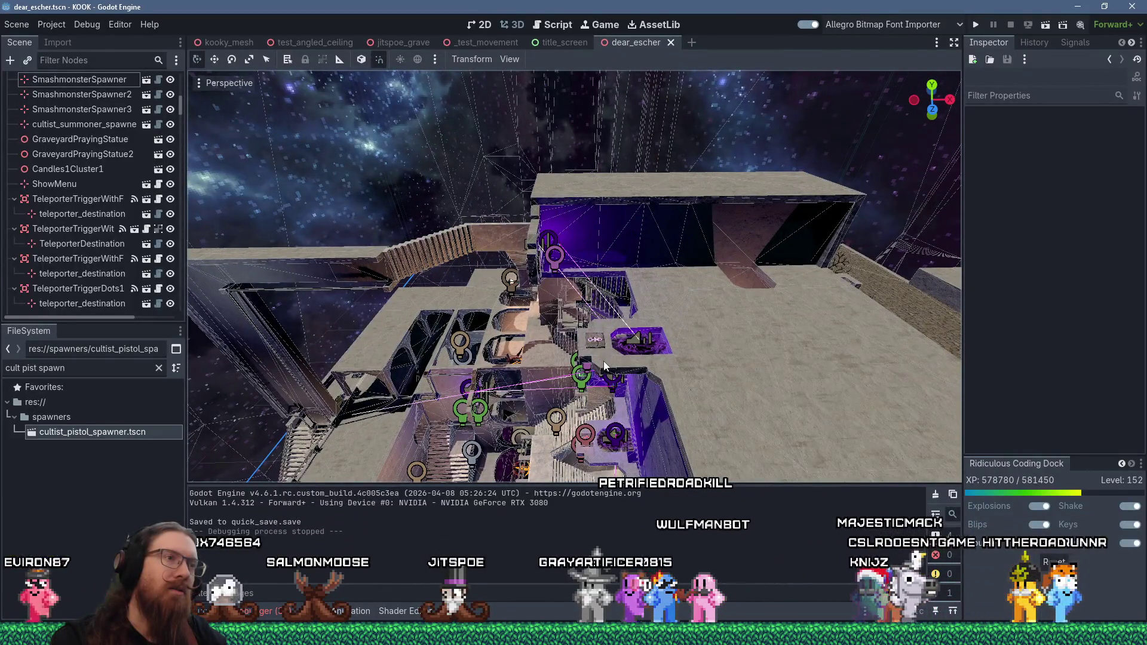
left_click_drag(595, 384, 627, 327)
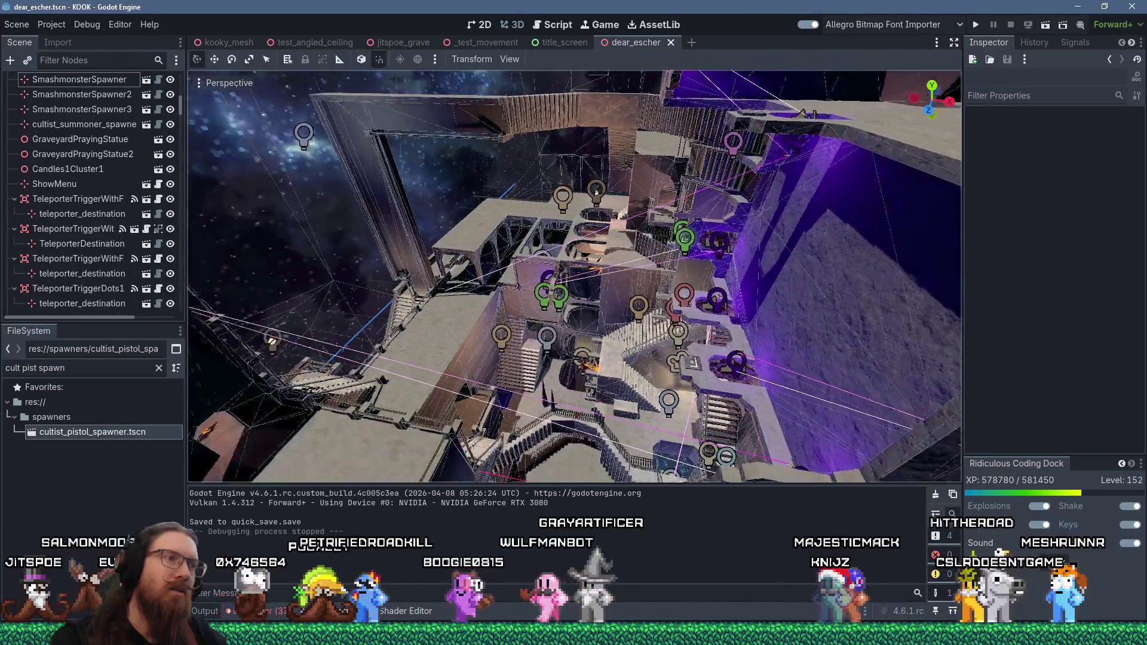
left_click_drag(595, 192, 607, 134)
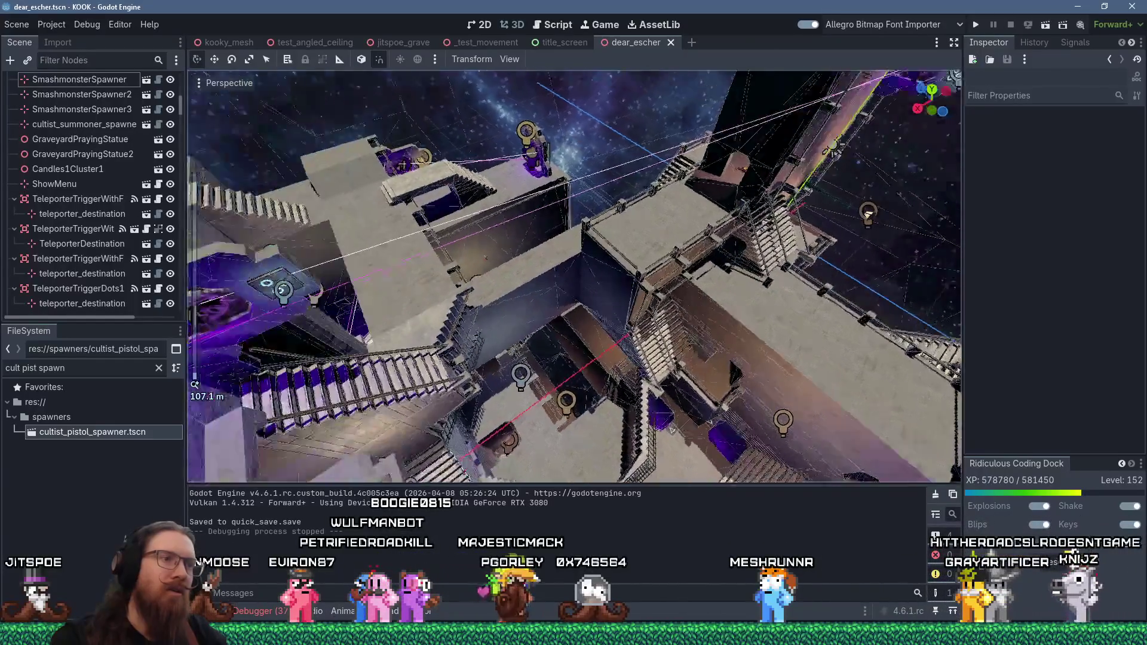
mouse_move(725, 313)
left_mouse_down()
mouse_move(682, 307)
mouse_move(754, 314)
mouse_move(738, 302)
mouse_move(774, 299)
mouse_move(719, 308)
mouse_move(726, 329)
mouse_move(771, 358)
mouse_move(739, 356)
mouse_move(729, 292)
mouse_move(755, 288)
mouse_move(739, 288)
mouse_move(740, 243)
mouse_move(712, 258)
mouse_move(729, 307)
mouse_move(604, 333)
mouse_move(647, 289)
mouse_move(635, 364)
mouse_move(637, 297)
mouse_move(594, 318)
mouse_move(550, 318)
mouse_move(572, 311)
mouse_move(556, 305)
mouse_move(583, 273)
mouse_move(593, 310)
mouse_move(616, 325)
mouse_move(618, 316)
mouse_move(594, 281)
mouse_move(583, 289)
mouse_move(571, 254)
mouse_move(576, 299)
left_mouse_up()
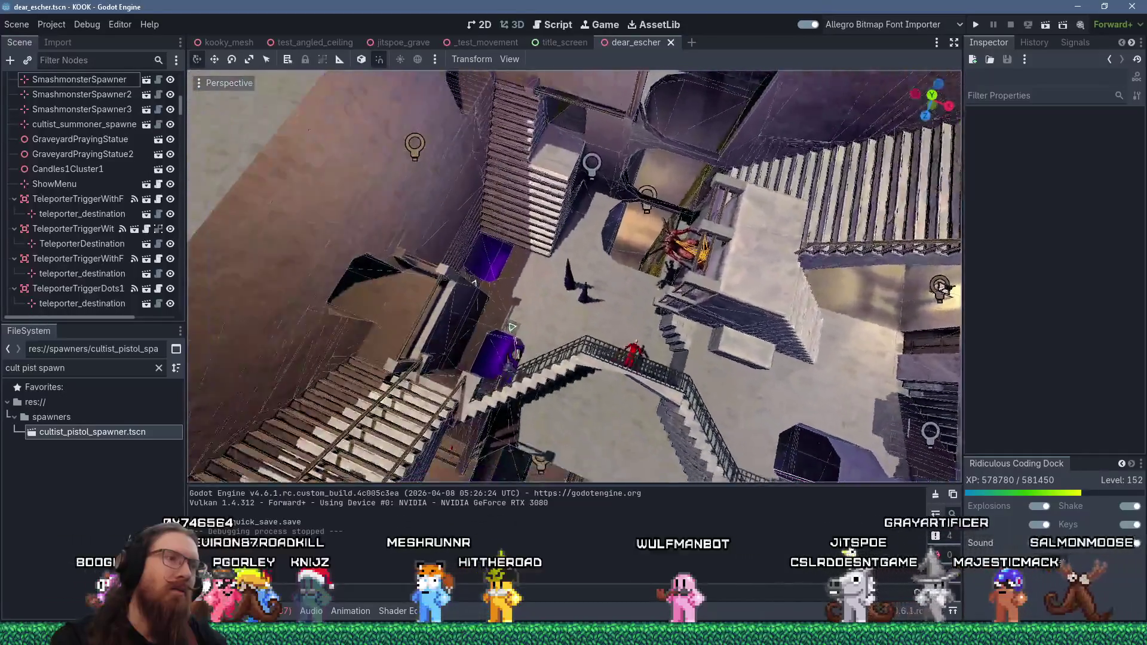
scroll(576, 276, "down", 5)
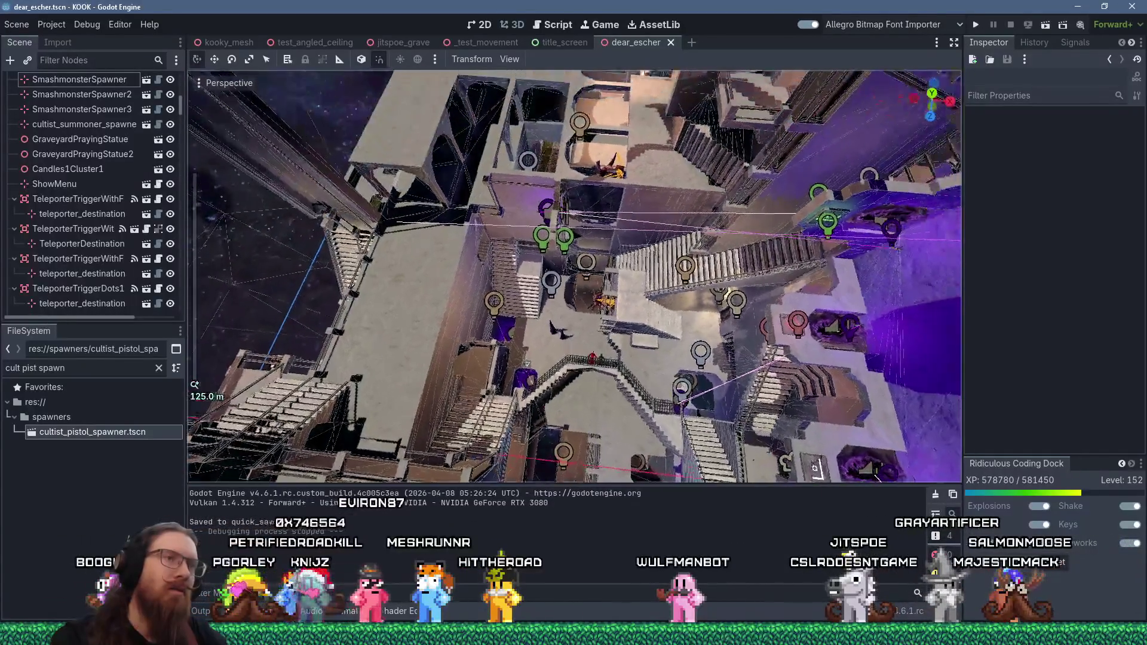
mouse_move(575, 300)
left_mouse_down()
mouse_move(667, 319)
mouse_move(432, 393)
left_mouse_up()
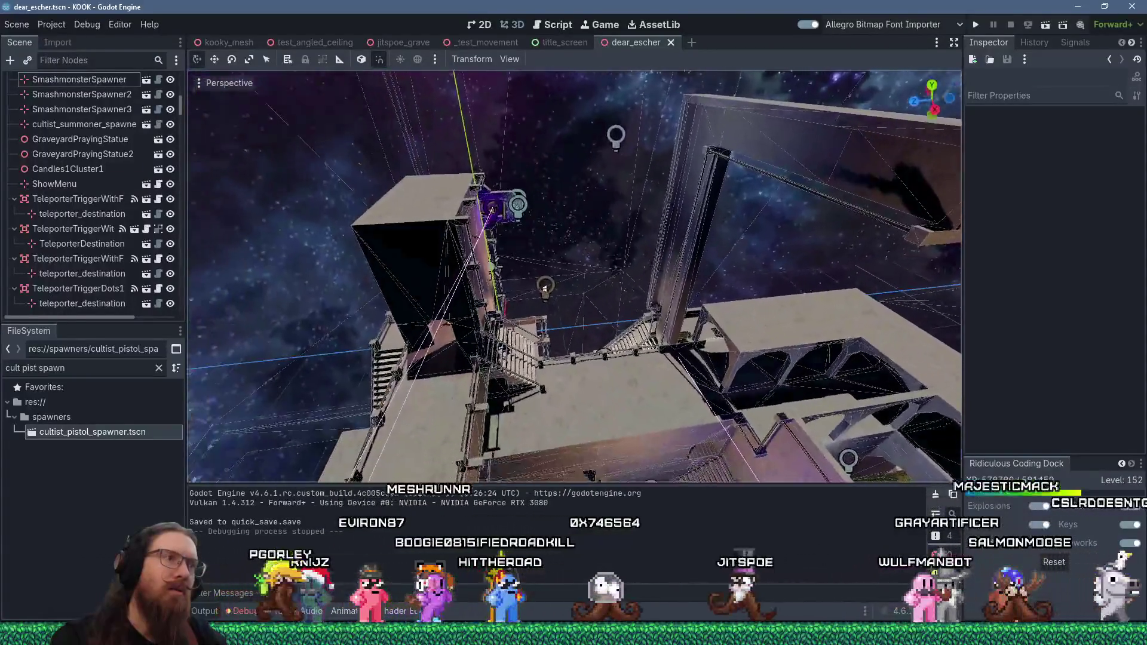
mouse_move(544, 289)
left_mouse_down()
mouse_move(634, 74)
mouse_move(648, 262)
mouse_move(617, 273)
mouse_move(634, 276)
left_mouse_up()
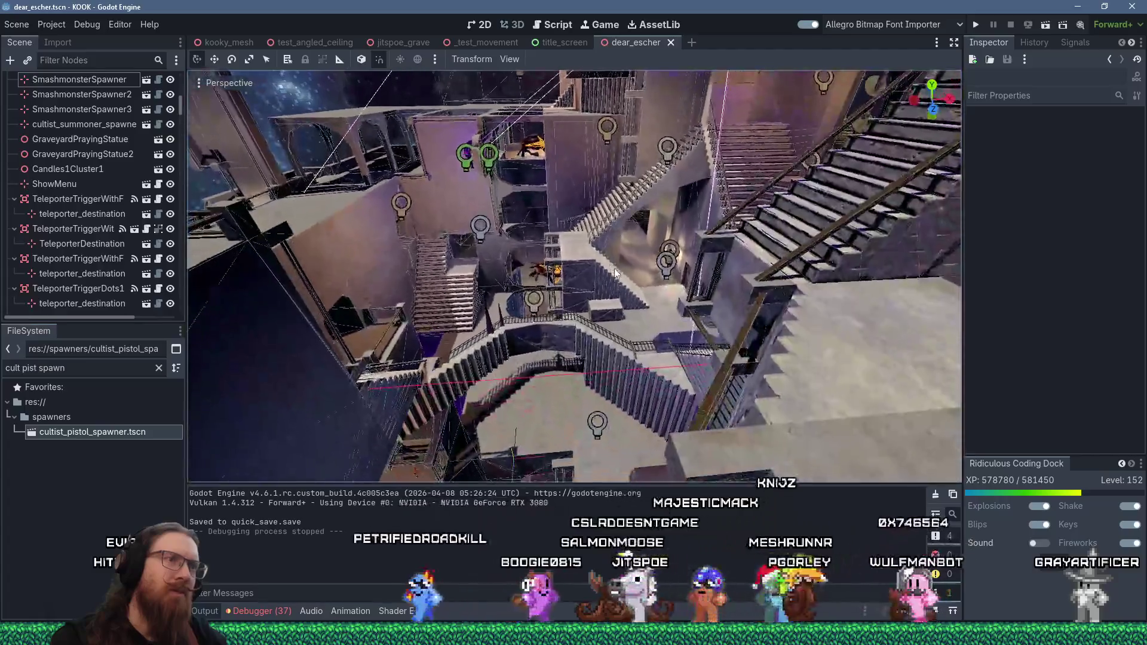
mouse_move(615, 272)
left_mouse_down()
mouse_move(639, 285)
mouse_move(612, 262)
mouse_move(618, 252)
mouse_move(610, 319)
mouse_move(624, 338)
mouse_move(669, 324)
mouse_move(637, 364)
mouse_move(649, 365)
mouse_move(634, 357)
left_mouse_up()
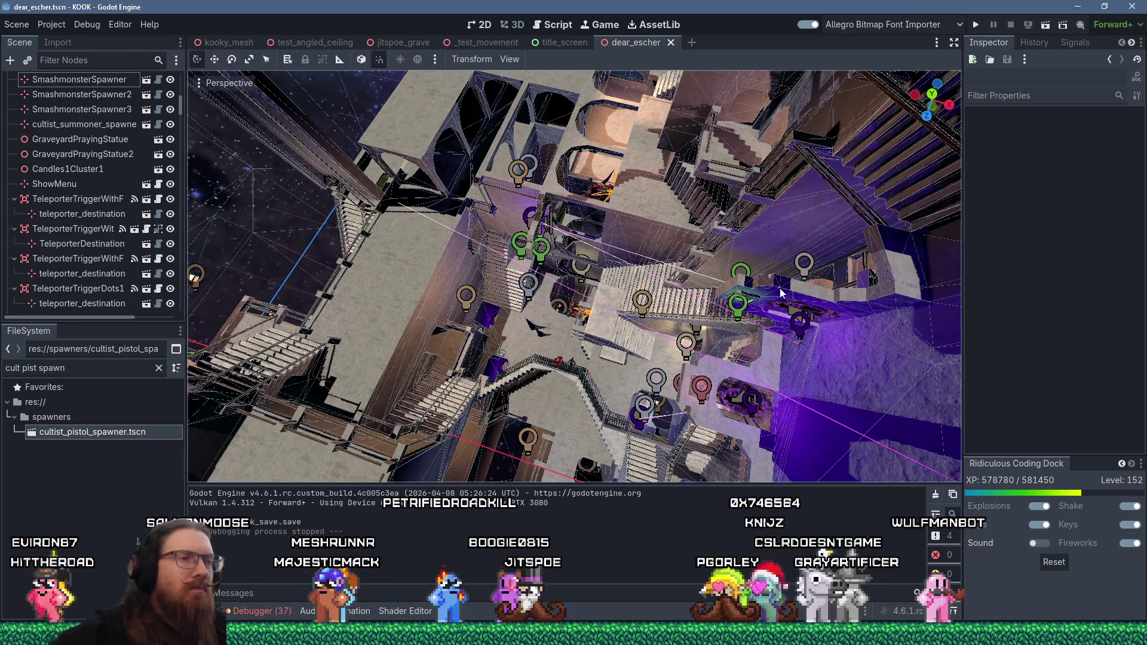
mouse_move(687, 321)
left_mouse_down()
mouse_move(677, 308)
mouse_move(698, 270)
mouse_move(658, 279)
left_mouse_up()
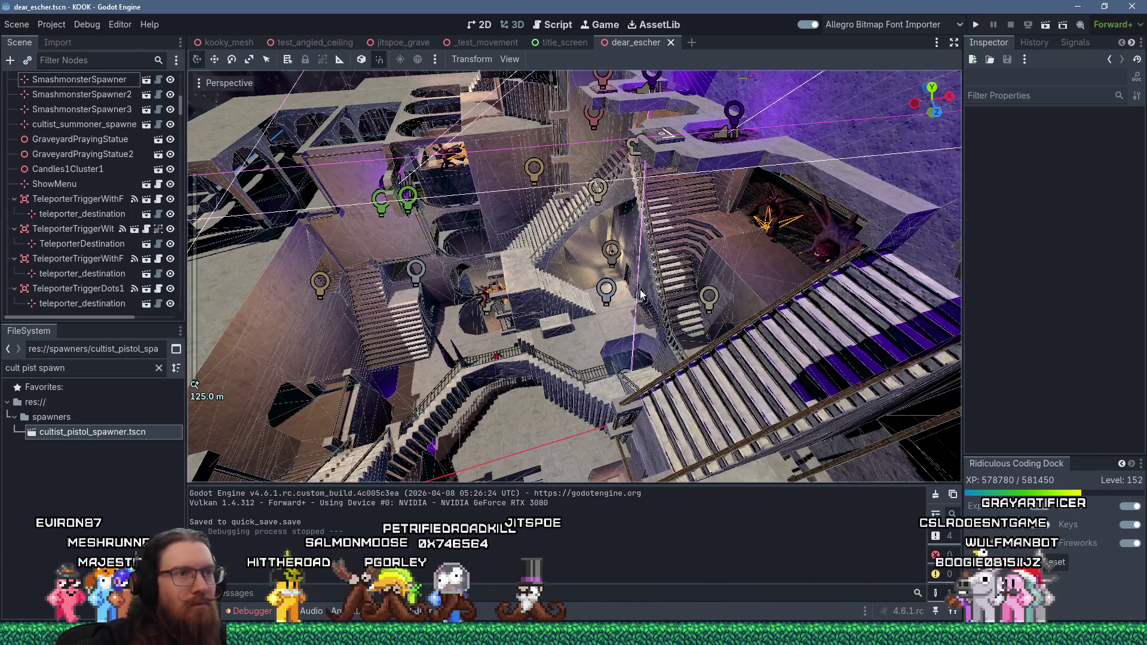
mouse_move(641, 293)
left_mouse_down()
mouse_move(590, 264)
mouse_move(646, 288)
mouse_move(651, 304)
mouse_move(715, 289)
mouse_move(700, 263)
mouse_move(734, 254)
mouse_move(719, 277)
left_mouse_up()
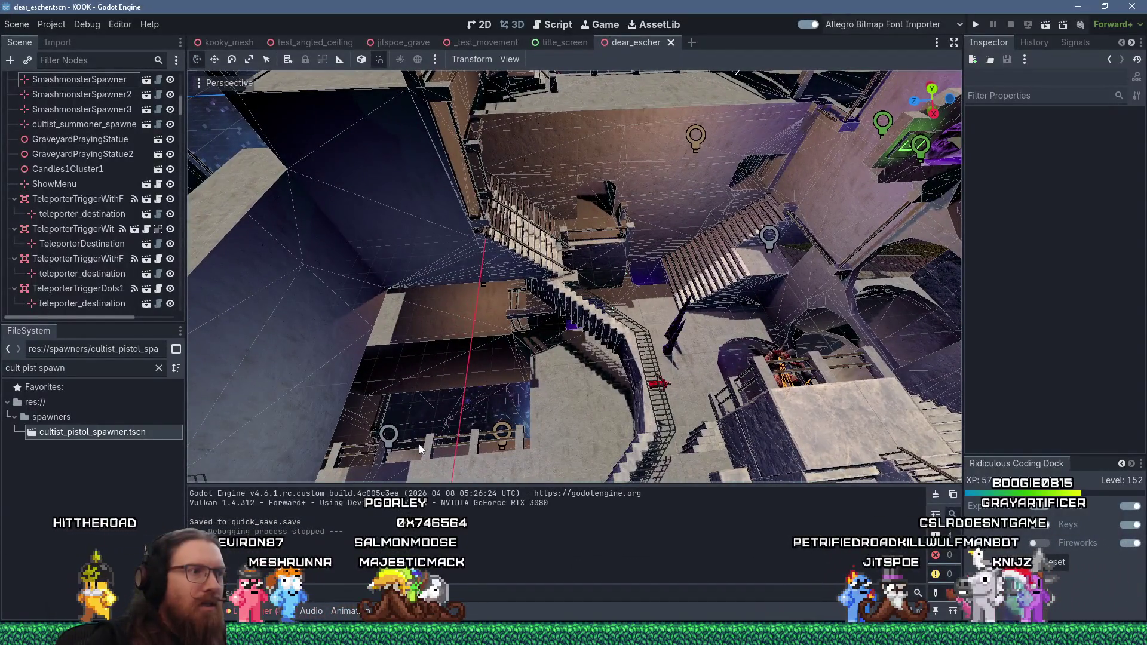
mouse_move(463, 432)
left_mouse_down()
mouse_move(526, 368)
mouse_move(543, 371)
mouse_move(539, 388)
mouse_move(565, 396)
mouse_move(550, 414)
mouse_move(561, 397)
mouse_move(547, 399)
mouse_move(588, 384)
mouse_move(557, 393)
mouse_move(557, 433)
mouse_move(575, 317)
mouse_move(615, 322)
mouse_move(622, 307)
mouse_move(589, 329)
mouse_move(651, 306)
mouse_move(643, 296)
mouse_move(659, 305)
left_mouse_up()
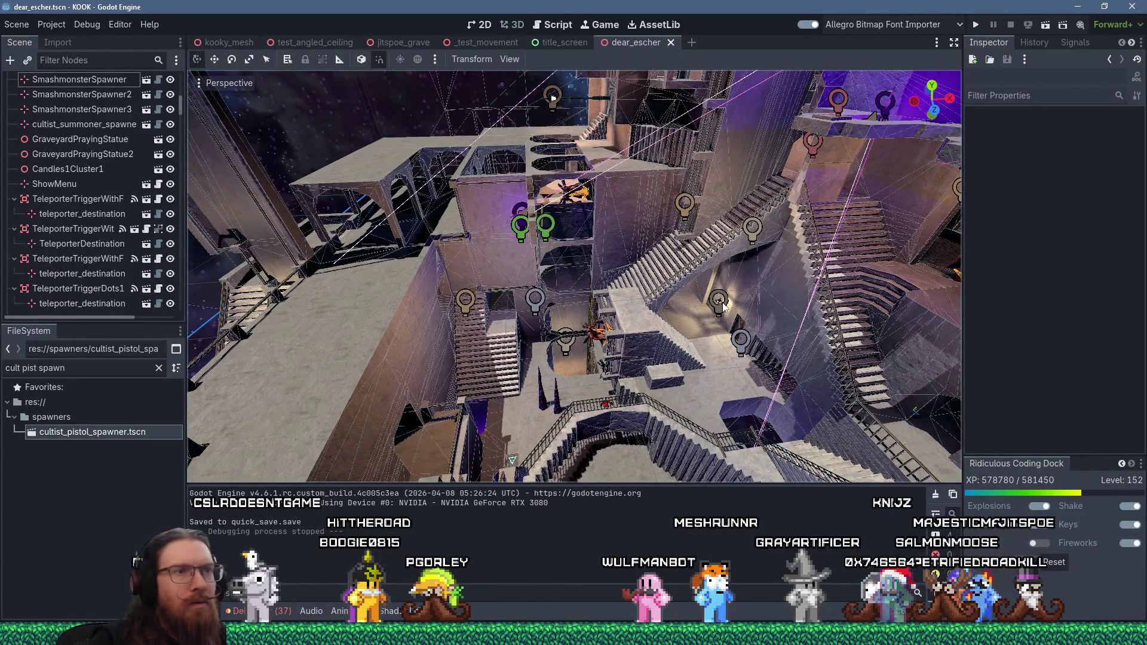
key("alt+Tab")
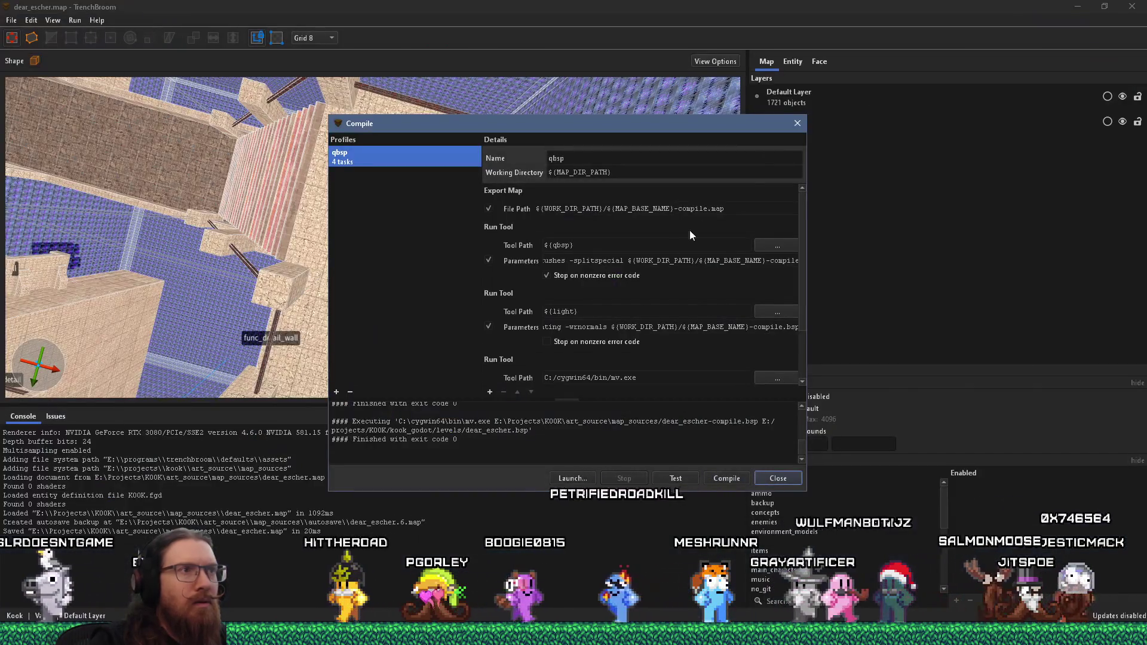
Close the compile settings window and bring the view over to the red staircases.
left_click(798, 122)
mouse_move(414, 178)
left_mouse_down()
mouse_move(401, 181)
mouse_move(414, 178)
left_mouse_up()
mouse_move(251, 179)
left_mouse_down()
mouse_move(344, 245)
mouse_move(238, 199)
mouse_move(207, 159)
mouse_move(230, 338)
mouse_move(578, 161)
mouse_move(329, 215)
left_mouse_up()
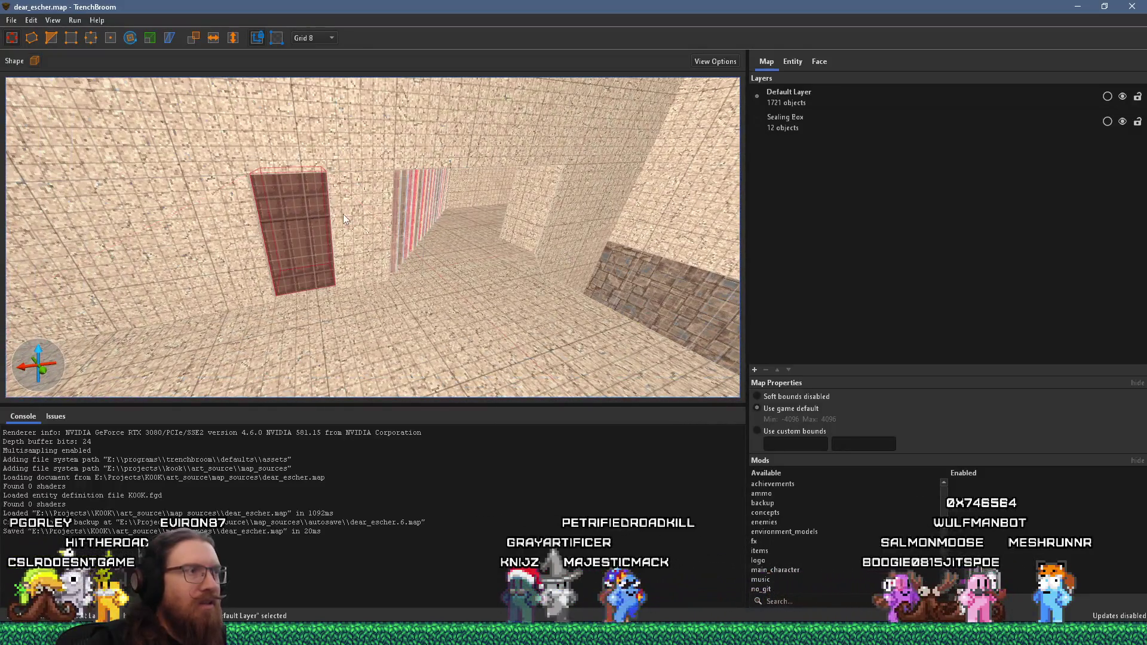
Delete the door brush, shift the red brush left into the wall, then deselect it.
key("Delete")
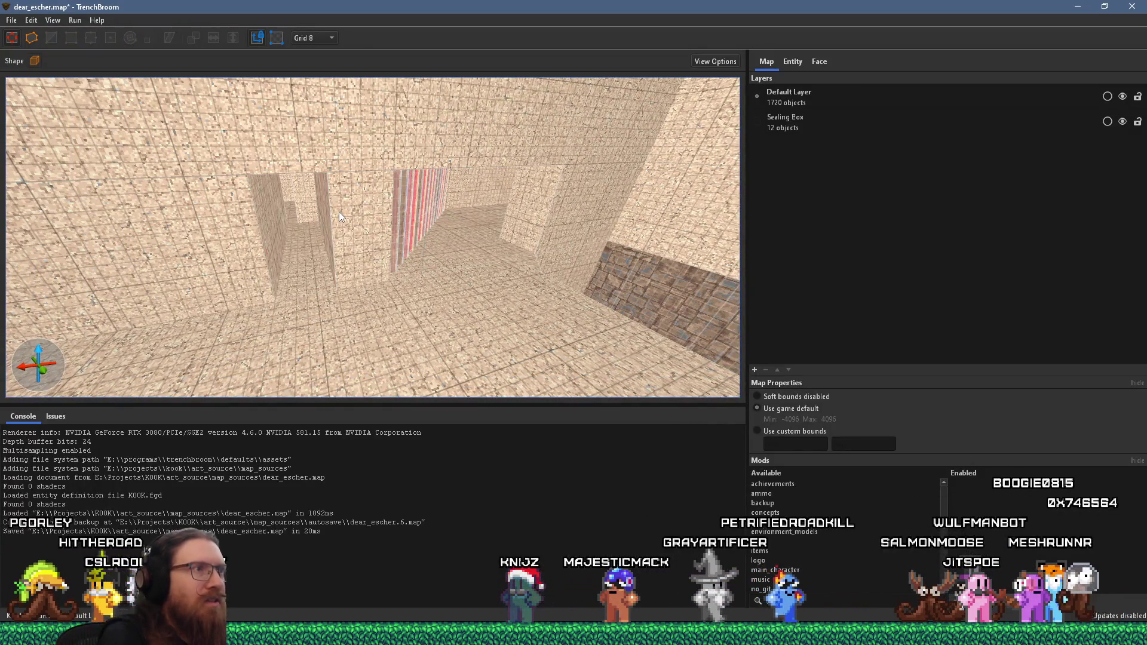
mouse_move(326, 226)
left_mouse_down()
mouse_move(238, 214)
mouse_move(233, 233)
mouse_move(269, 238)
left_mouse_up()
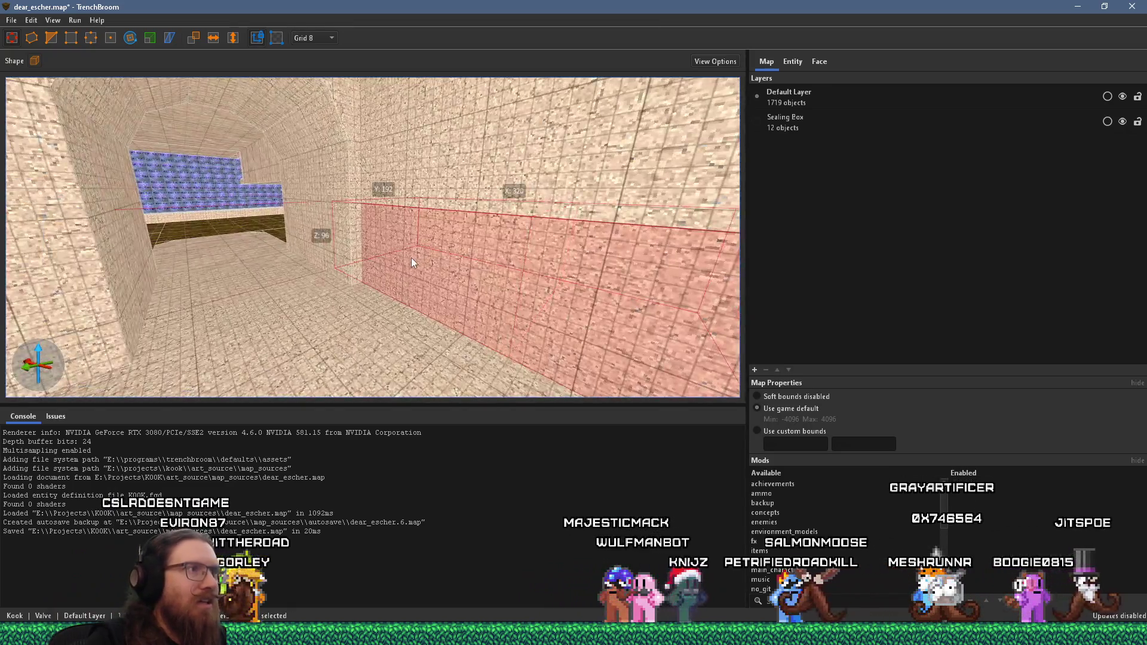
key("Escape")
mouse_move(411, 257)
left_mouse_down()
mouse_move(281, 242)
mouse_move(302, 265)
mouse_move(375, 256)
mouse_move(342, 232)
mouse_move(295, 235)
mouse_move(315, 239)
mouse_move(367, 296)
mouse_move(456, 234)
mouse_move(459, 252)
mouse_move(426, 283)
mouse_move(401, 274)
mouse_move(453, 219)
mouse_move(468, 233)
mouse_move(491, 287)
mouse_move(360, 332)
mouse_move(301, 265)
mouse_move(408, 282)
mouse_move(560, 192)
mouse_move(412, 274)
mouse_move(267, 203)
mouse_move(339, 264)
mouse_move(348, 153)
mouse_move(389, 263)
mouse_move(270, 282)
mouse_move(349, 290)
mouse_move(356, 95)
mouse_move(294, 72)
mouse_move(223, 162)
mouse_move(361, 309)
mouse_move(127, 323)
mouse_move(29, 357)
left_mouse_up()
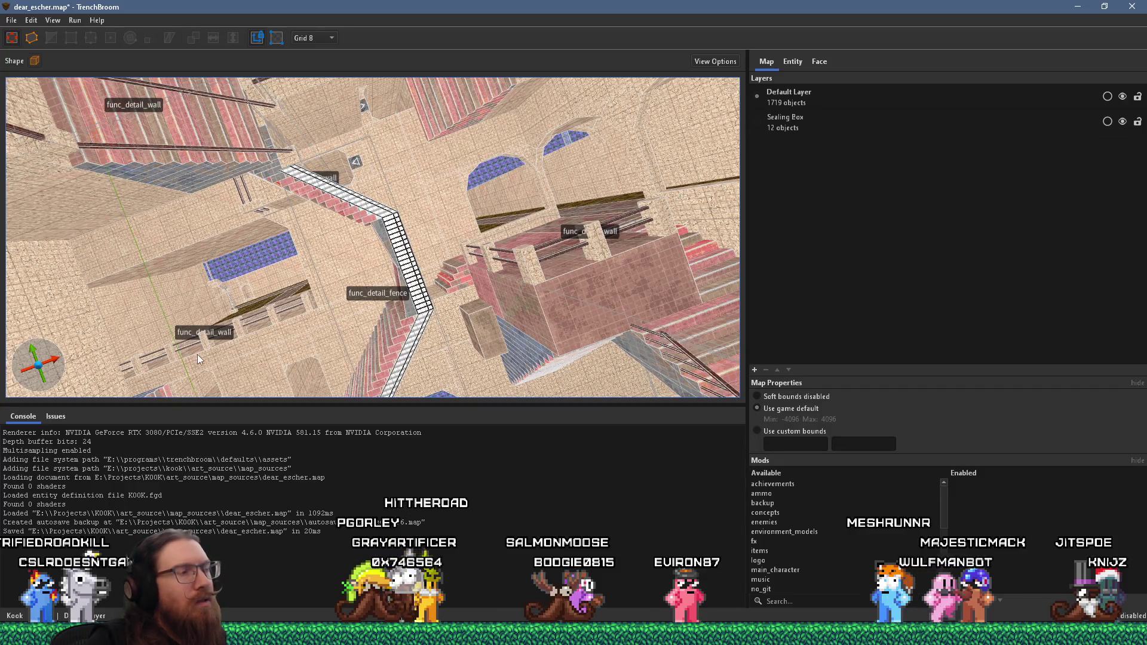
mouse_move(197, 353)
left_mouse_down()
mouse_move(422, 316)
mouse_move(296, 380)
mouse_move(504, 365)
left_mouse_up()
left_click_drag(533, 361, 298, 320)
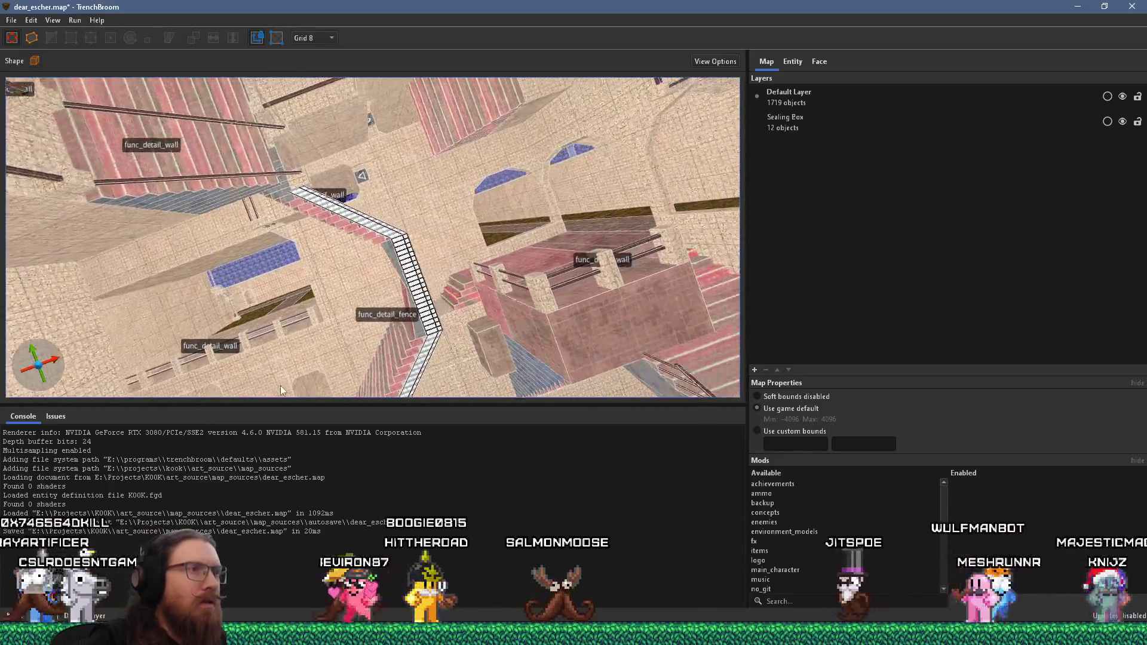
scroll(370, 297, "down", 10)
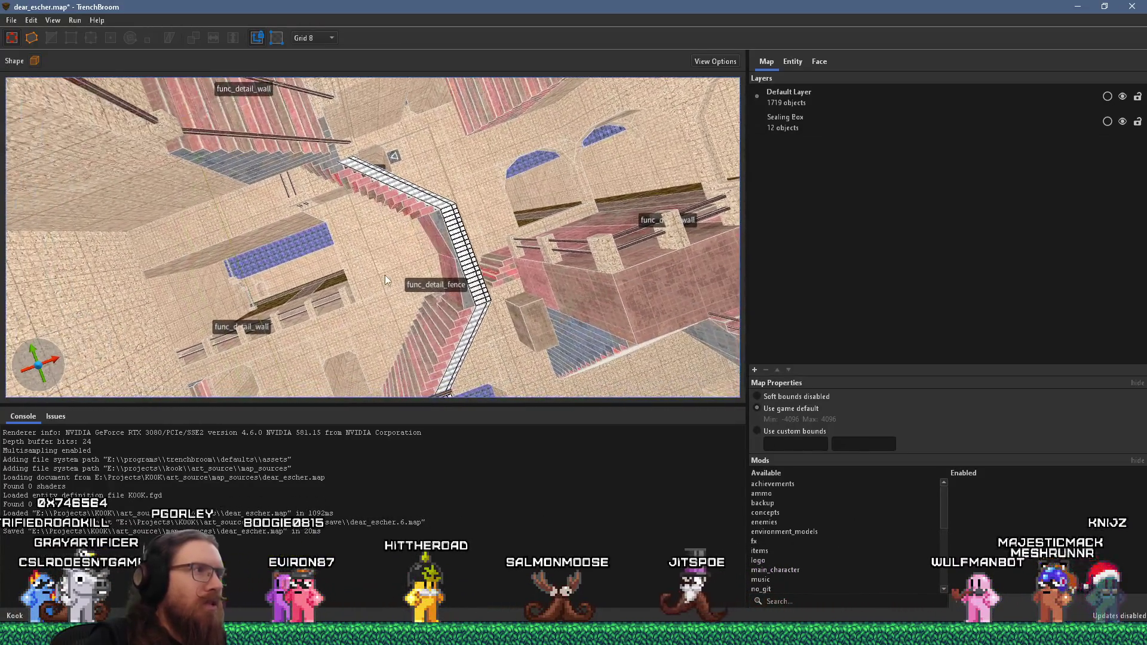
scroll(370, 295, "down", 8)
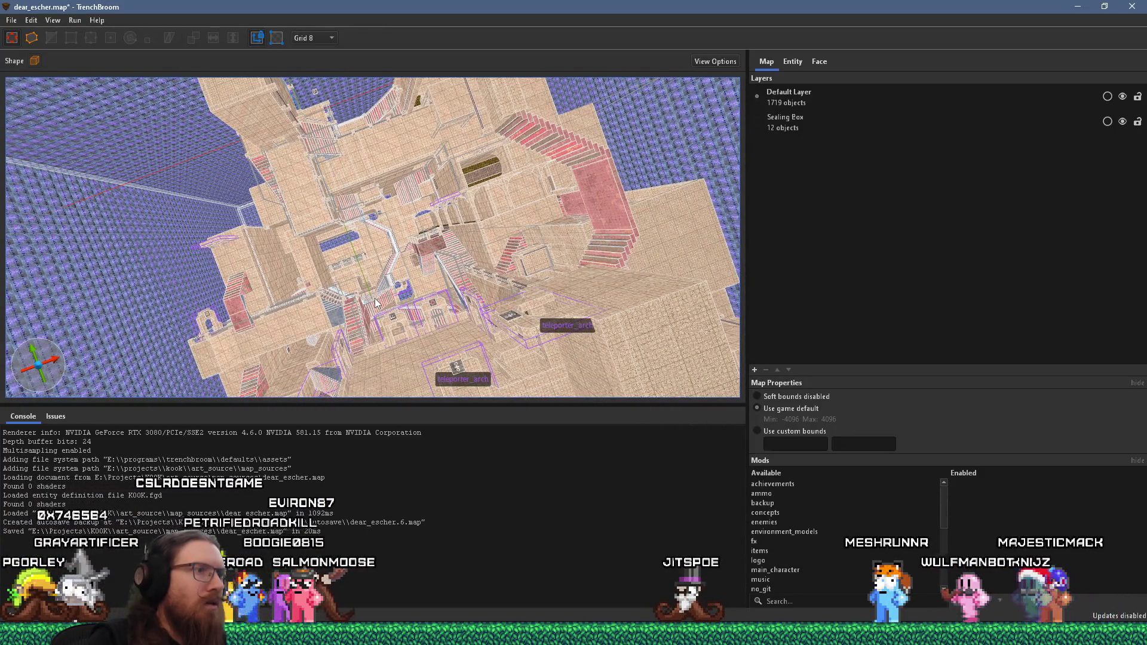
scroll(399, 315, "up", 10)
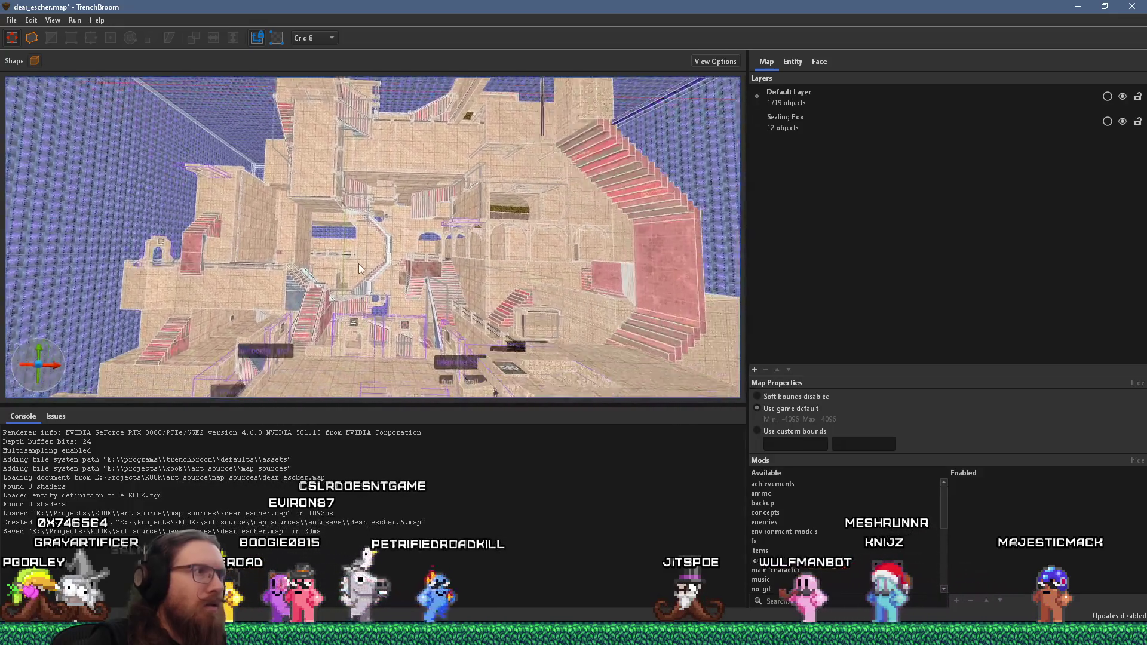
scroll(361, 286, "up", 5)
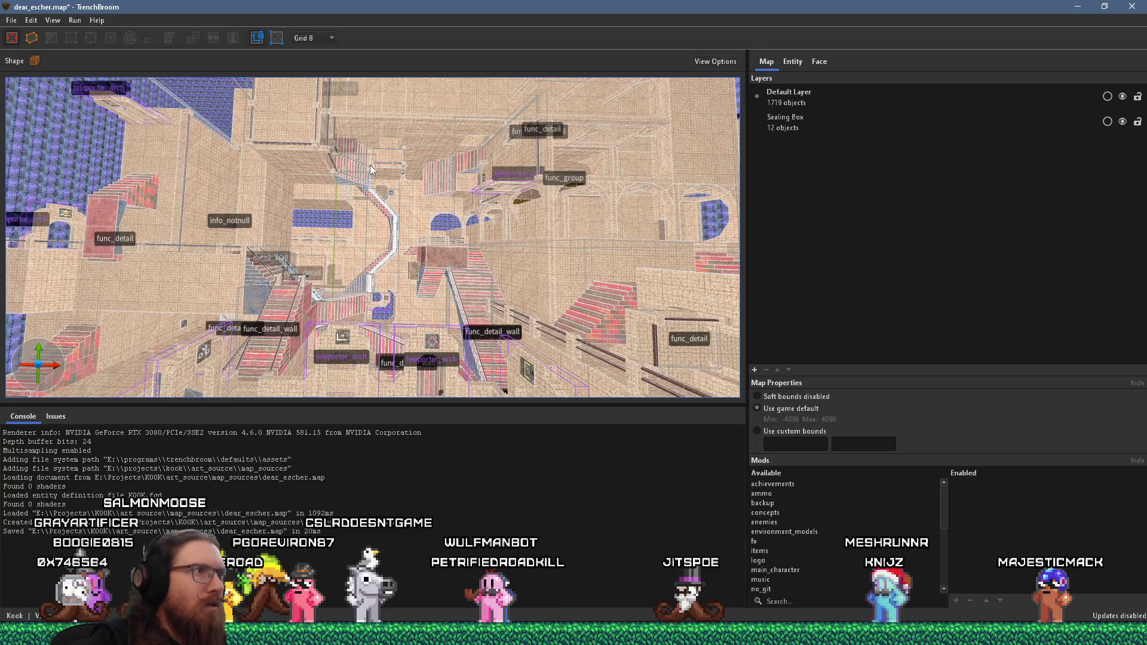
scroll(406, 190, "up", 5)
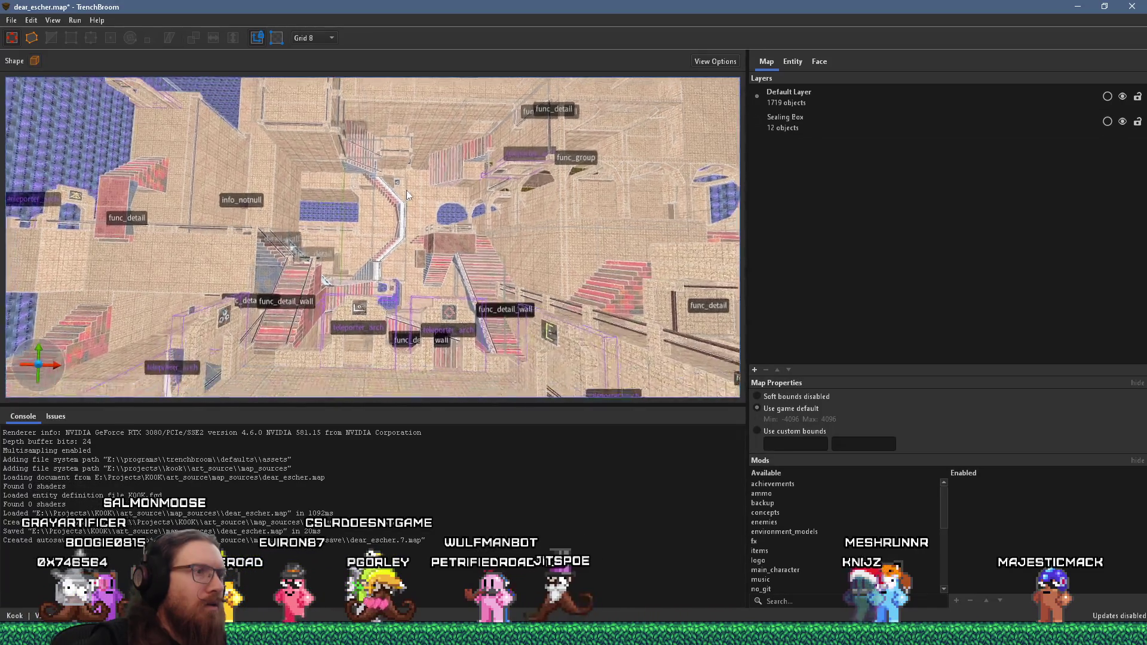
mouse_move(629, 184)
left_mouse_down()
mouse_move(376, 234)
mouse_move(206, 224)
mouse_move(367, 164)
left_mouse_up()
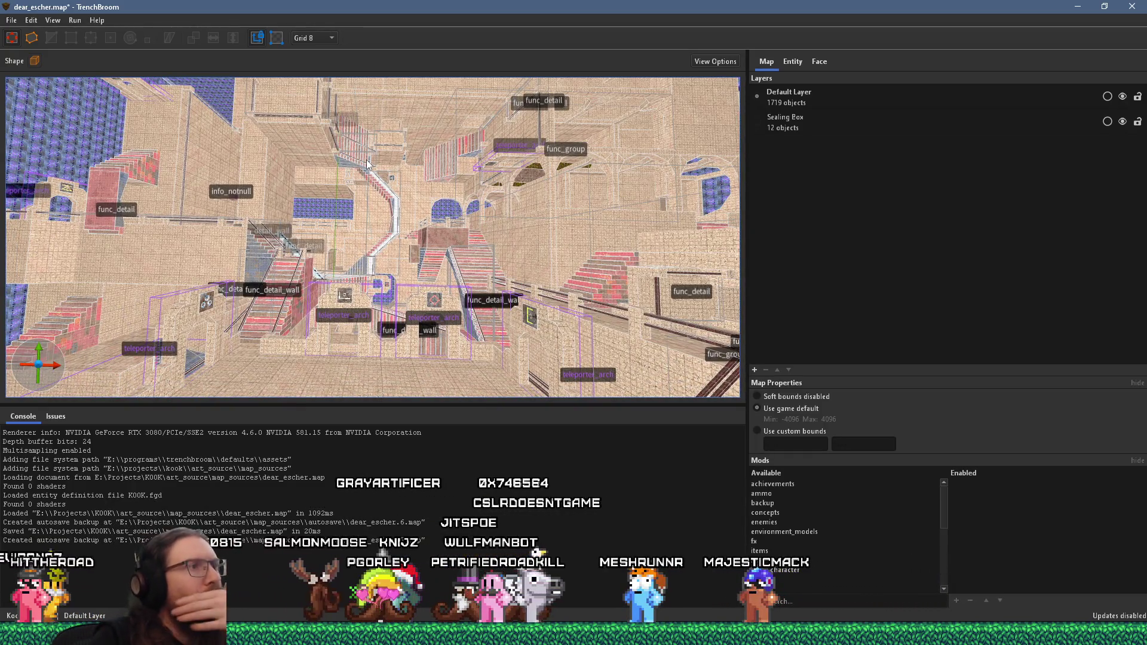
mouse_move(366, 163)
left_mouse_down()
mouse_move(363, 196)
mouse_move(404, 245)
left_mouse_up()
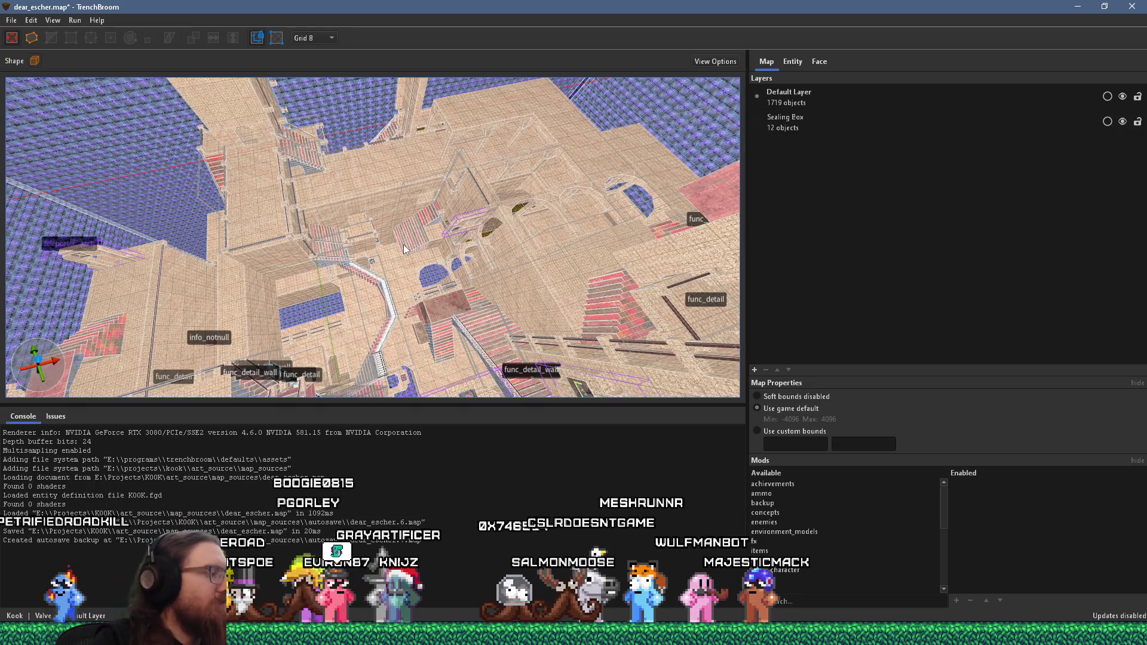
left_click_drag(403, 245, 400, 282)
scroll(400, 281, "up", 2)
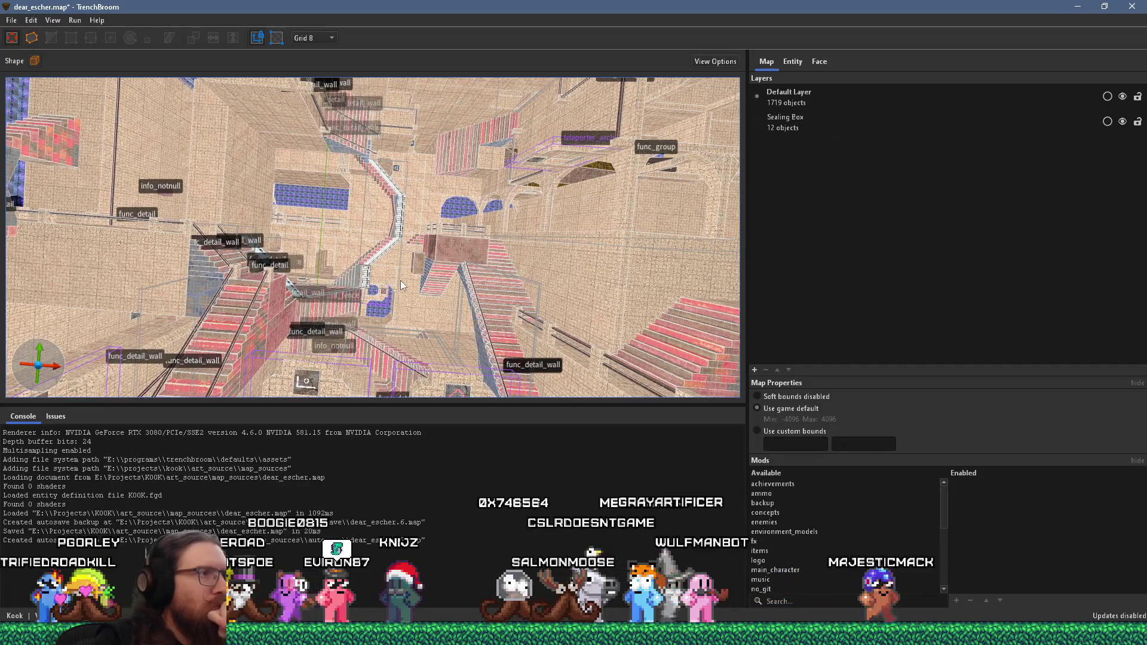
left_click_drag(400, 280, 461, 331)
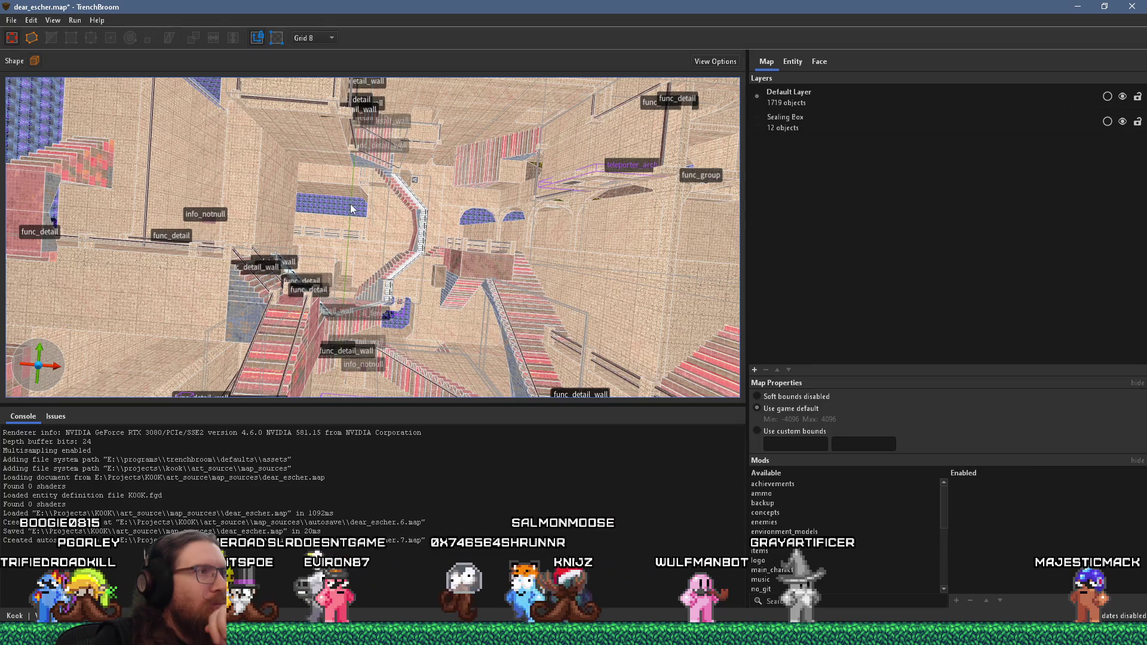
scroll(351, 209, "up", 6)
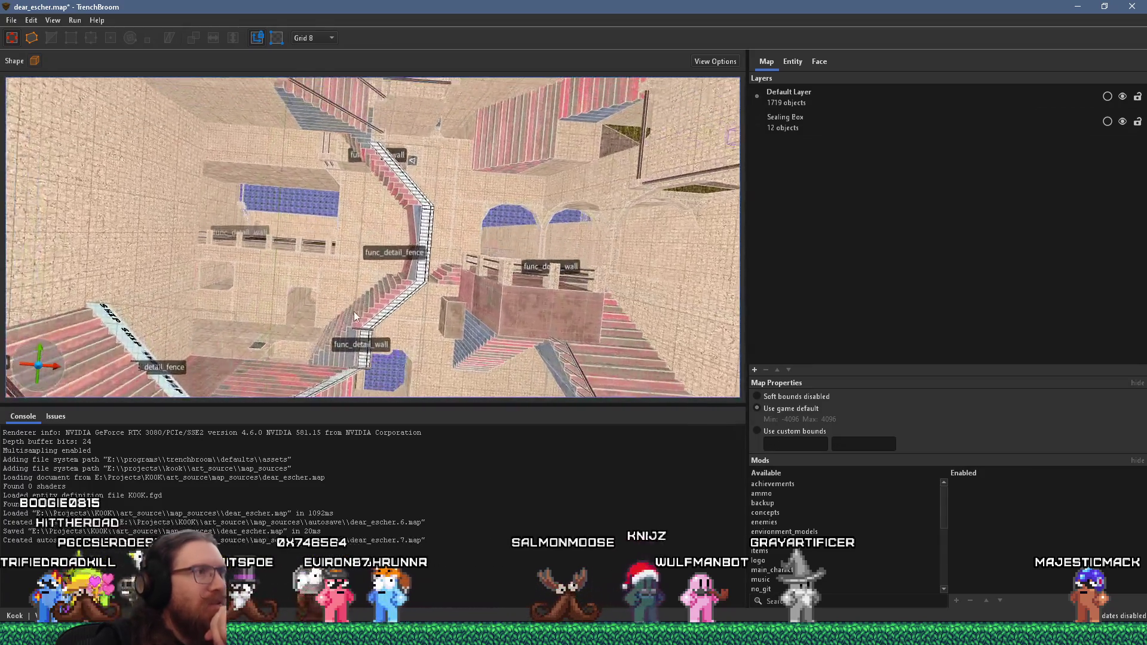
mouse_move(354, 317)
left_mouse_down()
mouse_move(197, 316)
mouse_move(368, 342)
mouse_move(403, 336)
mouse_move(442, 361)
left_mouse_up()
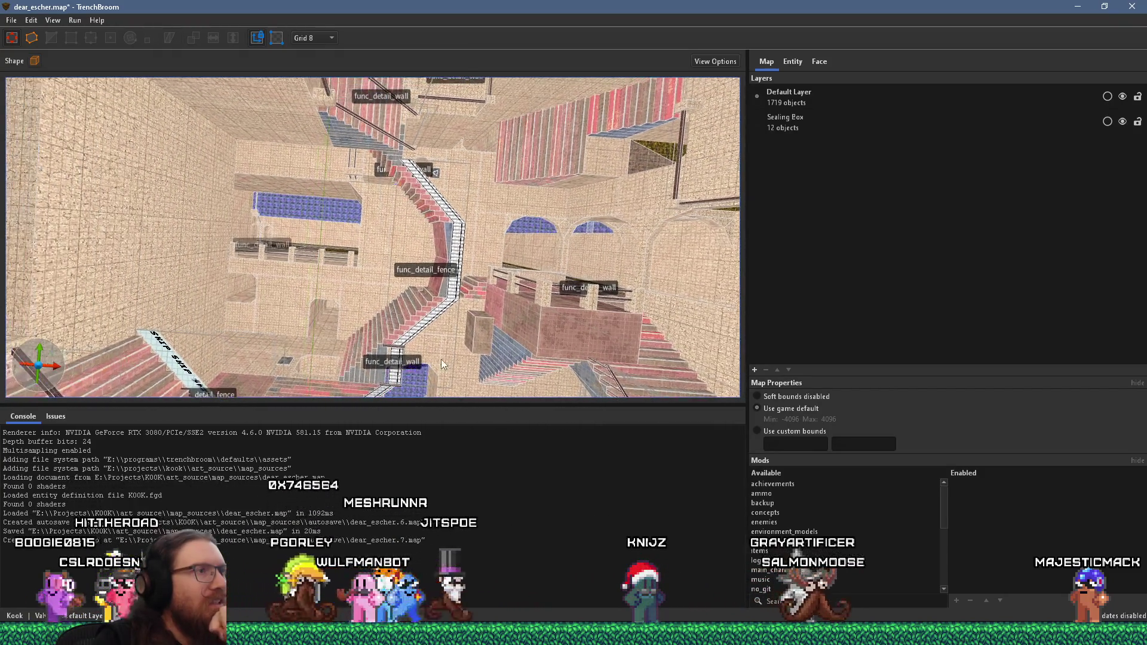
scroll(318, 254, "up", 5)
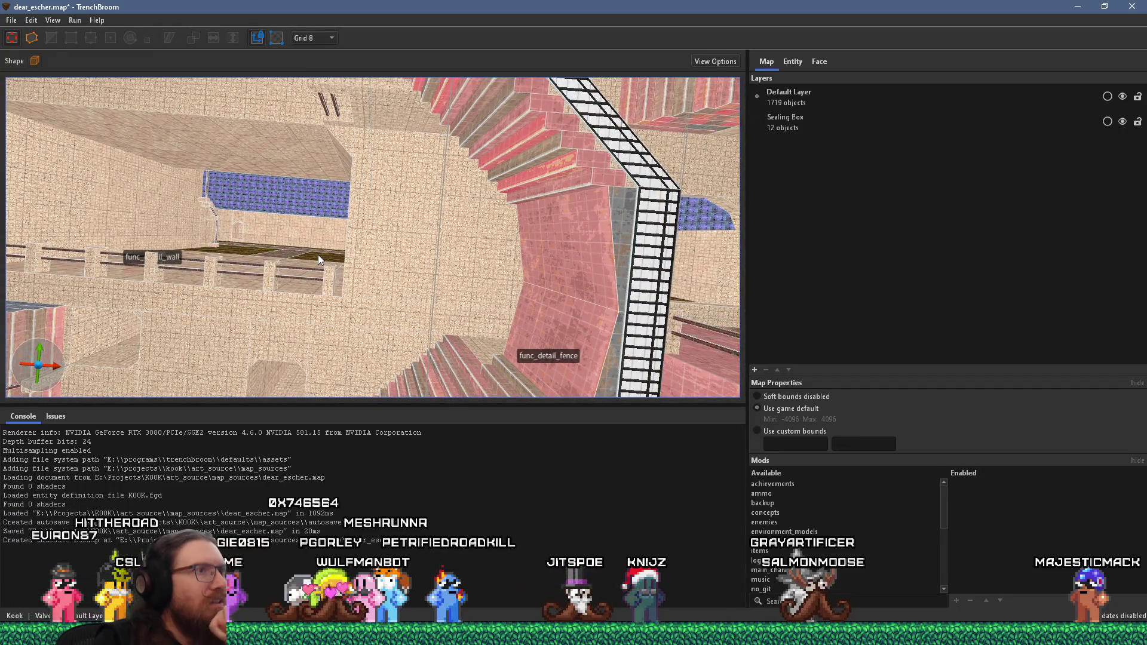
Orbit TrenchBroom's 3D view around the fenced staircase, blue arches and teleporter arches.
mouse_move(318, 254)
left_mouse_down()
mouse_move(307, 287)
mouse_move(480, 318)
mouse_move(375, 314)
mouse_move(587, 332)
mouse_move(502, 189)
mouse_move(394, 277)
mouse_move(414, 145)
mouse_move(379, 181)
mouse_move(335, 299)
mouse_move(392, 180)
mouse_move(309, 187)
mouse_move(346, 300)
mouse_move(339, 243)
mouse_move(398, 231)
mouse_move(193, 344)
mouse_move(341, 351)
mouse_move(305, 375)
left_mouse_up()
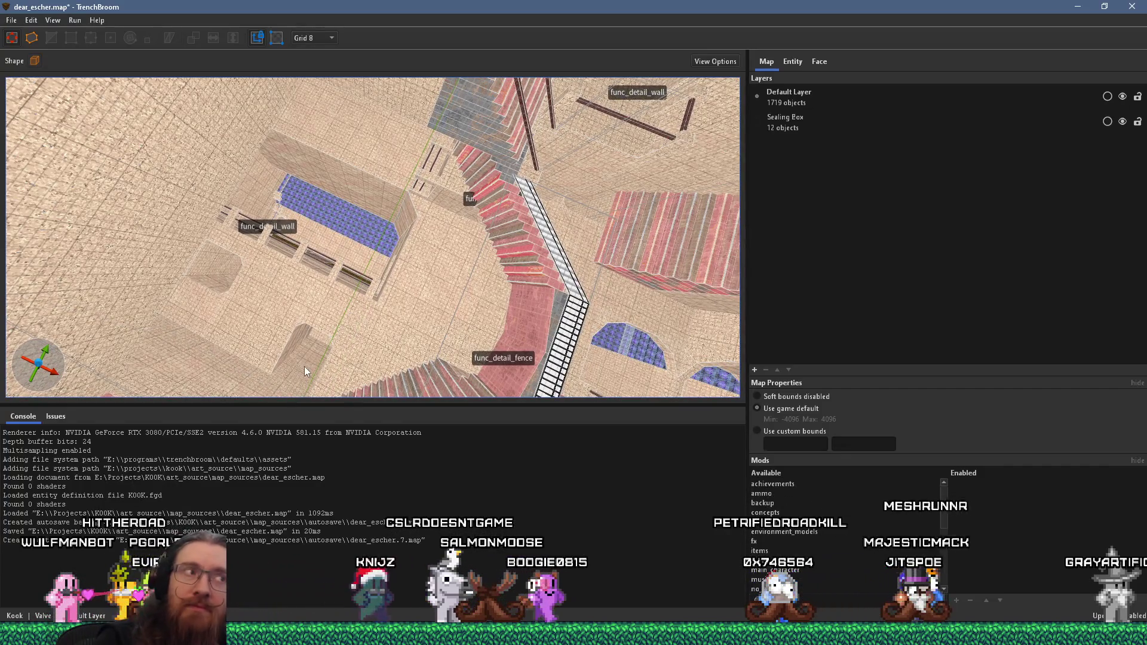
mouse_move(277, 311)
left_mouse_down()
mouse_move(200, 371)
mouse_move(181, 417)
mouse_move(199, 365)
mouse_move(12, 302)
left_mouse_up()
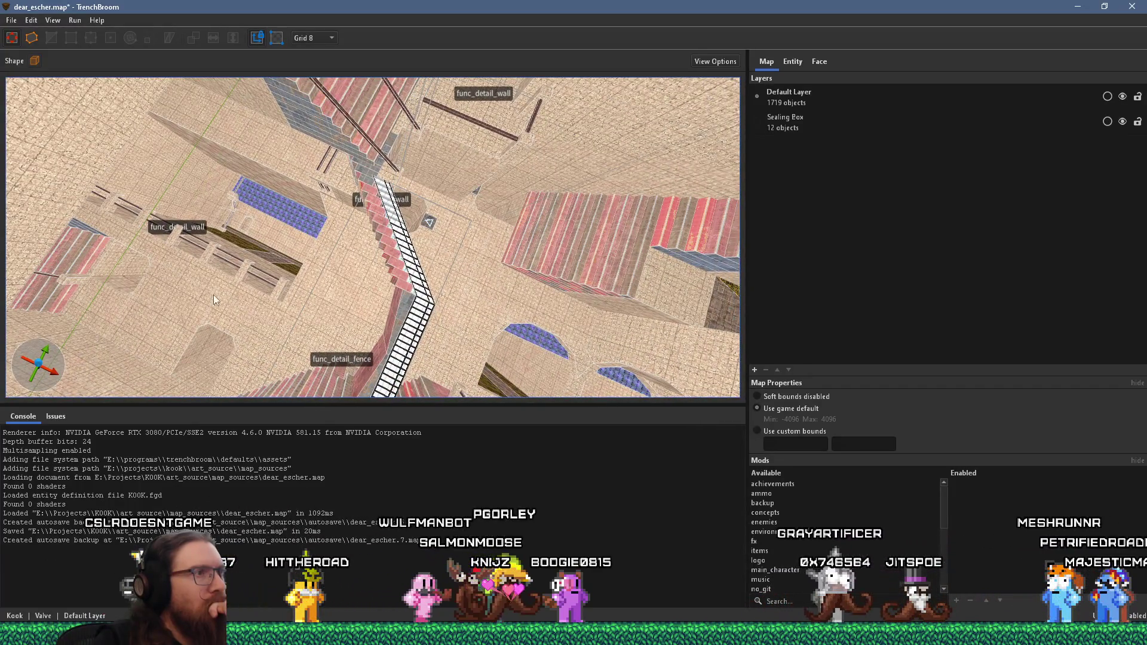
mouse_move(214, 295)
left_mouse_down()
mouse_move(171, 225)
mouse_move(64, 182)
mouse_move(61, 118)
mouse_move(209, 255)
left_mouse_up()
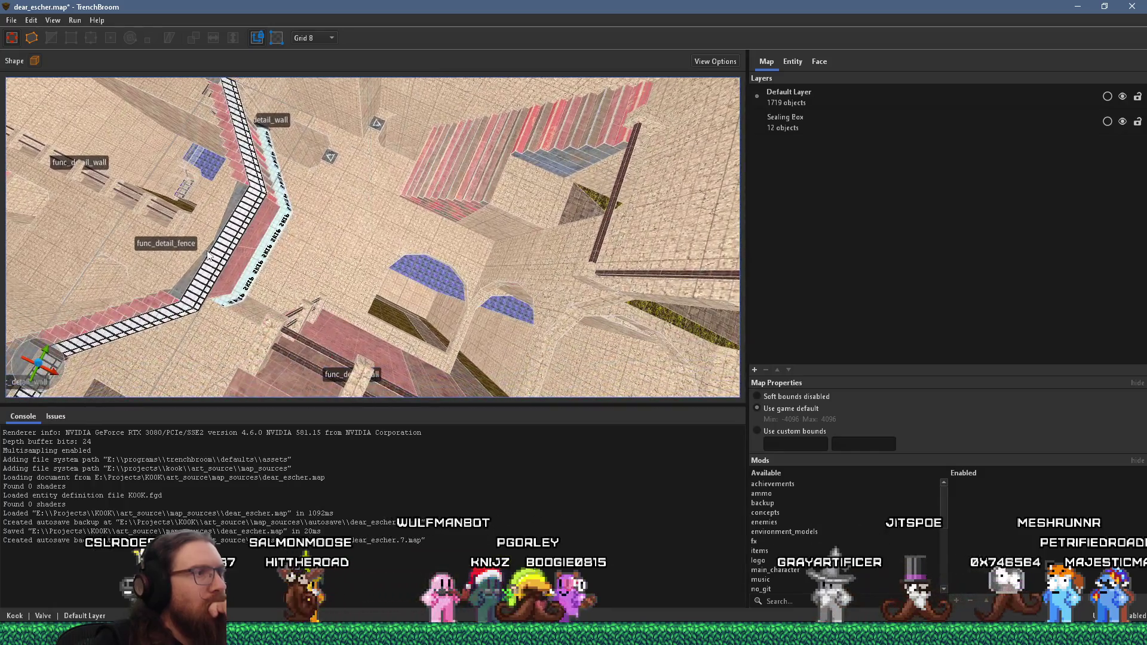
mouse_move(408, 308)
left_mouse_down()
mouse_move(392, 331)
mouse_move(431, 328)
mouse_move(370, 354)
left_mouse_up()
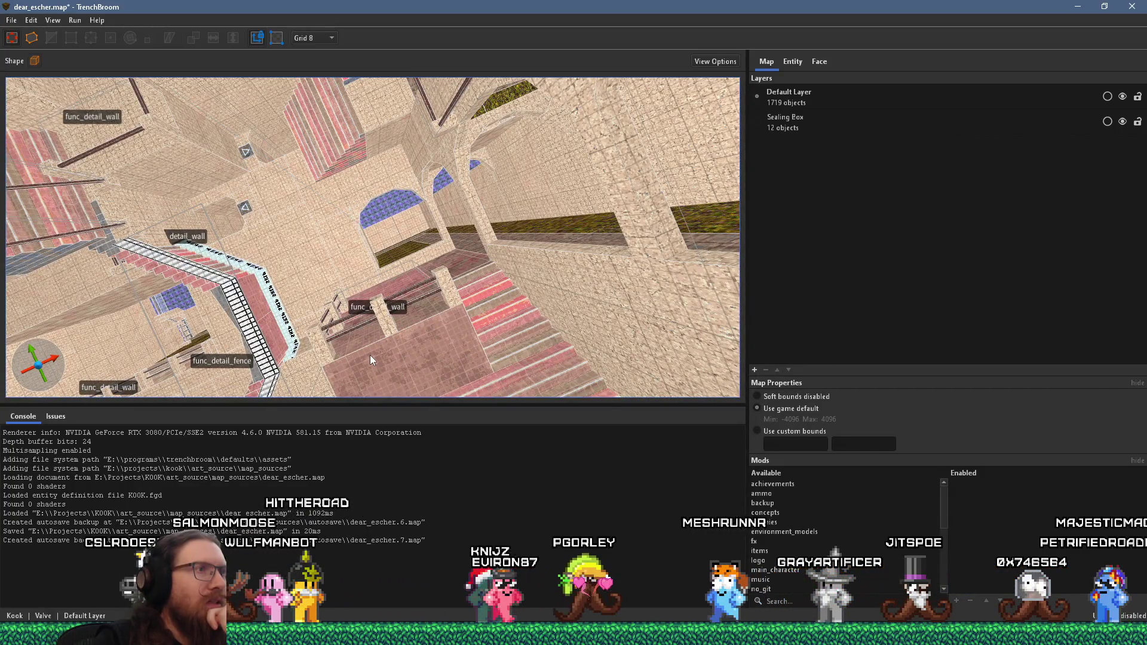
mouse_move(370, 355)
left_mouse_down()
mouse_move(655, 307)
mouse_move(617, 305)
mouse_move(571, 256)
left_mouse_up()
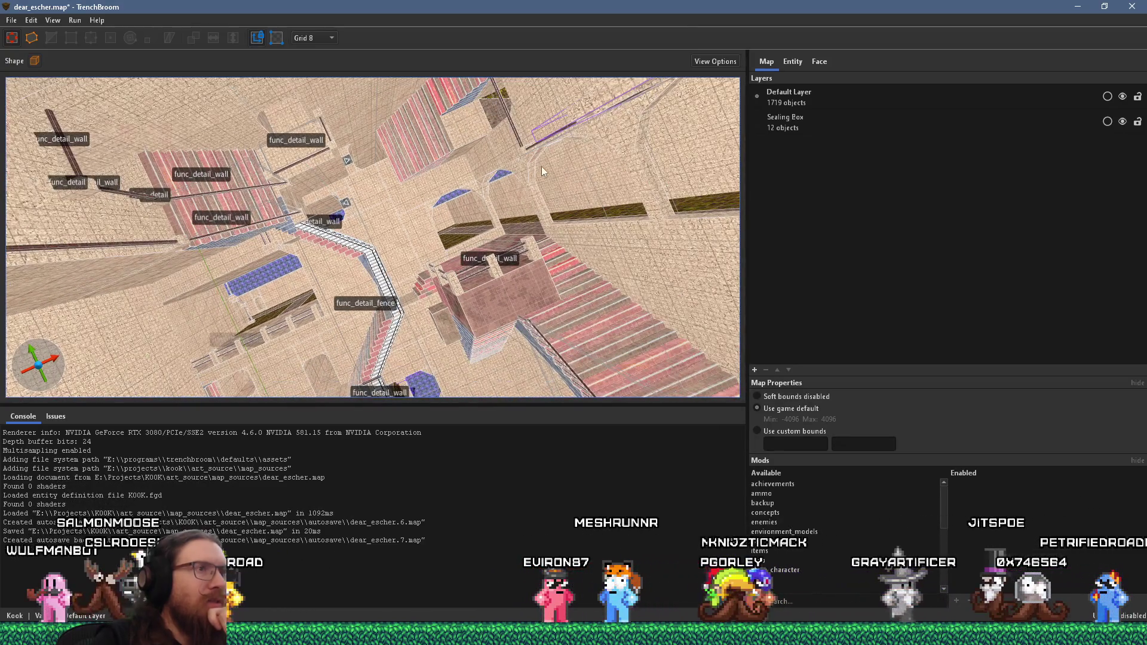
mouse_move(542, 166)
left_mouse_down()
mouse_move(529, 198)
mouse_move(606, 104)
mouse_move(601, 95)
mouse_move(578, 165)
mouse_move(582, 195)
mouse_move(222, 376)
mouse_move(627, 189)
mouse_move(483, 213)
mouse_move(550, 188)
left_mouse_up()
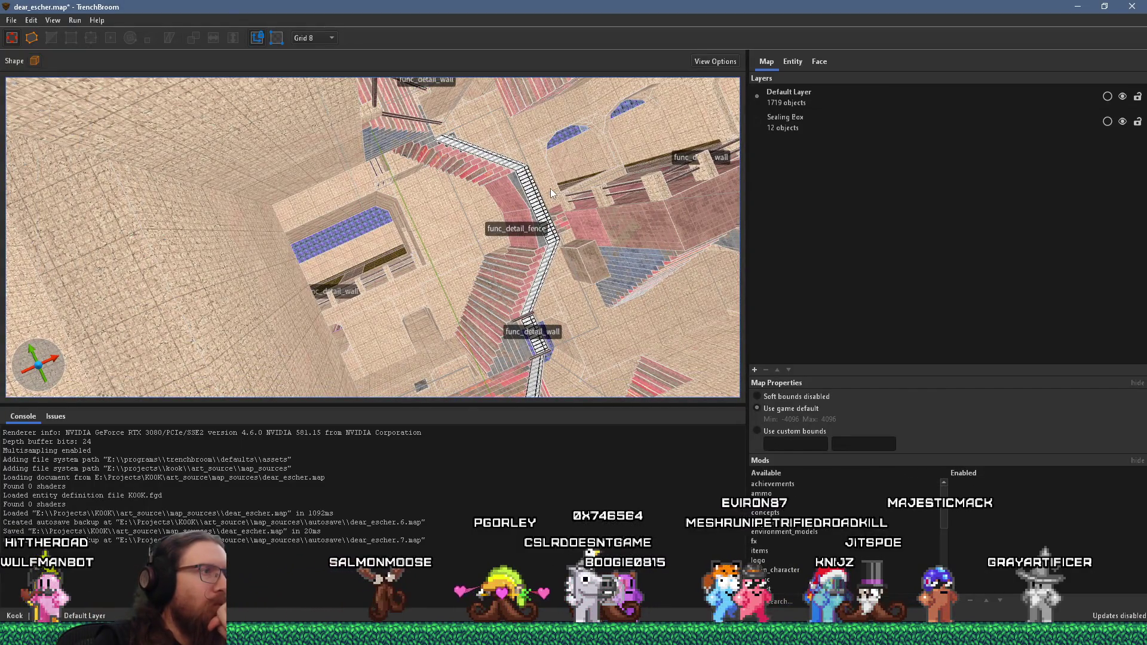
mouse_move(550, 189)
left_mouse_down()
mouse_move(507, 256)
mouse_move(409, 202)
mouse_move(284, 167)
left_mouse_up()
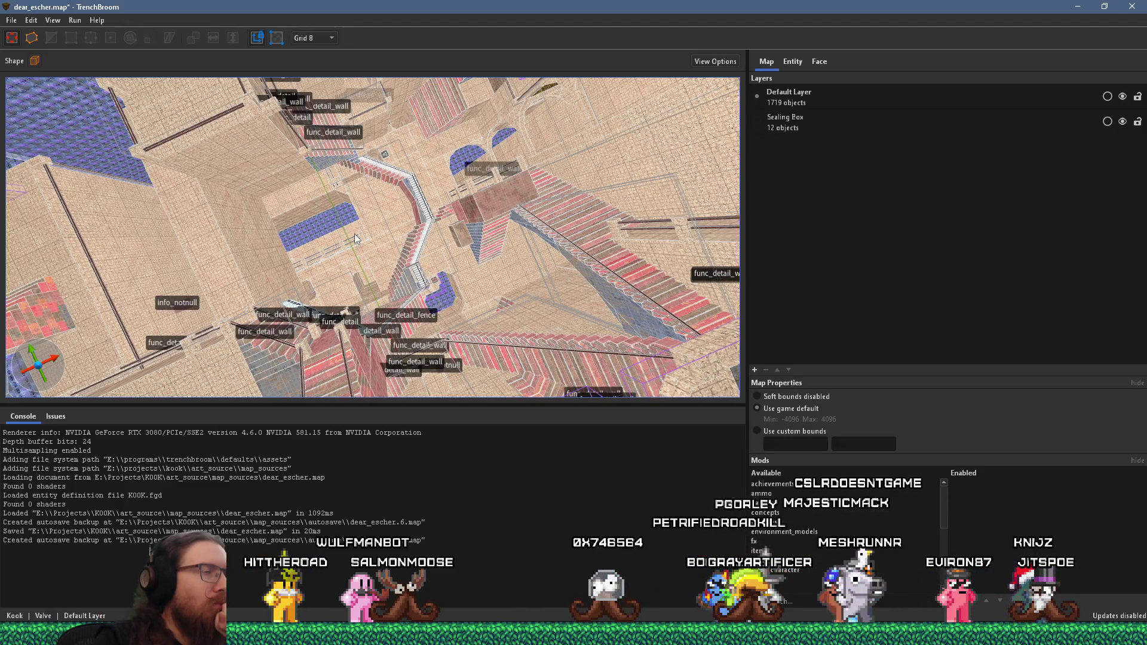
mouse_move(353, 235)
left_mouse_down()
mouse_move(384, 233)
mouse_move(449, 188)
mouse_move(461, 177)
mouse_move(460, 139)
mouse_move(443, 135)
mouse_move(412, 173)
mouse_move(315, 206)
left_mouse_up()
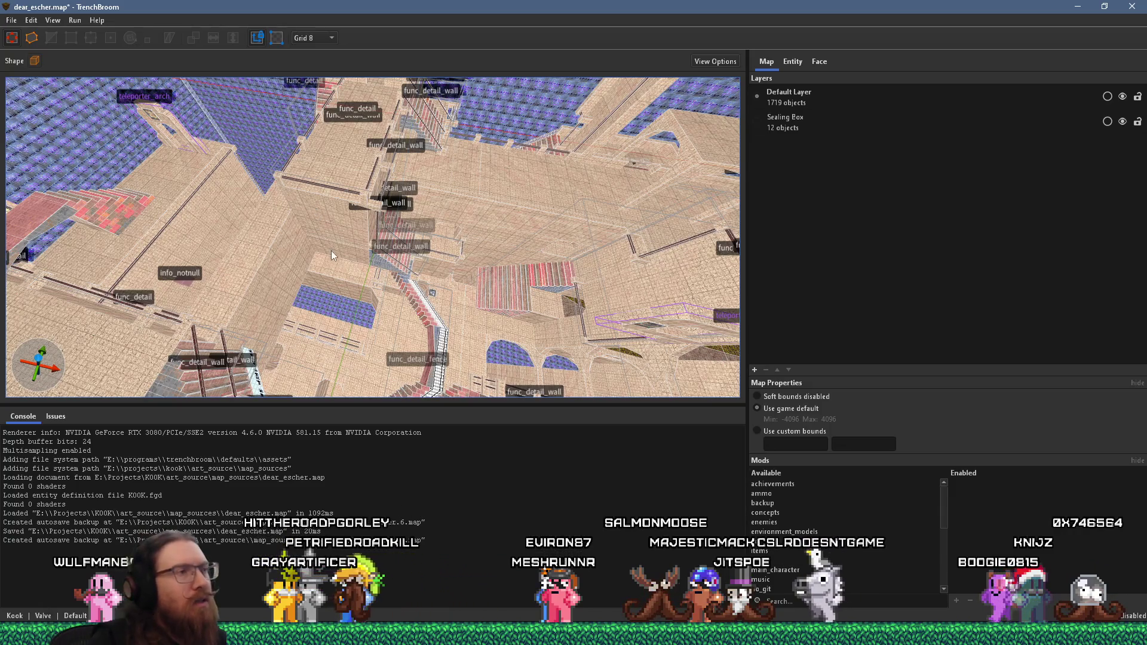
left_click_drag(359, 291, 376, 308)
Switch to Godot and zoom its 3D viewport on the dear_escher scene.
key("alt+Tab")
scroll(417, 288, "up", 5)
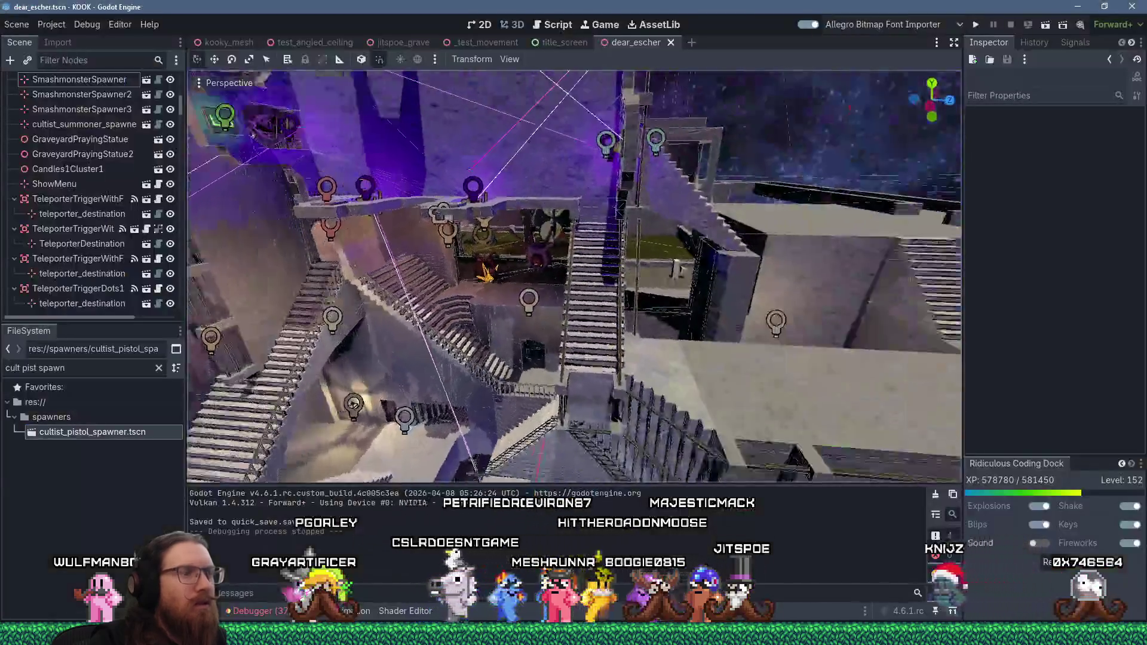
scroll(417, 288, "down", 5)
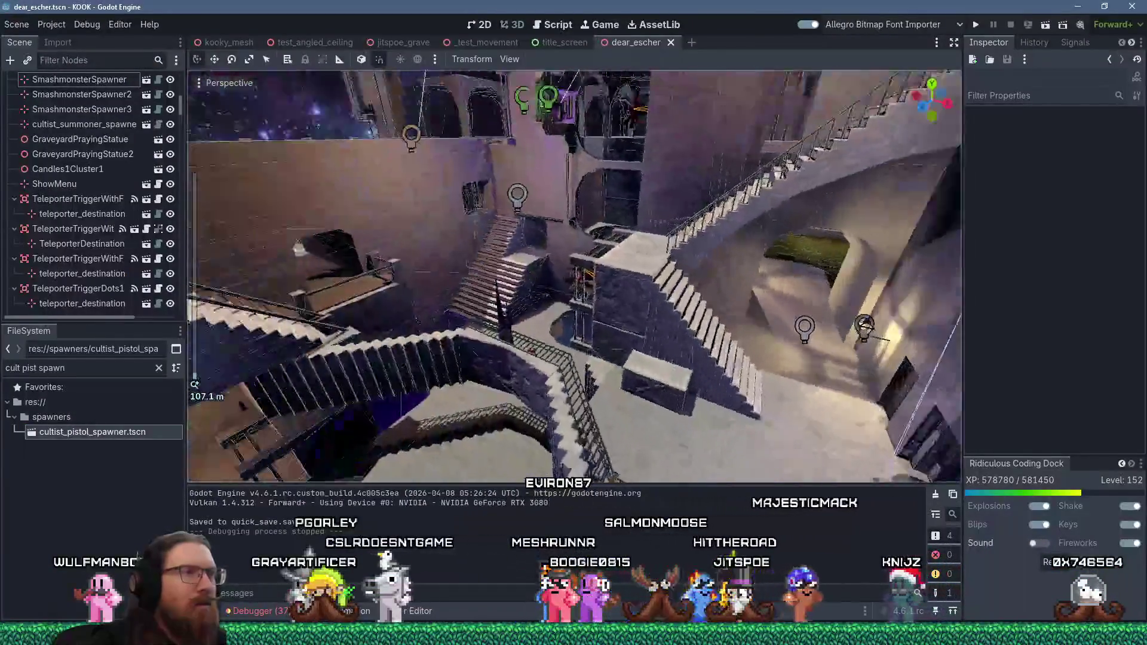
scroll(427, 288, "up", 5)
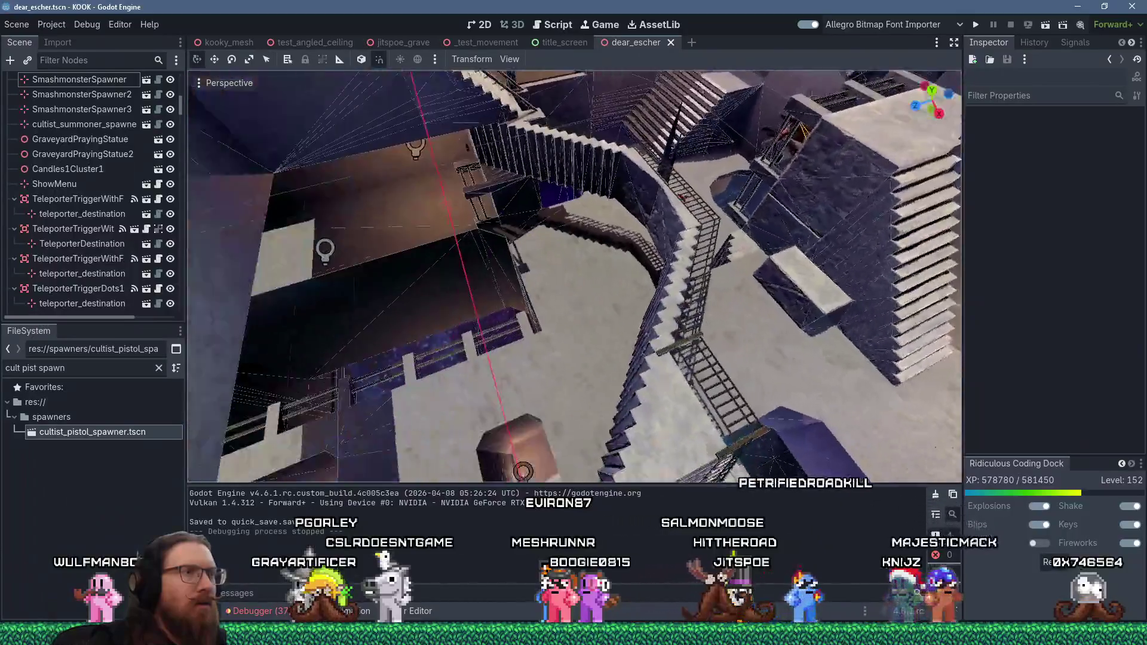